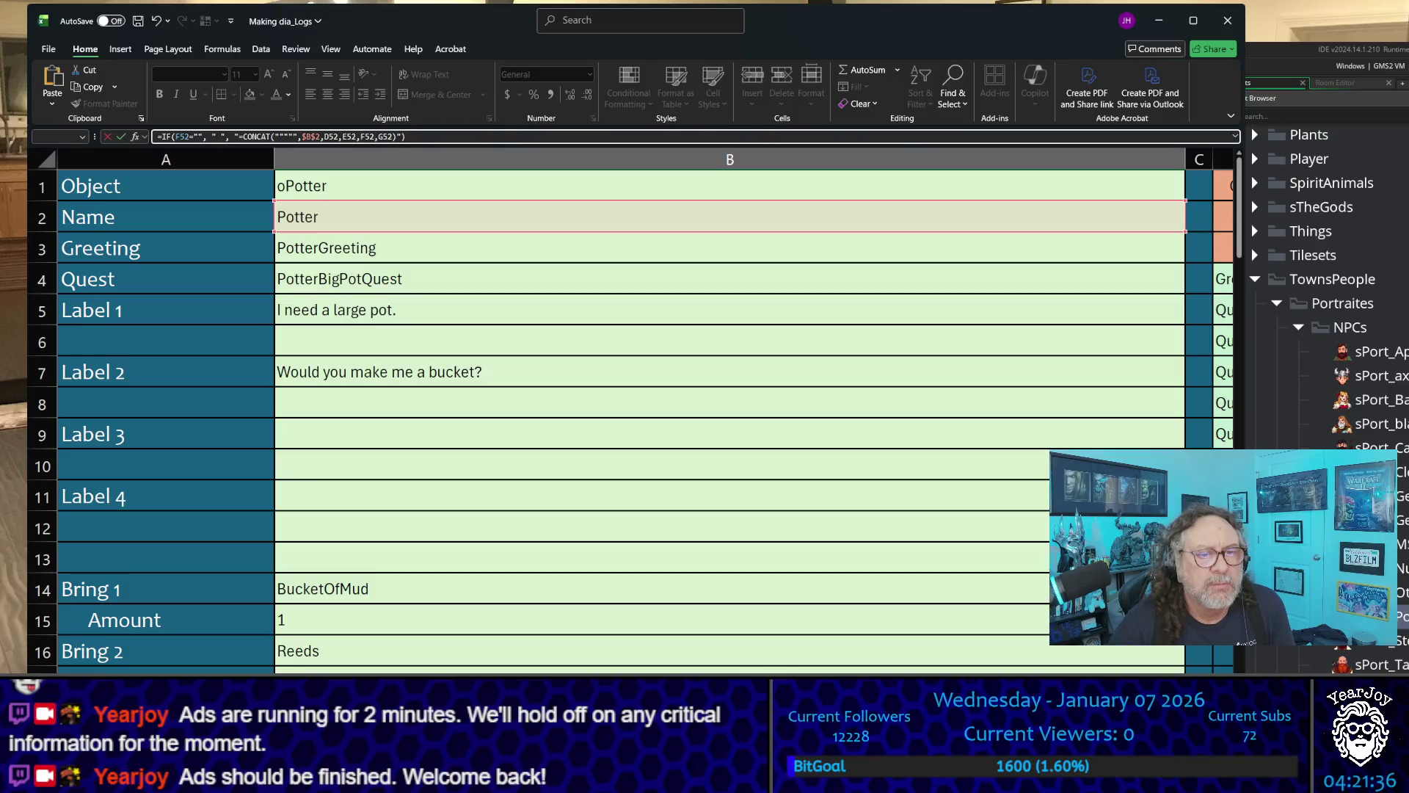
pyautogui.hscroll(3, 700, 435)
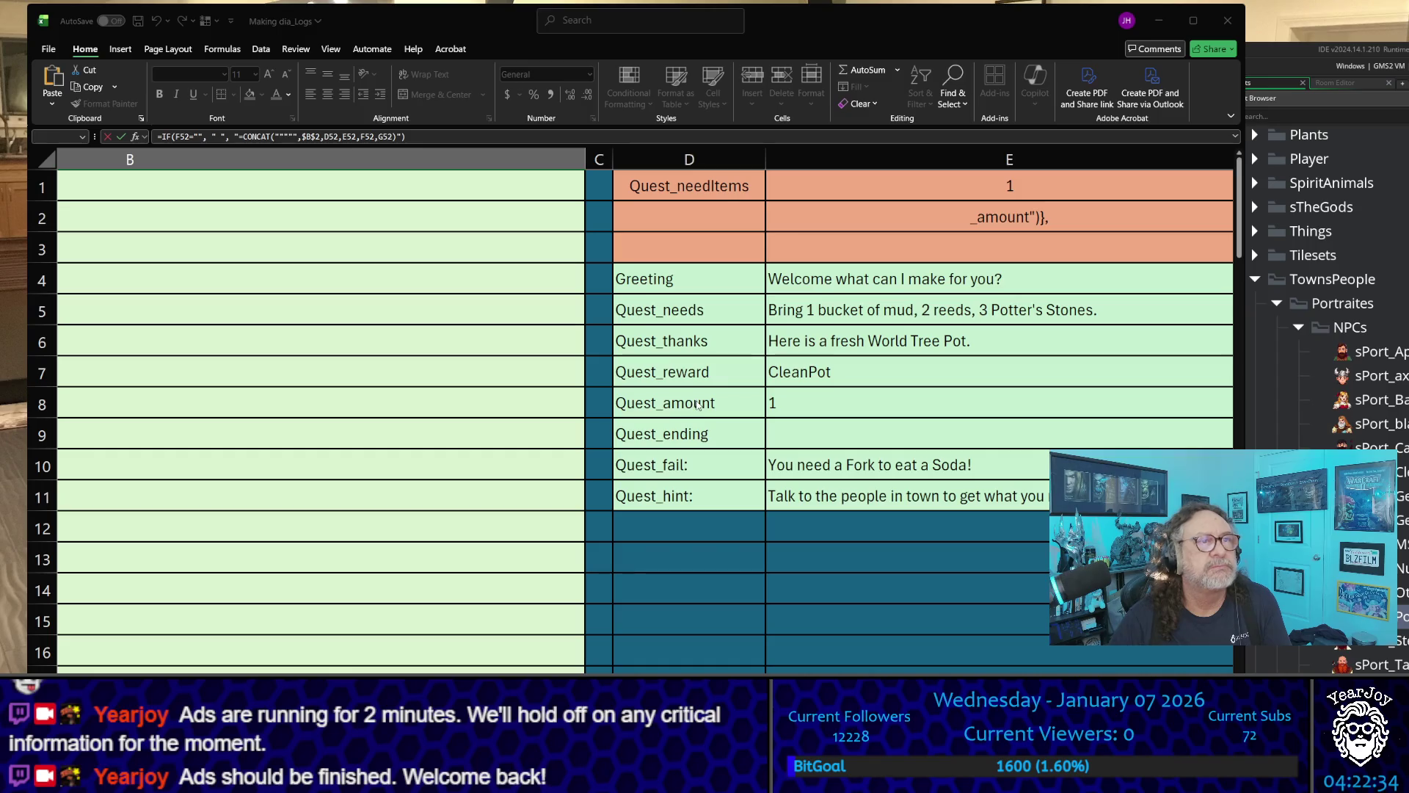
# - Review the IF-wrapped formula in B52, highlighting its $C$2 and F52="" parts, then discard the edit
pyautogui.click(518, 218)
pyautogui.hotkey('ctrl', 'a')
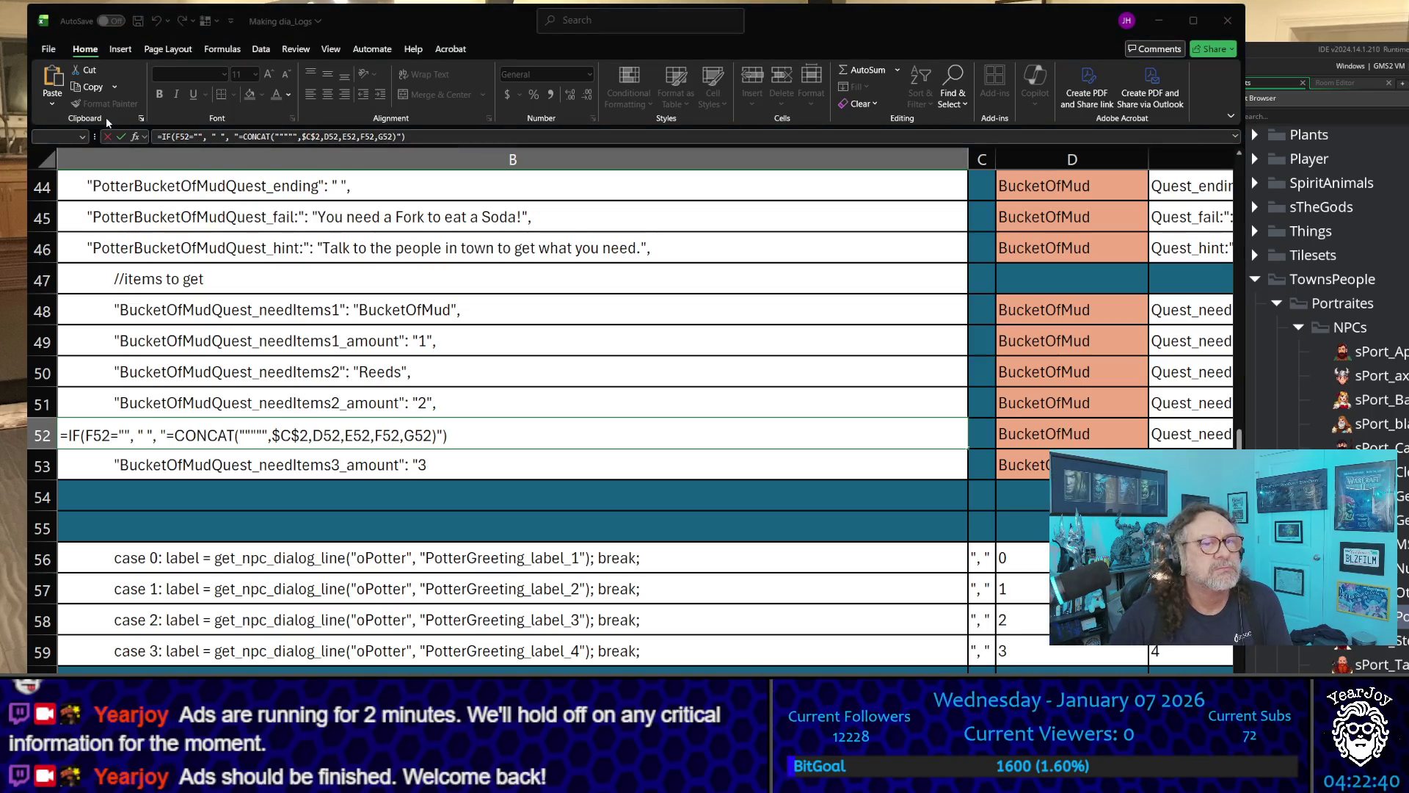
pyautogui.click(107, 121)
pyautogui.click(489, 151)
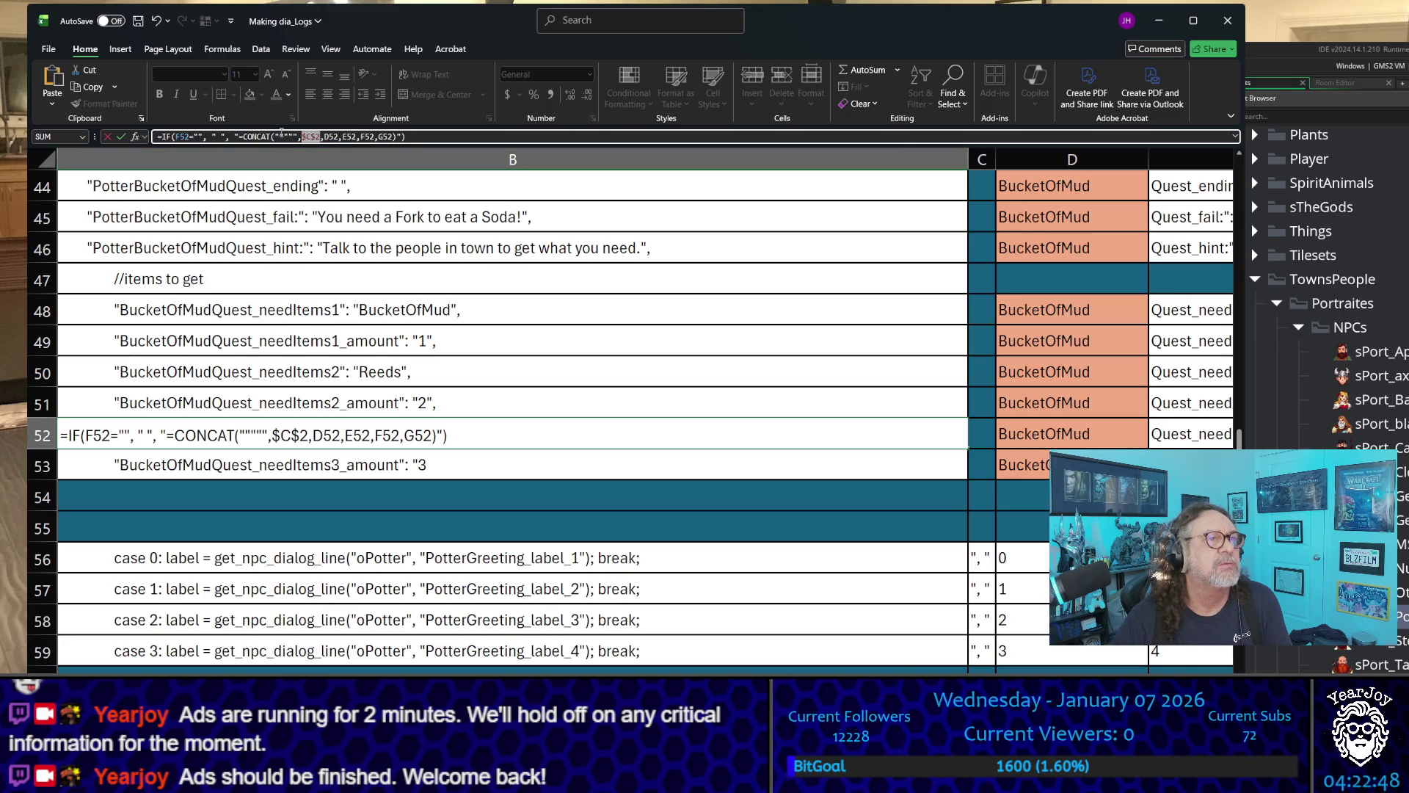
pyautogui.click(295, 132)
pyautogui.moveTo(174, 135); pyautogui.dragTo(203, 135)
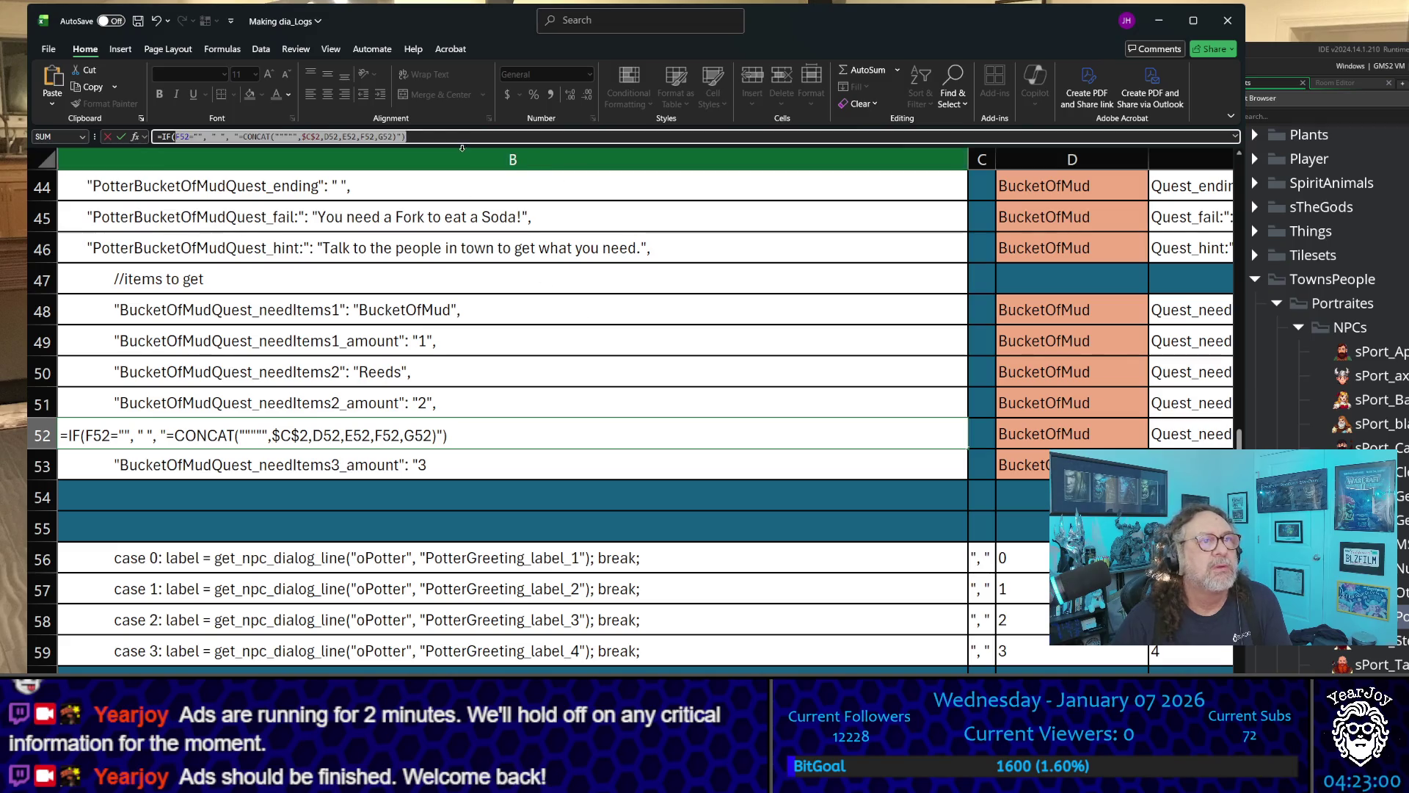
pyautogui.click(446, 138)
pyautogui.scroll(15, 545, 382)
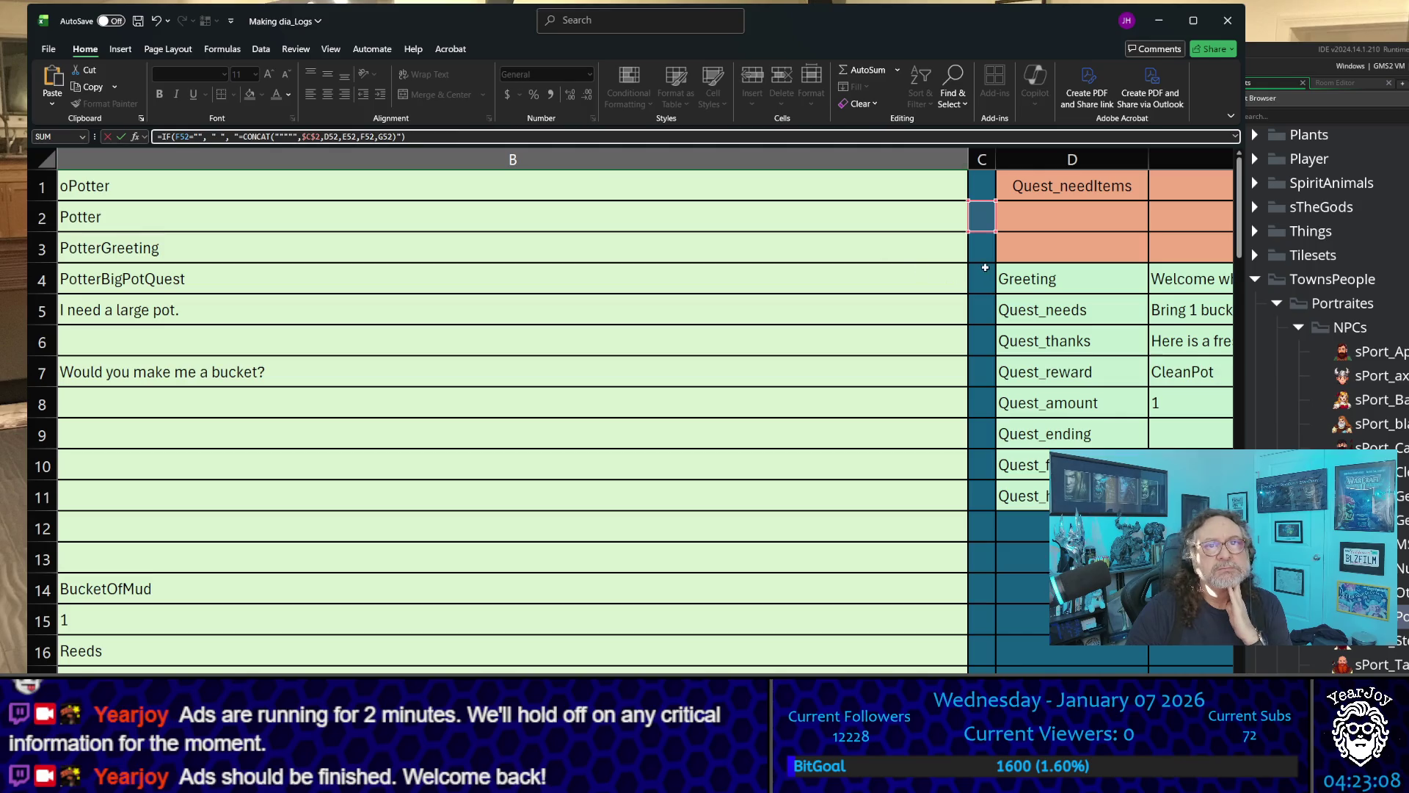
pyautogui.scroll(-15, 979, 281)
pyautogui.scroll(-4, 986, 293)
pyautogui.scroll(-9, 985, 293)
pyautogui.scroll(10, 988, 293)
pyautogui.scroll(5, 990, 294)
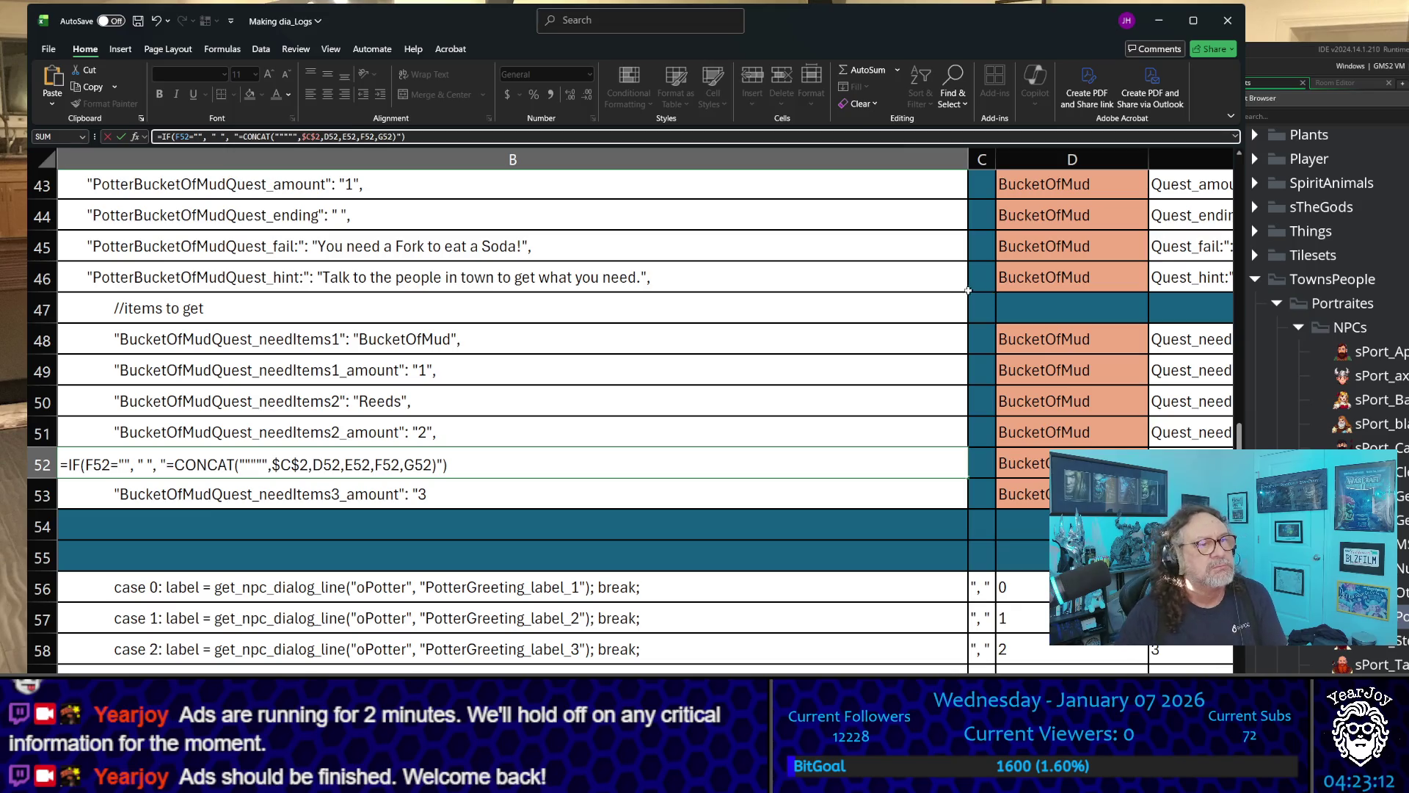
pyautogui.press('Escape')
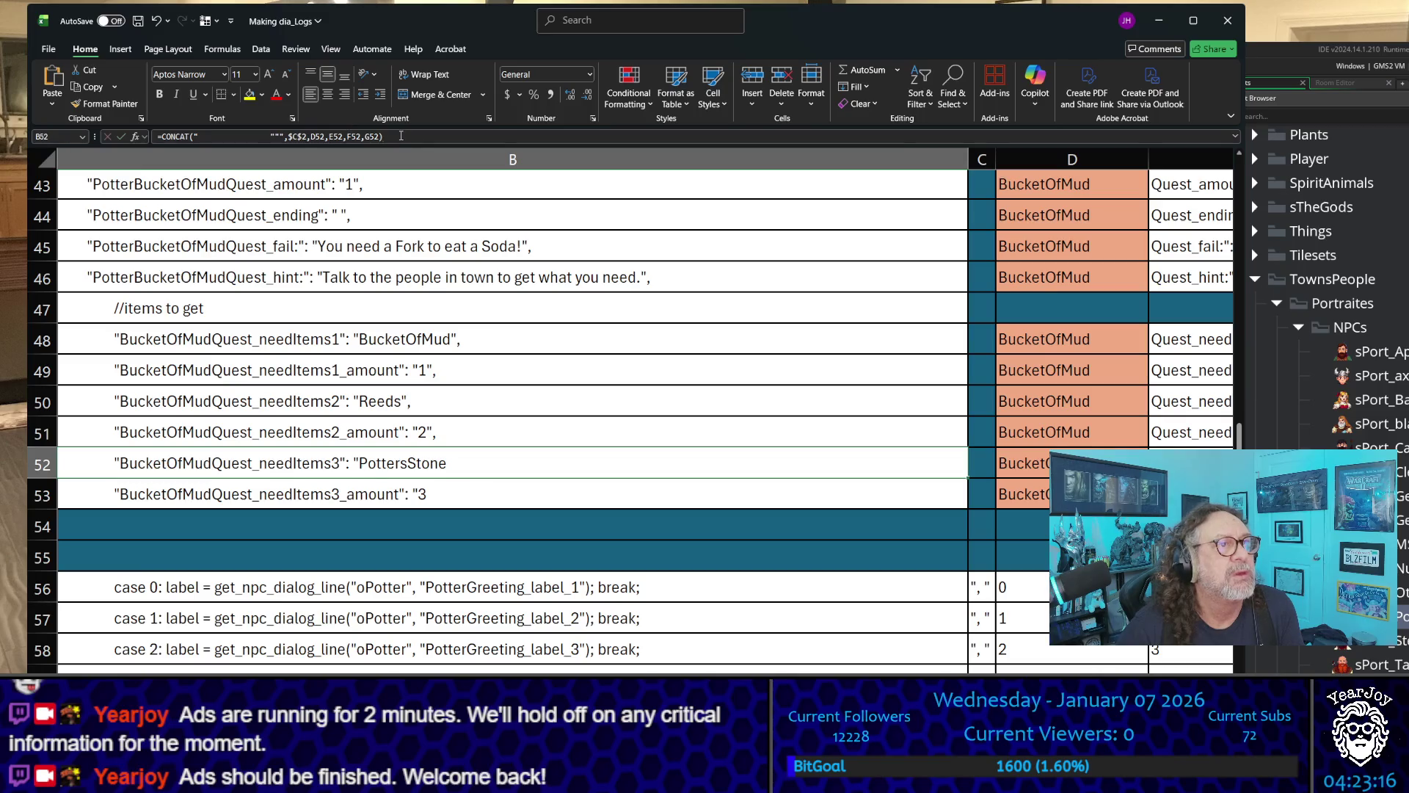
# - Copy the plain CONCAT formula from B50 and paste it into B52
pyautogui.click(401, 135)
pyautogui.hotkey('ctrl', 'pagedown')
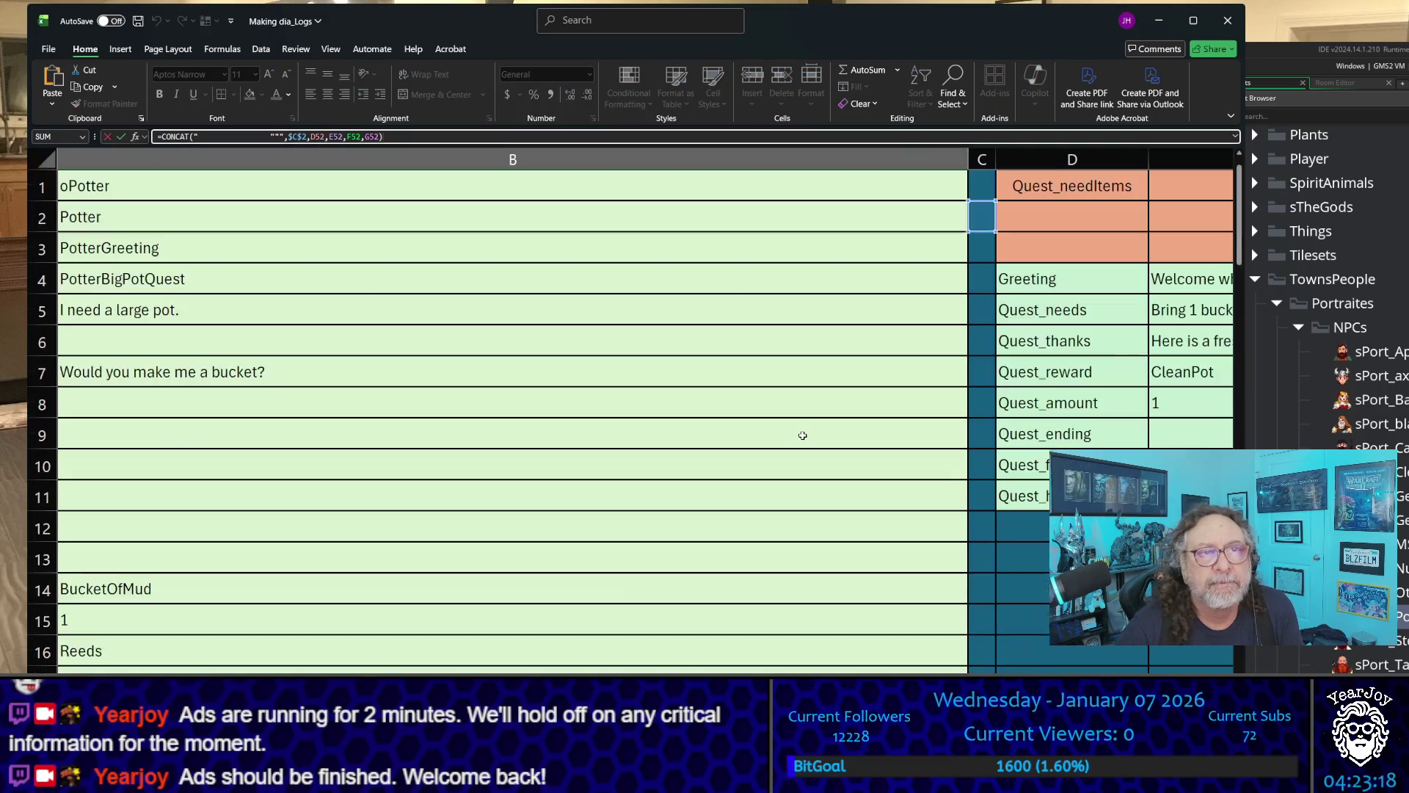
pyautogui.scroll(-5, 803, 436)
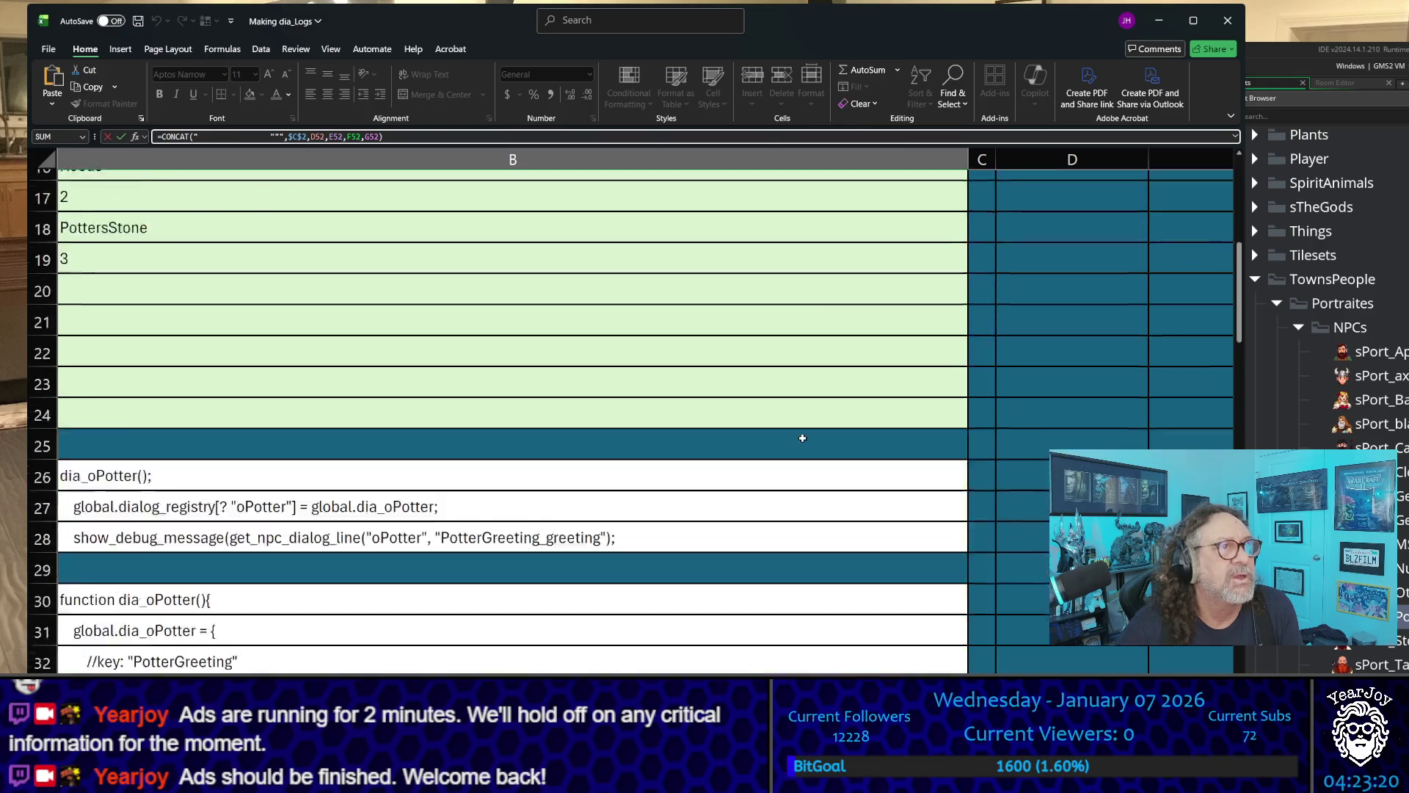
pyautogui.scroll(-7, 803, 436)
pyautogui.scroll(-1, 804, 436)
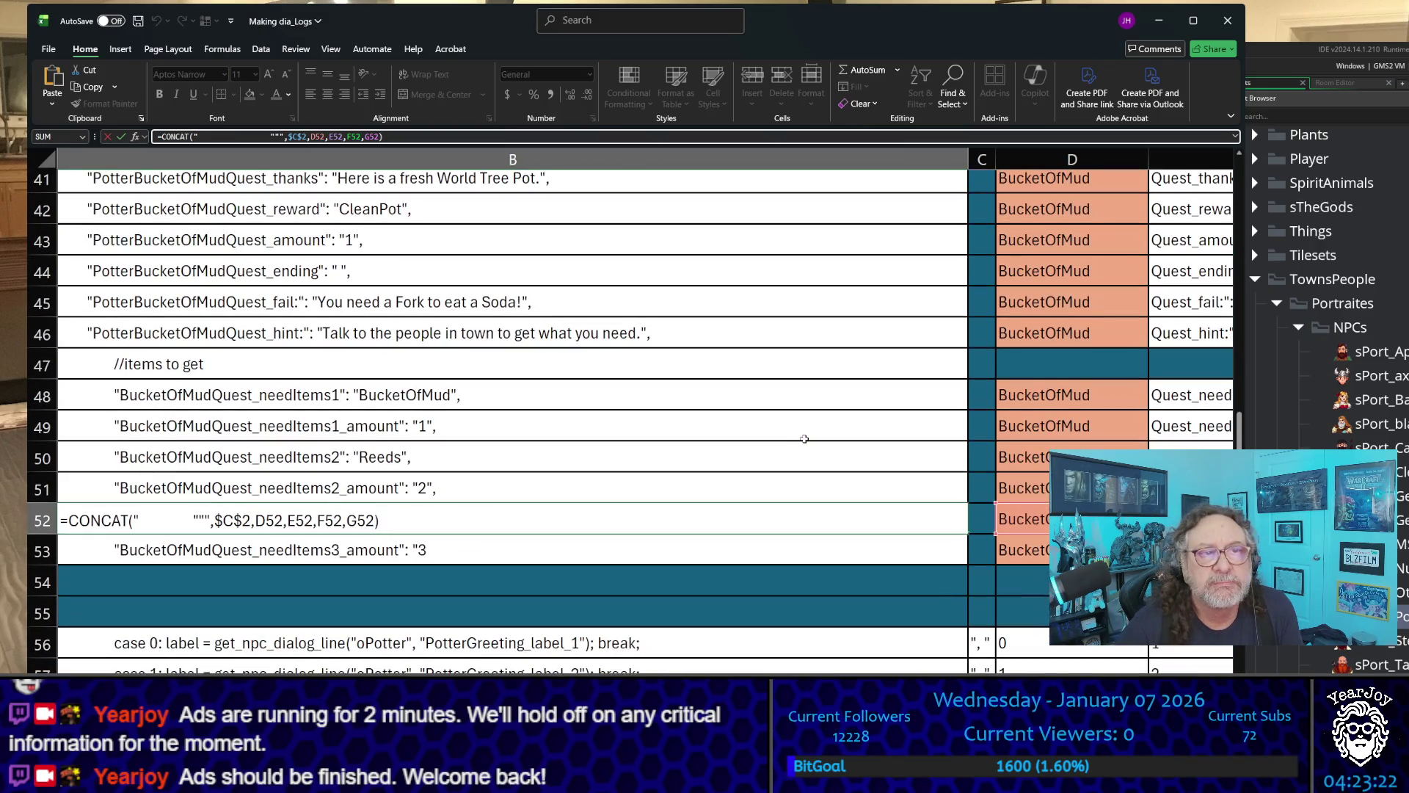
pyautogui.scroll(-3, 568, 486)
pyautogui.scroll(2, 568, 487)
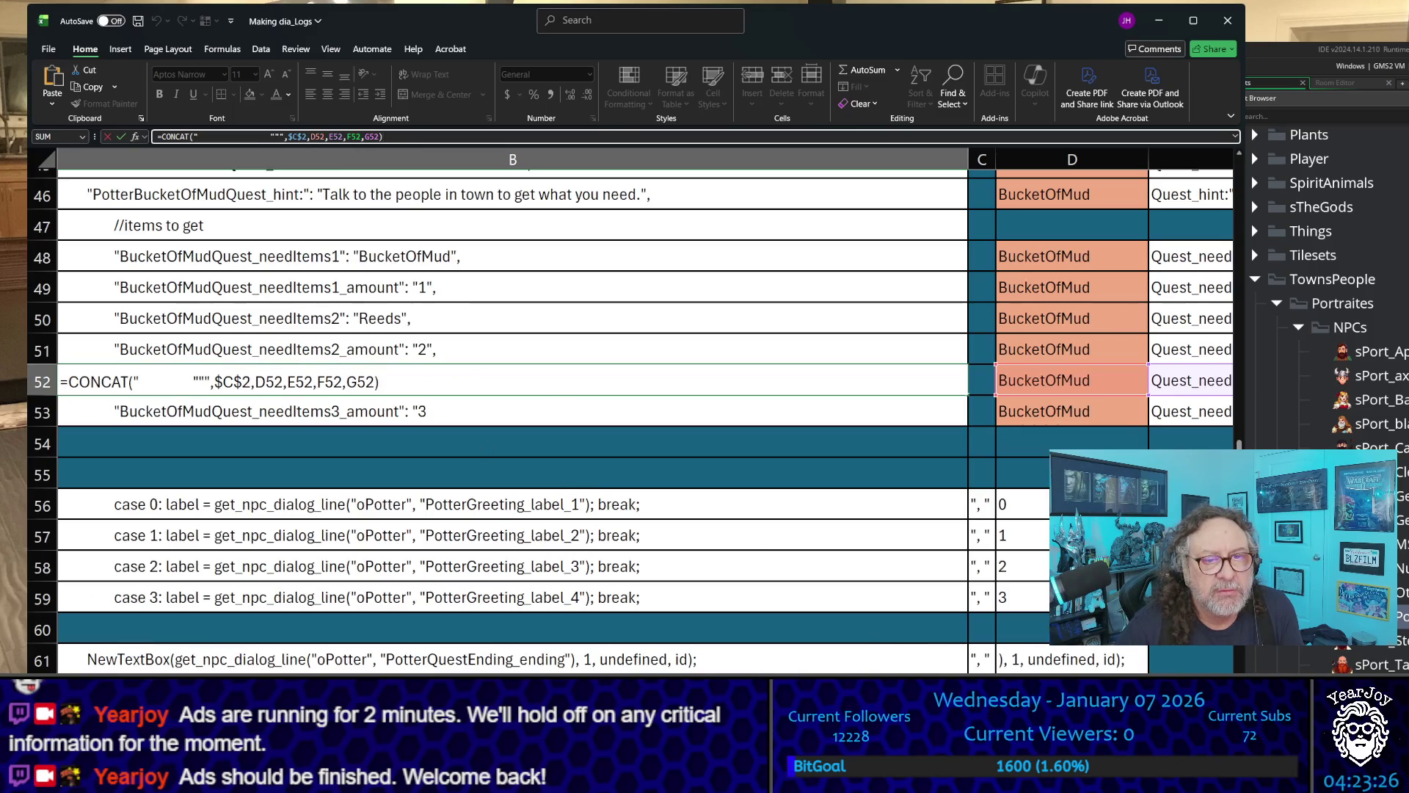
pyautogui.hscroll(3, 644, 418)
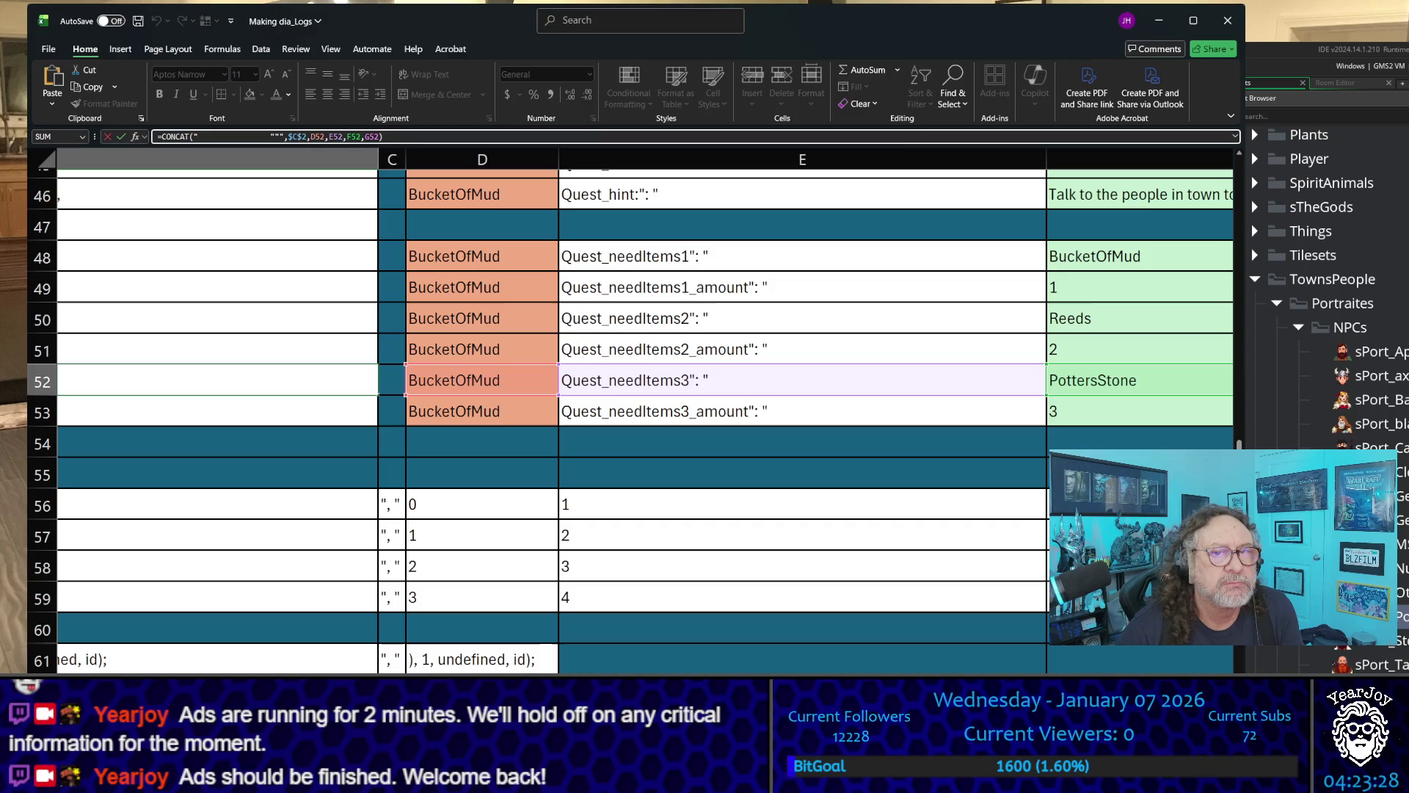
pyautogui.hscroll(2, 644, 418)
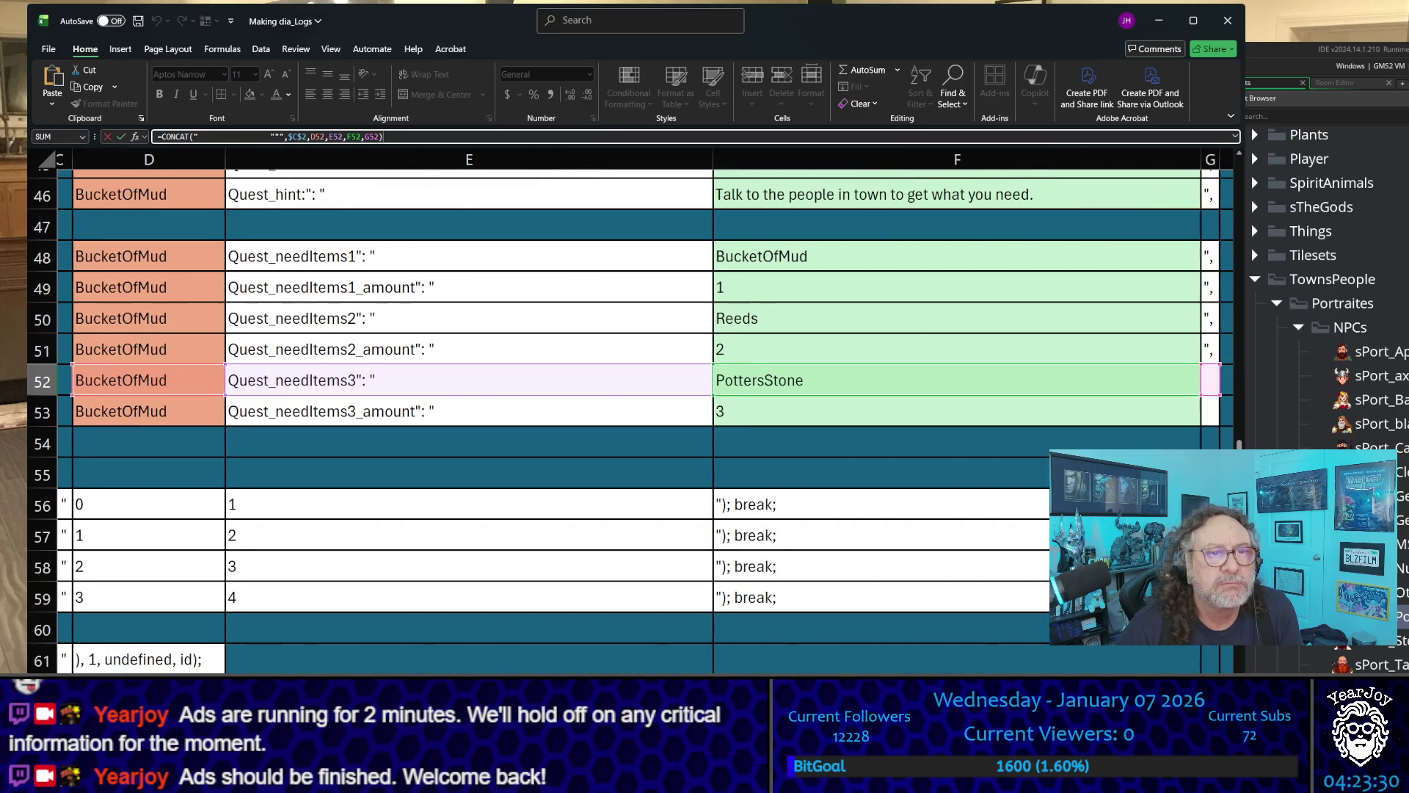
pyautogui.hscroll(-5, 643, 418)
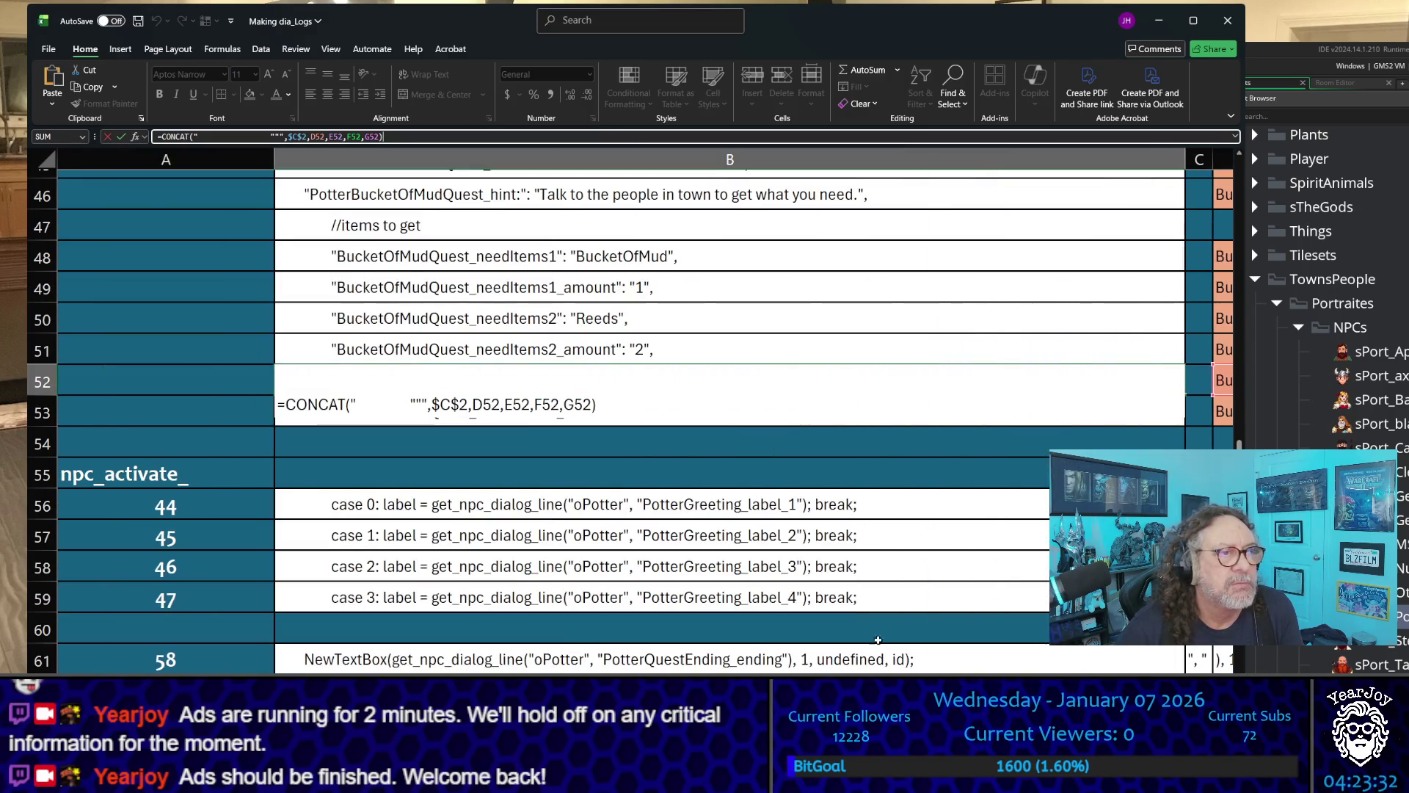
pyautogui.press('Escape')
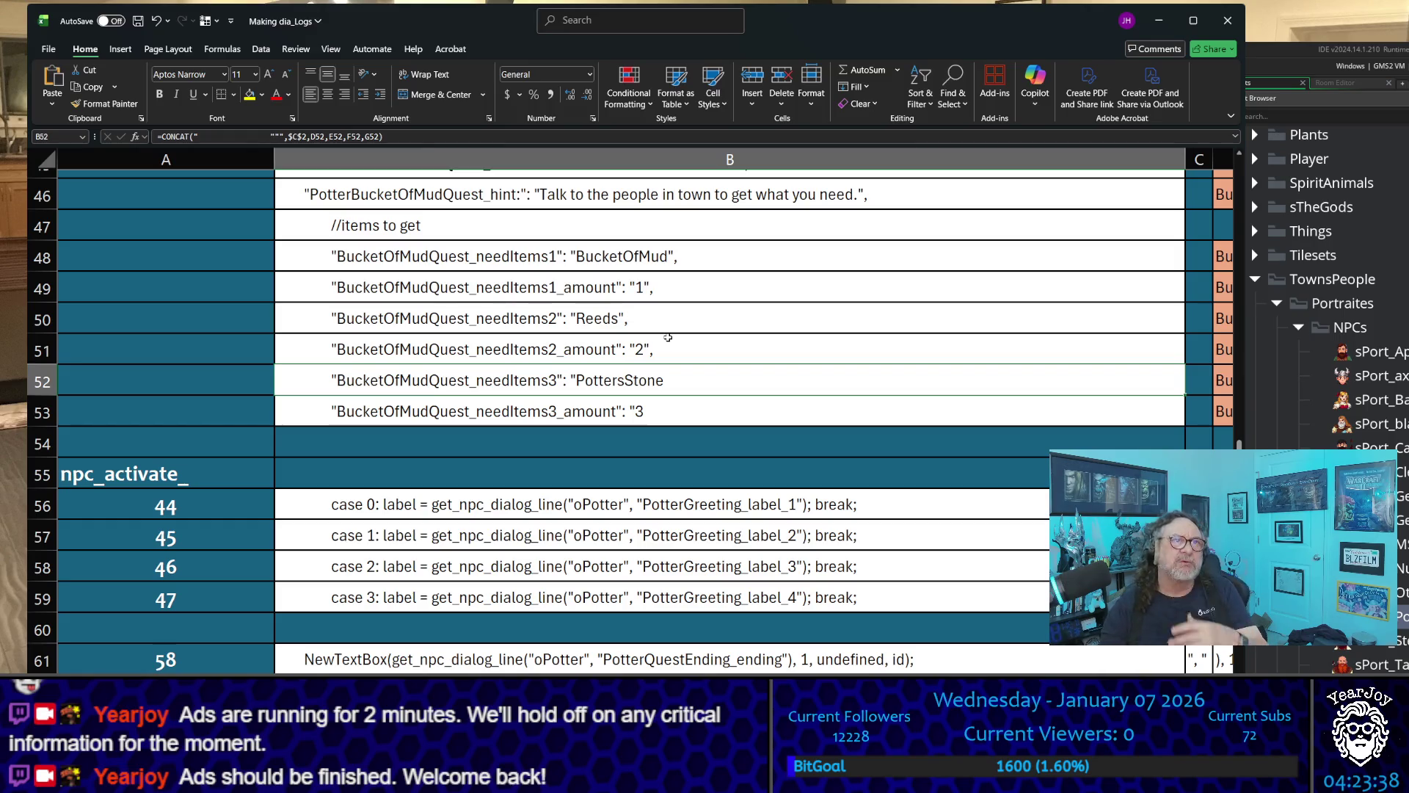
pyautogui.press('Up')
pyautogui.press('Up')
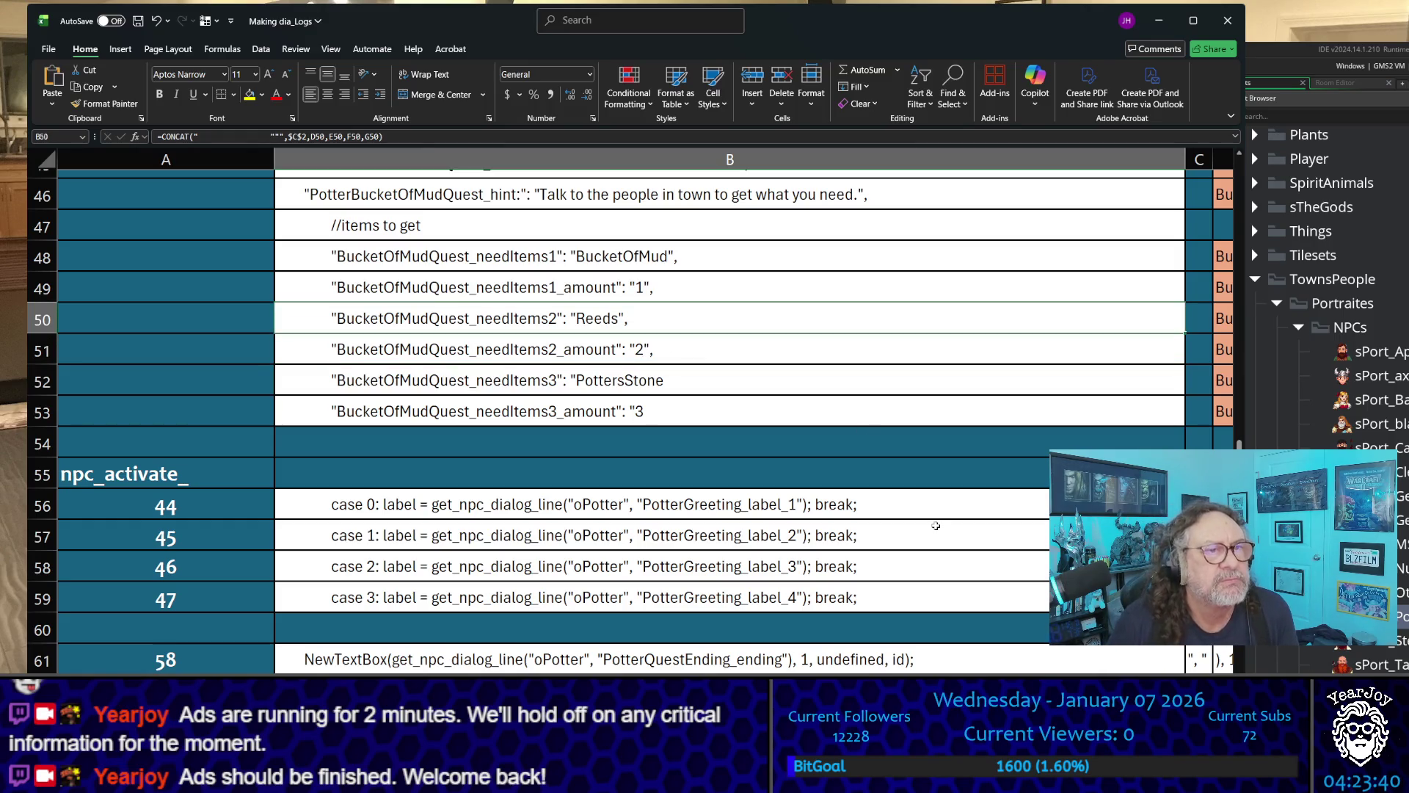
pyautogui.press('Up')
pyautogui.press('Down')
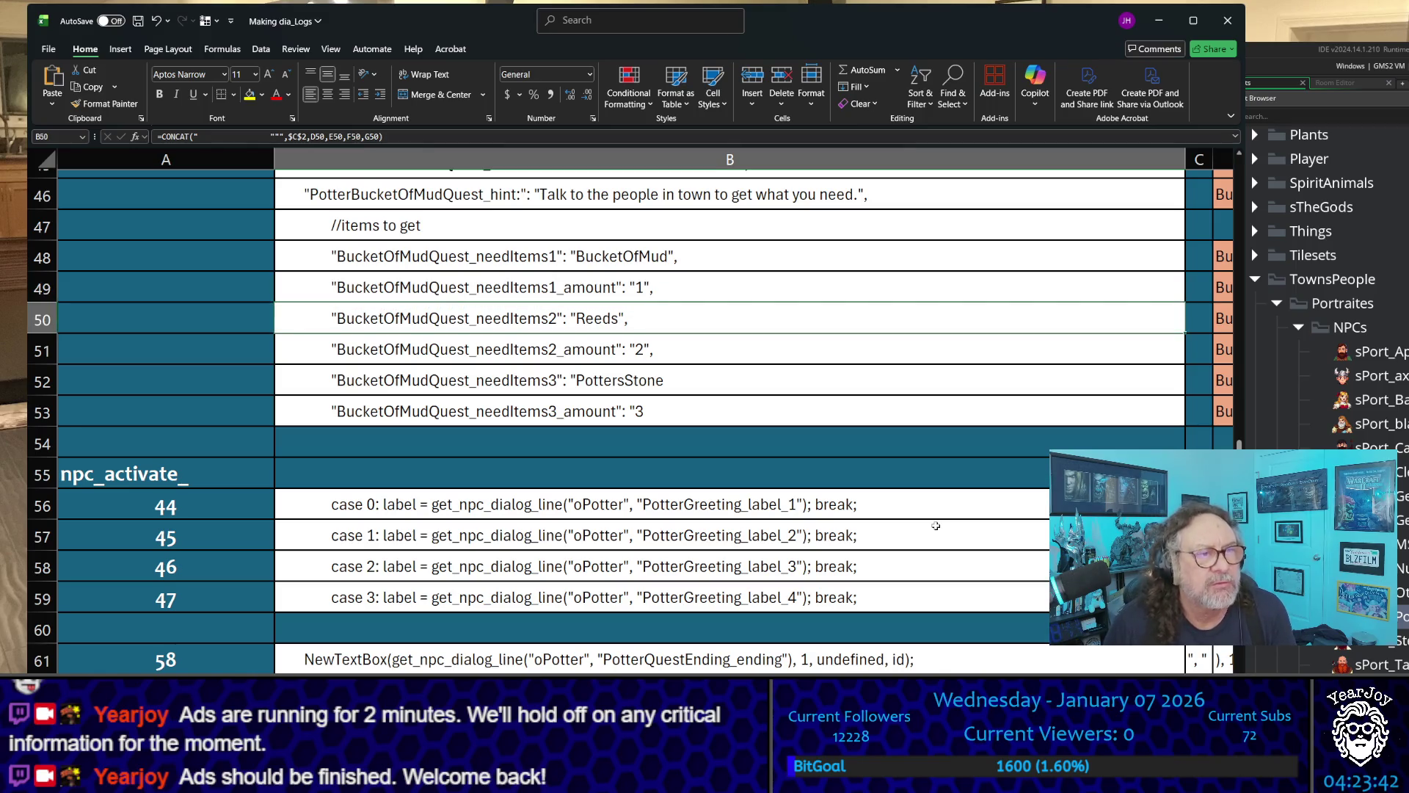
pyautogui.hotkey('ctrl', 'c')
pyautogui.press('Down')
pyautogui.press('Down')
pyautogui.hotkey('ctrl', 'v')
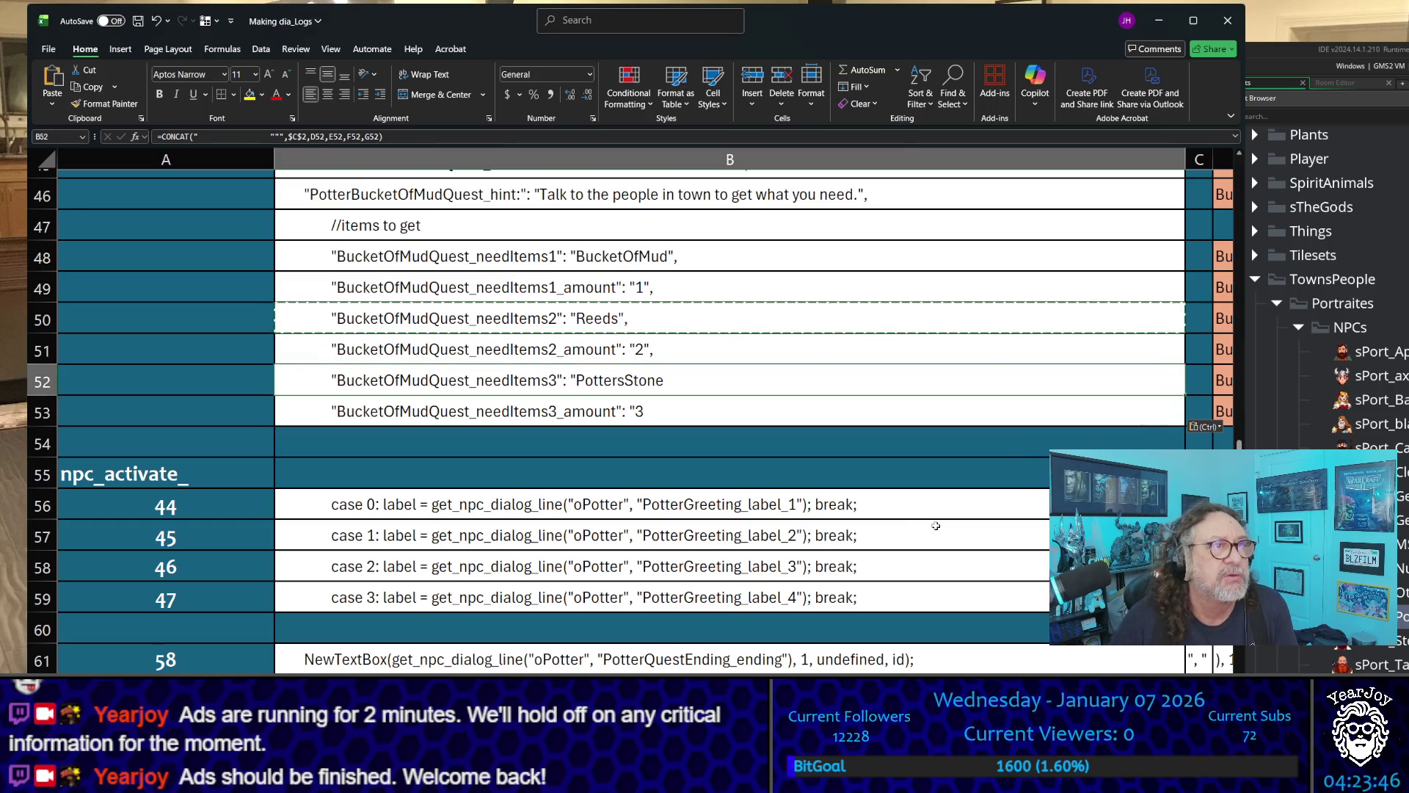
# - Check B52's references and move to G51 where the closing quote-comma sits
pyautogui.click(440, 143)
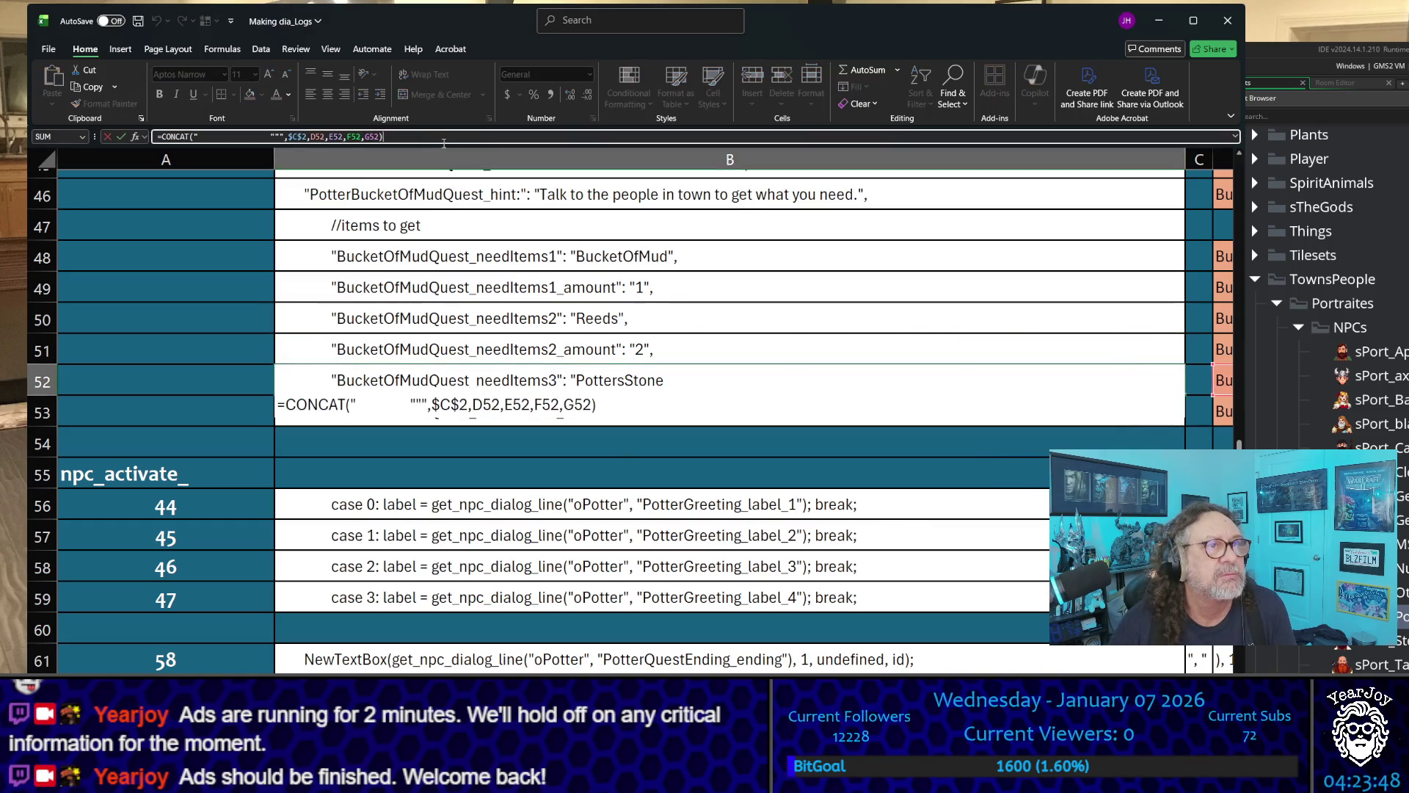
pyautogui.hscroll(3, 812, 654)
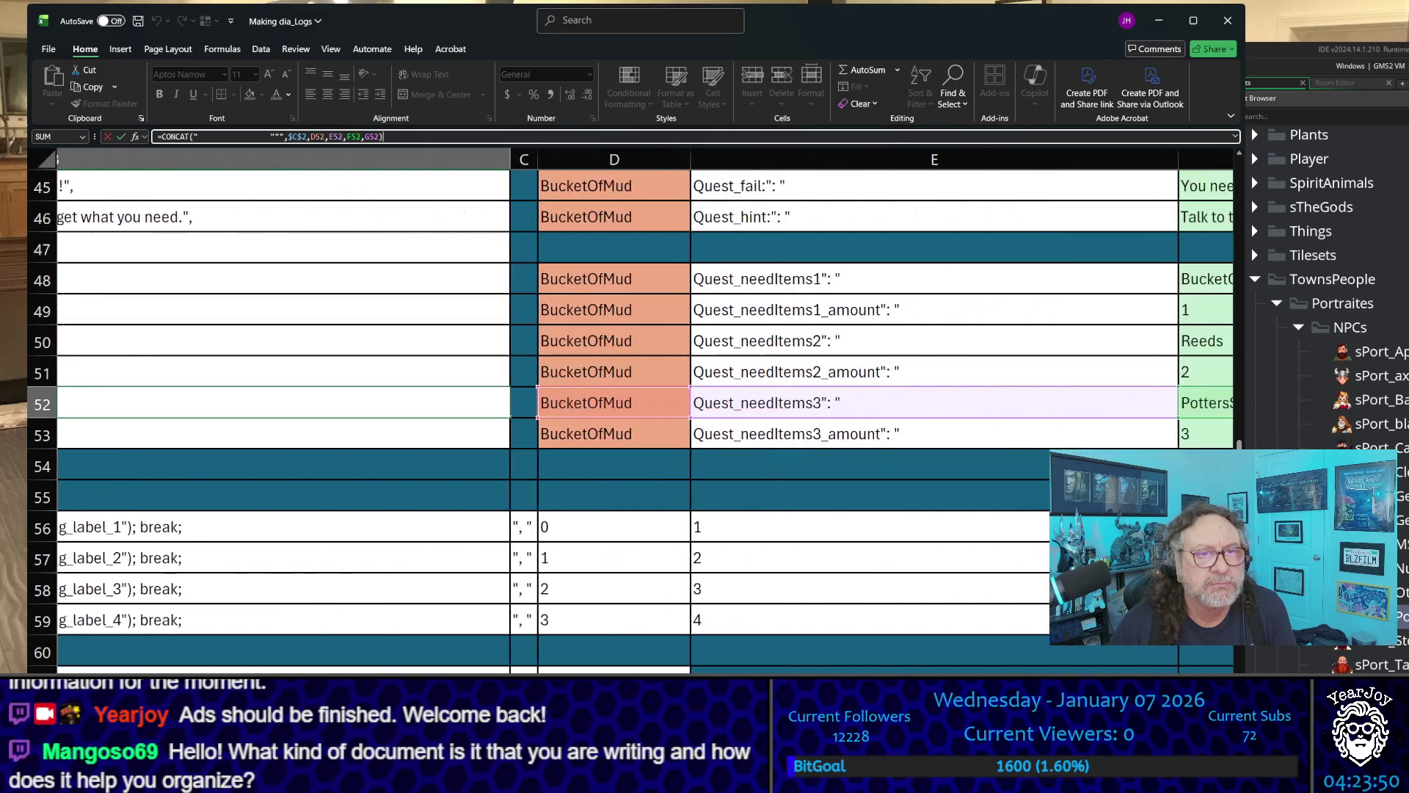
pyautogui.hscroll(2, 644, 410)
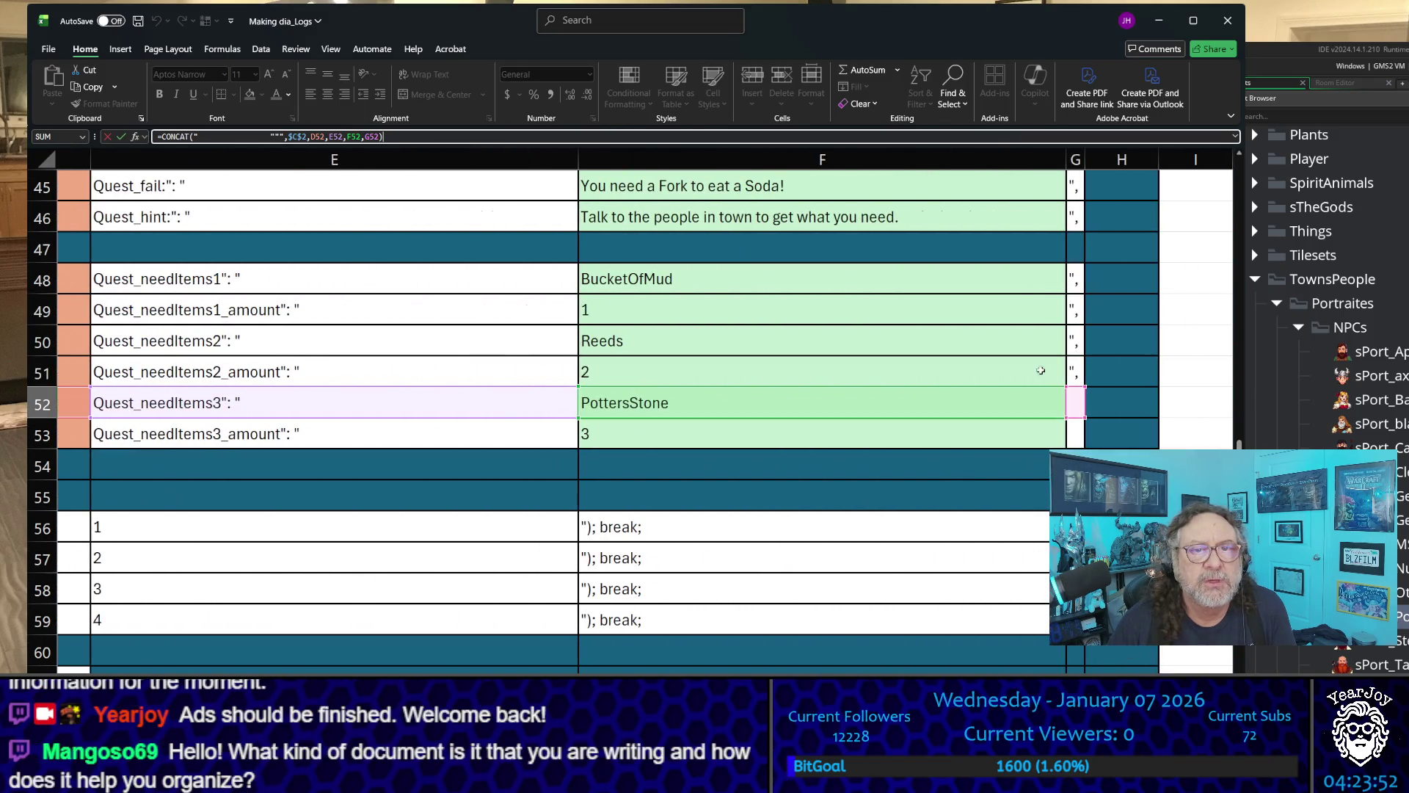
pyautogui.click(1076, 372)
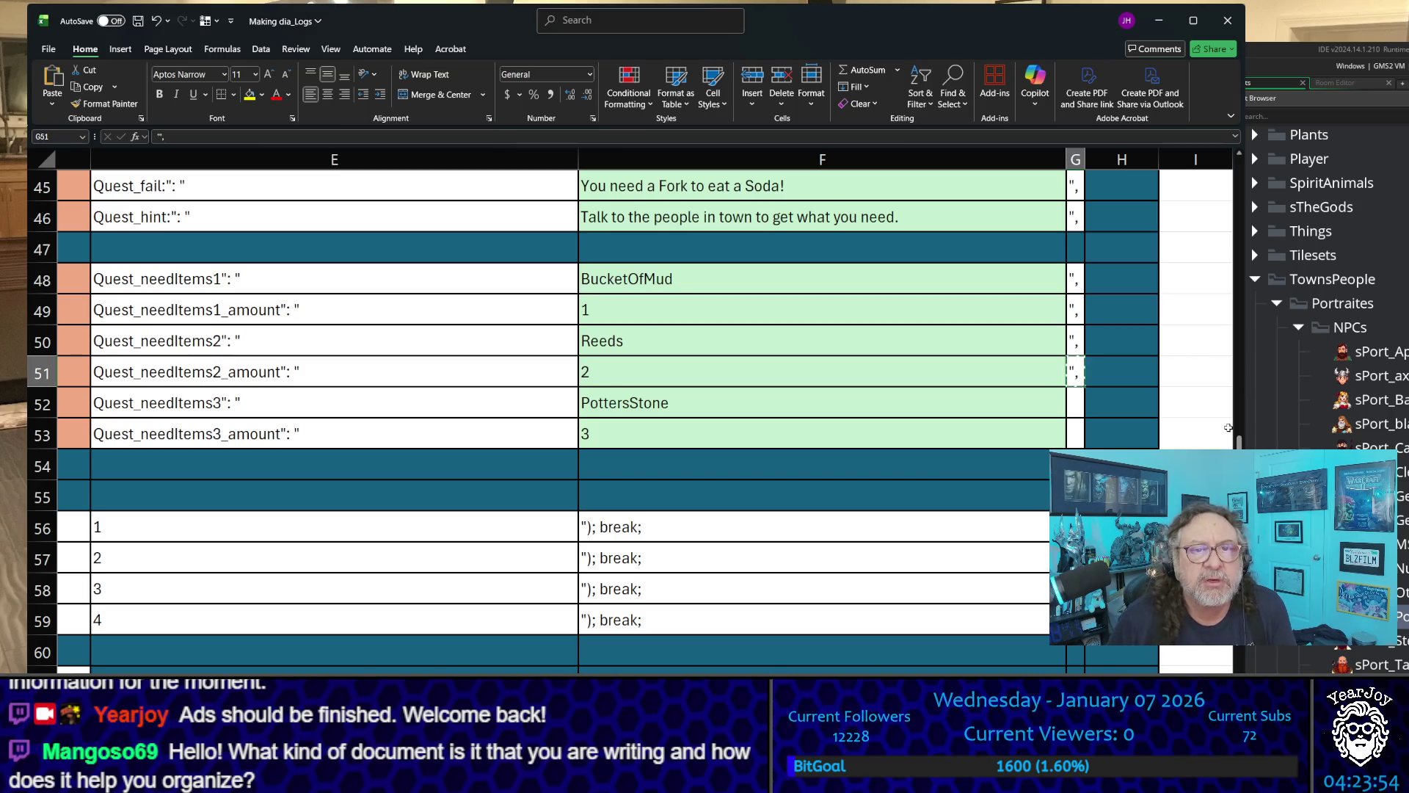
# - Place the closing quote-comma from G51 into G52 and move along row 53
pyautogui.press('Down')
pyautogui.press('Left')
pyautogui.press('Home')
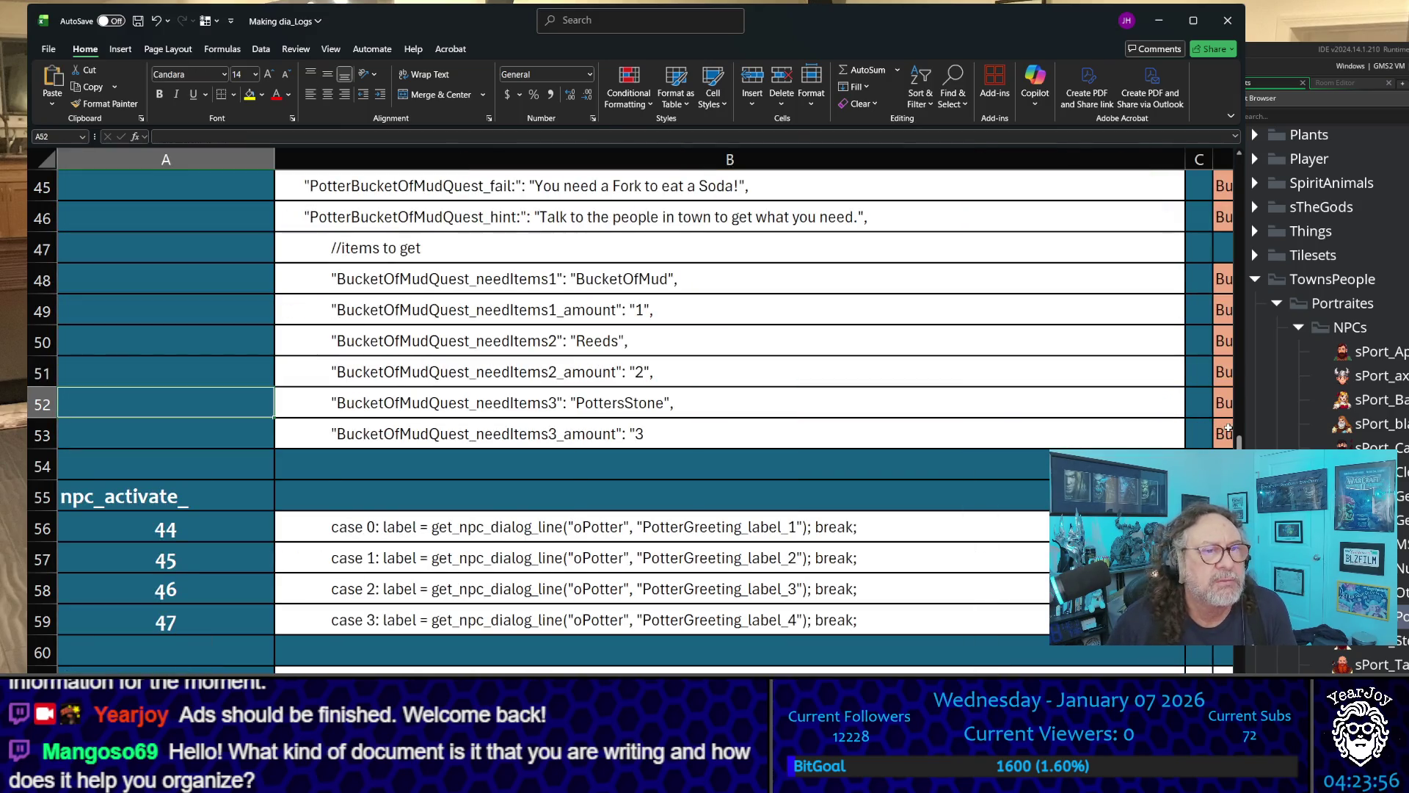
pyautogui.press('Right')
pyautogui.press('Right')
pyautogui.press('Down')
pyautogui.press('Right')
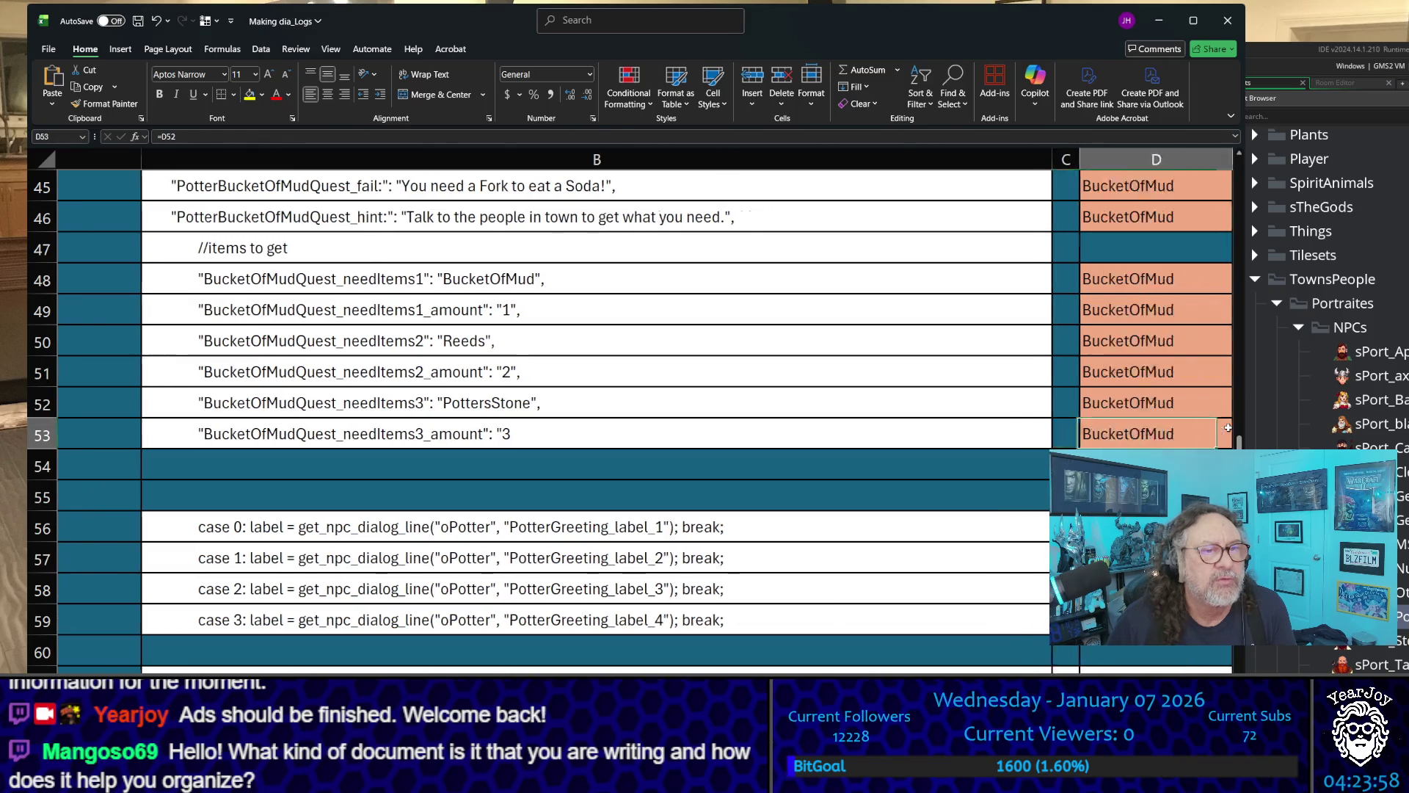
pyautogui.press('Right')
pyautogui.press('Right')
pyautogui.press('Right')
pyautogui.press('Right')
pyautogui.press('Right')
# - Add the closing quote-comma to G53 and return to column B to check the results
pyautogui.press('Left')
pyautogui.press('Left')
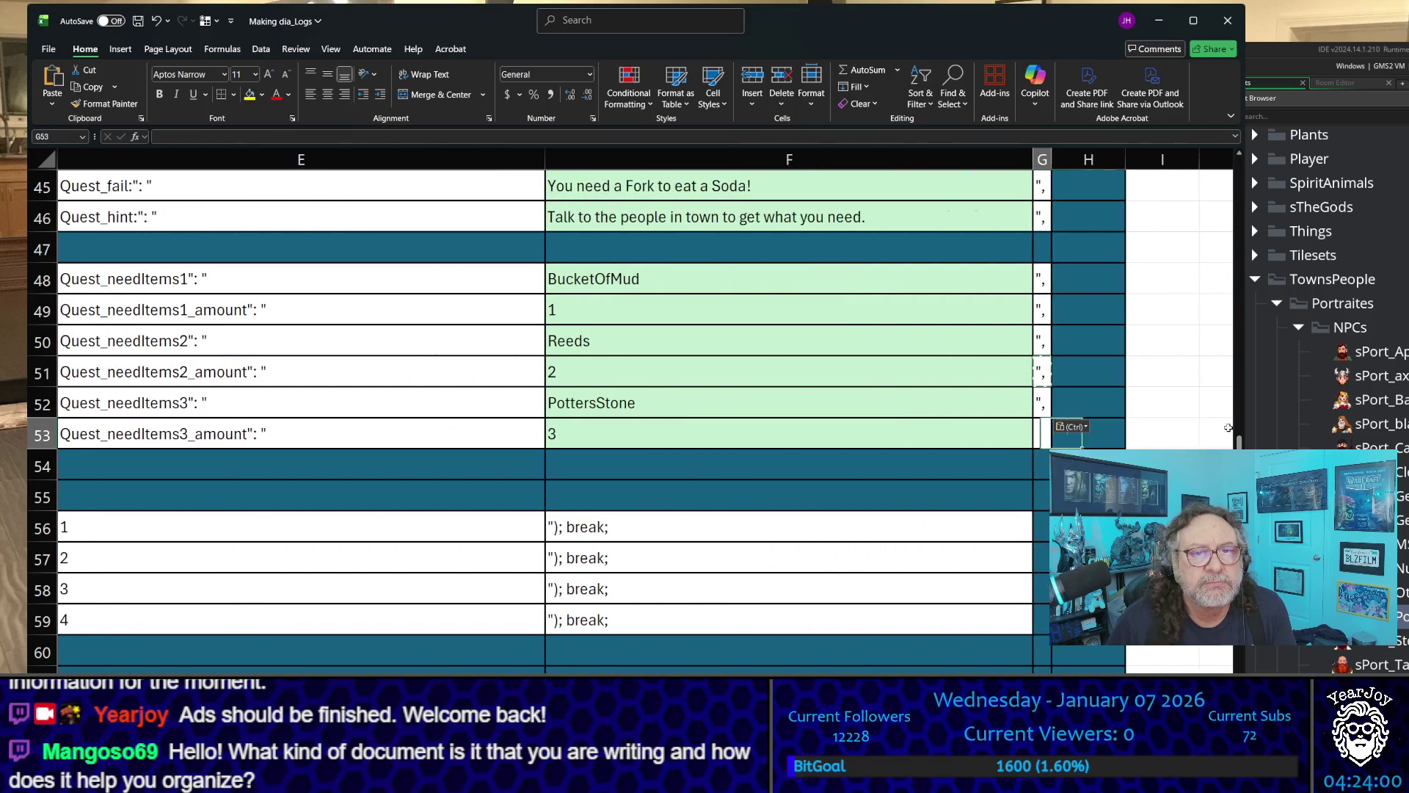
pyautogui.press('Left')
pyautogui.press('Left')
pyautogui.press('Left')
pyautogui.press('Left')
pyautogui.press('Left')
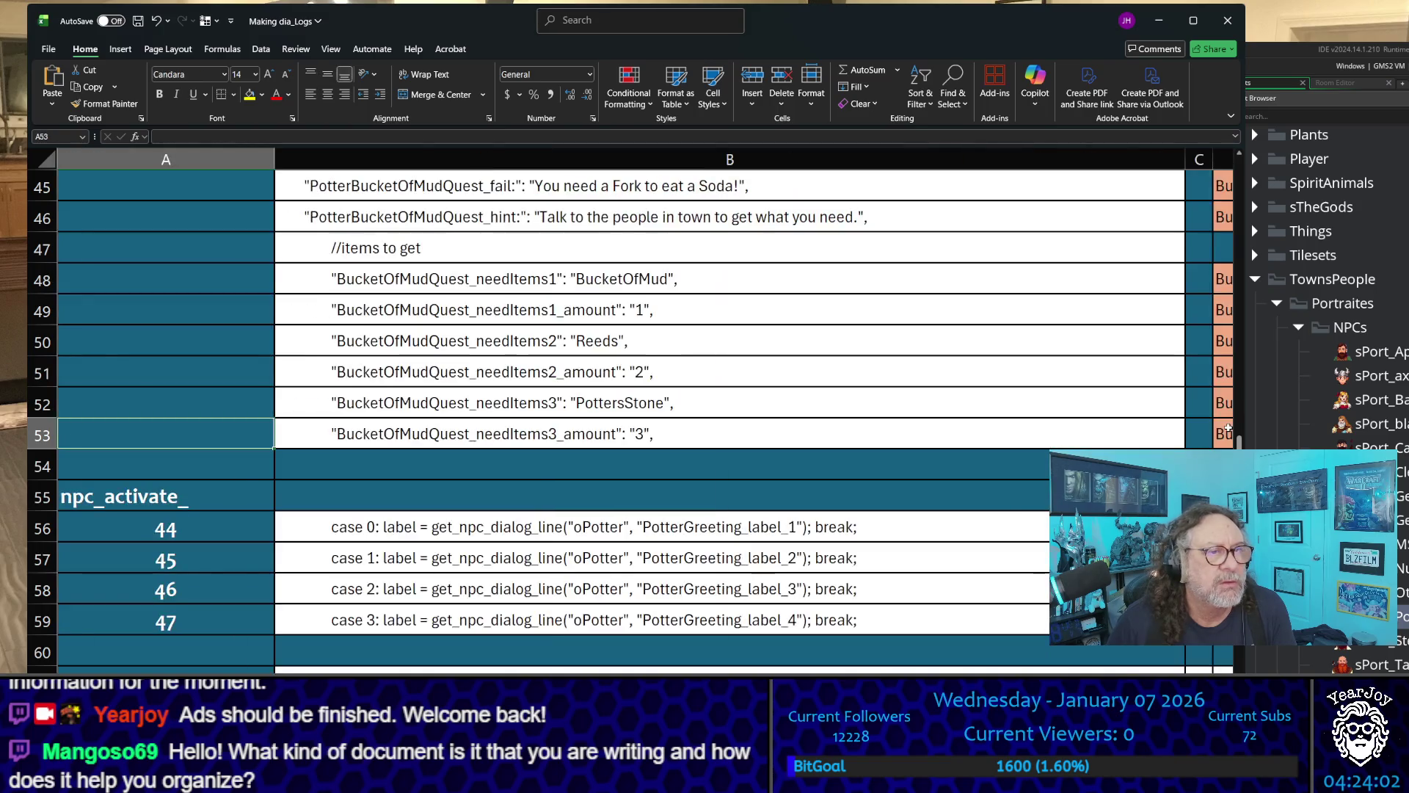
pyautogui.press('Right')
pyautogui.press('Right')
pyautogui.press('Left')
pyautogui.press('Left')
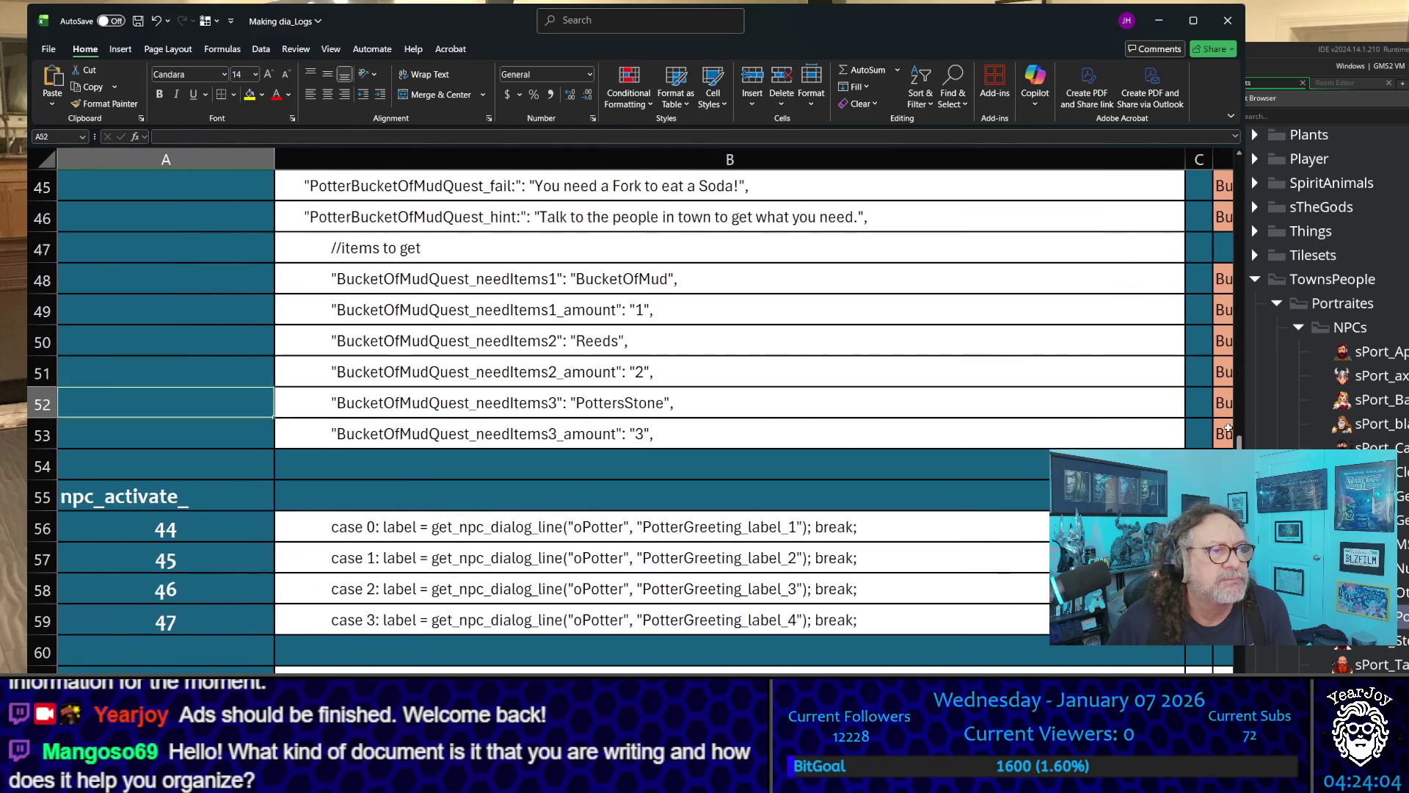
pyautogui.press('Up')
pyautogui.press('Right')
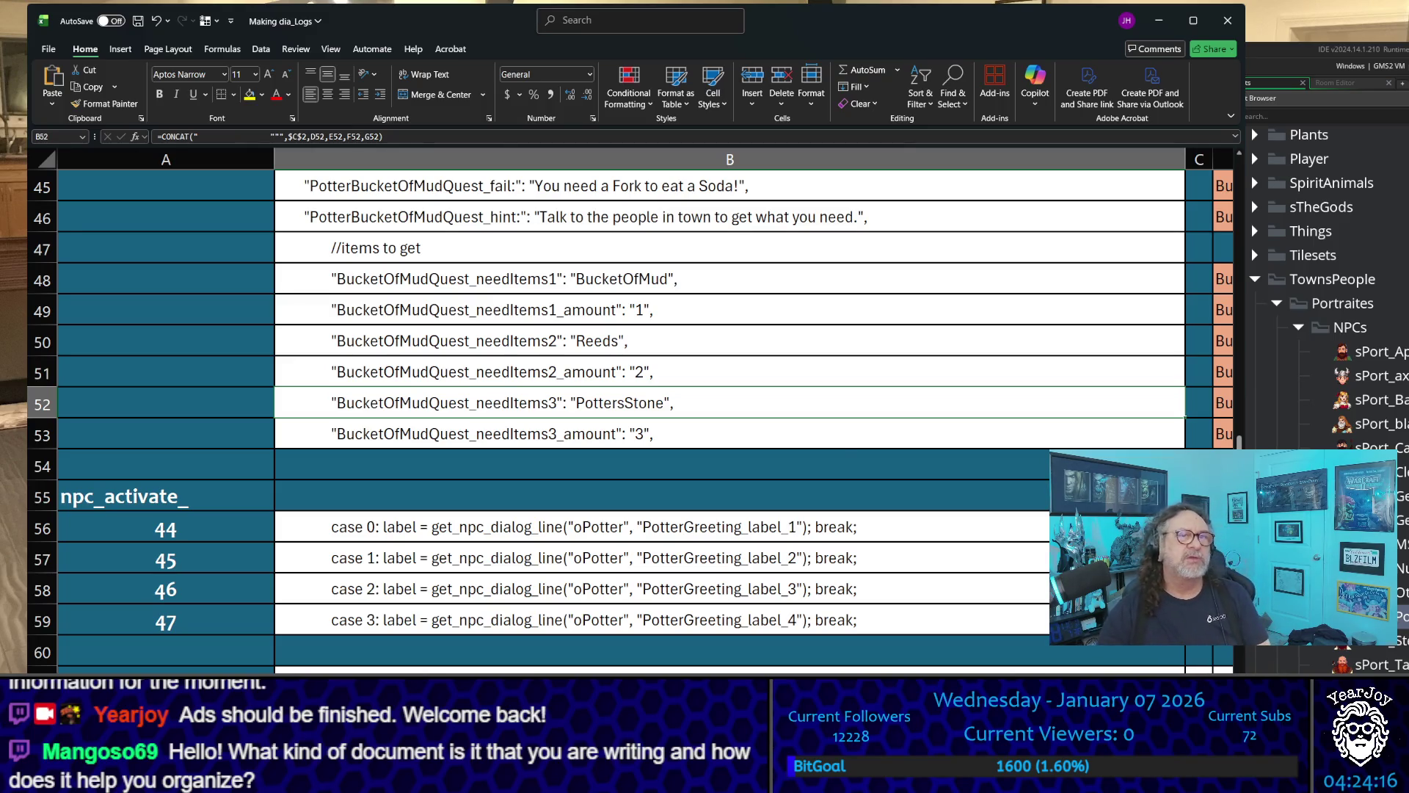
pyautogui.scroll(11, 833, 454)
pyautogui.scroll(4, 832, 455)
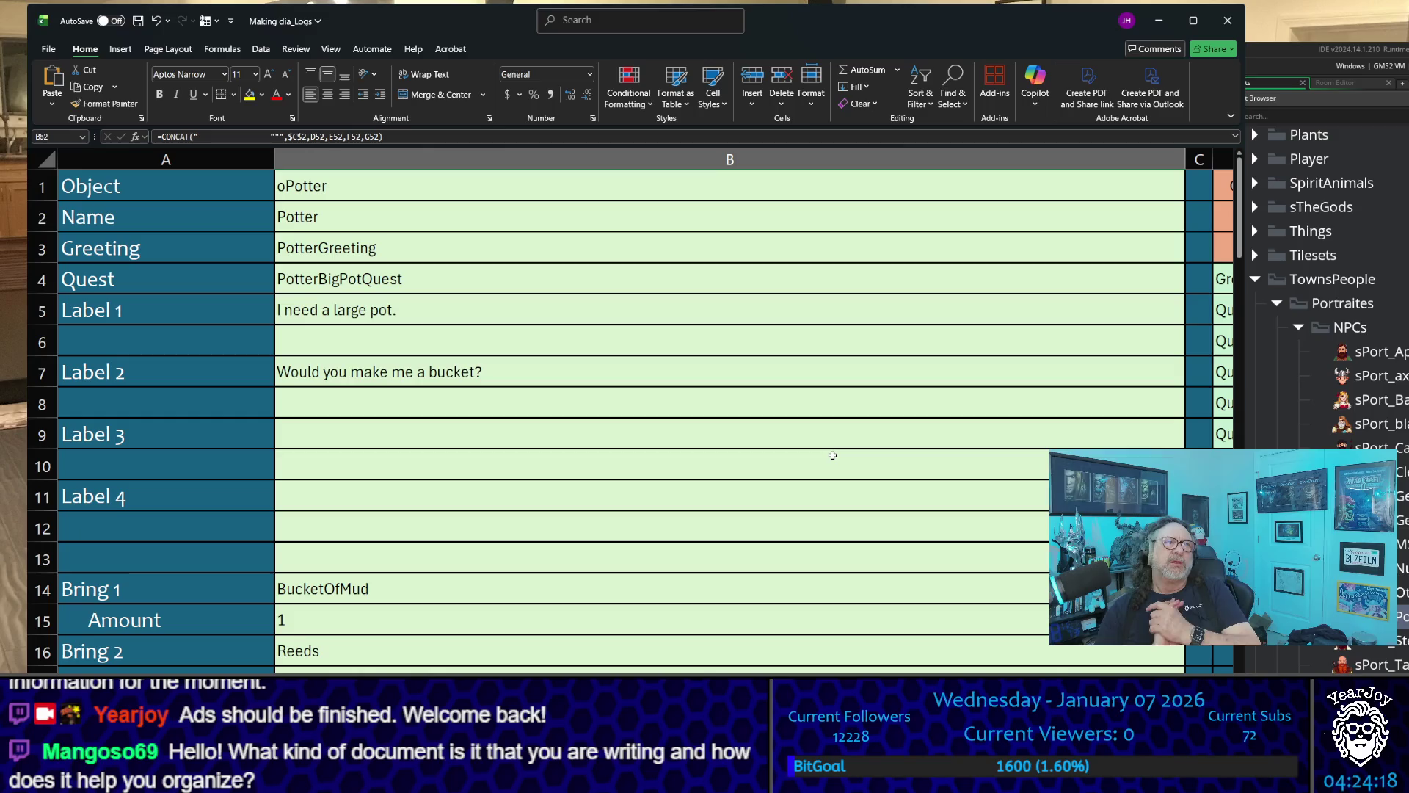
pyautogui.keyDown('ctrl'); pyautogui.scroll(-1, 635, 361); pyautogui.keyUp('ctrl')
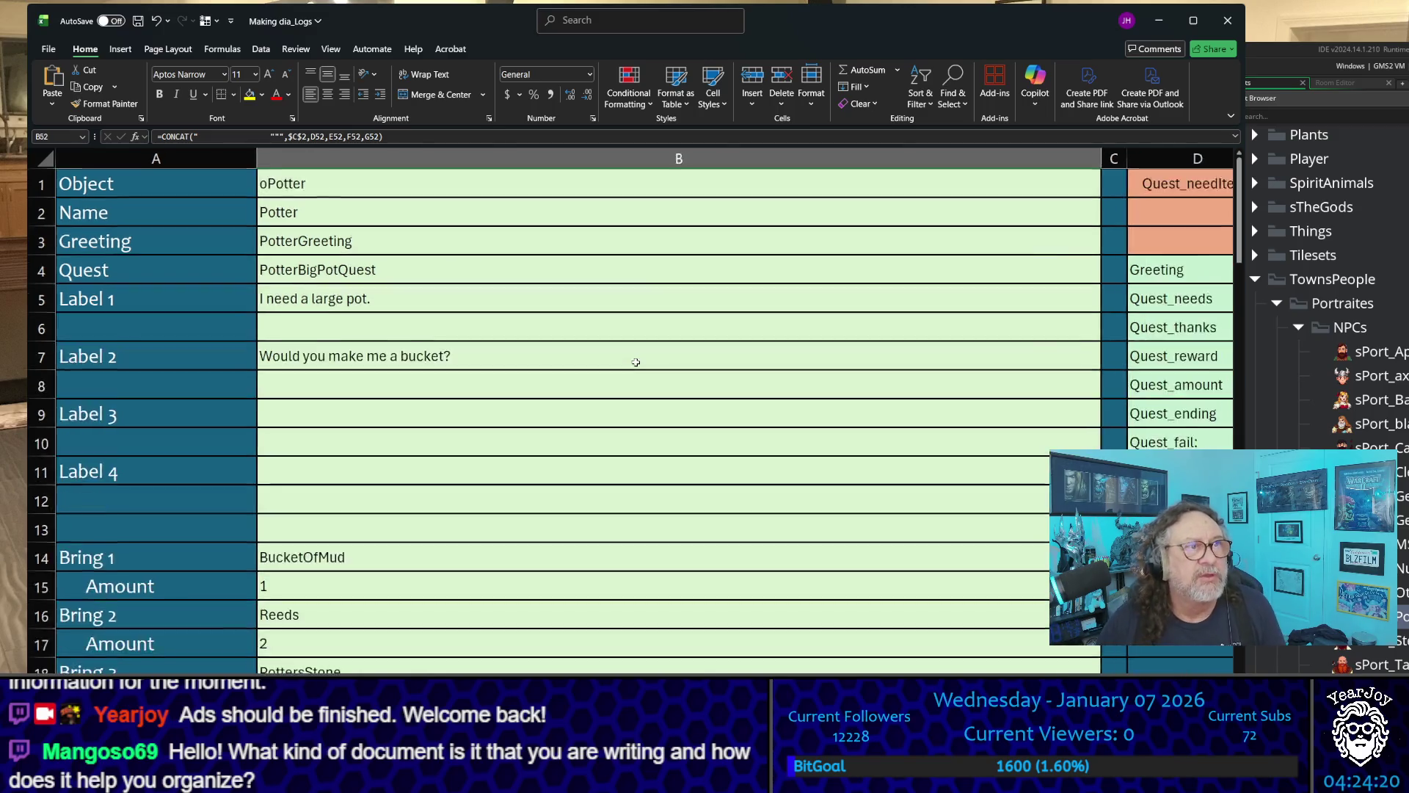
pyautogui.keyDown('ctrl'); pyautogui.scroll(-1, 635, 362); pyautogui.keyUp('ctrl')
pyautogui.keyDown('ctrl'); pyautogui.scroll(-1, 629, 359); pyautogui.keyUp('ctrl')
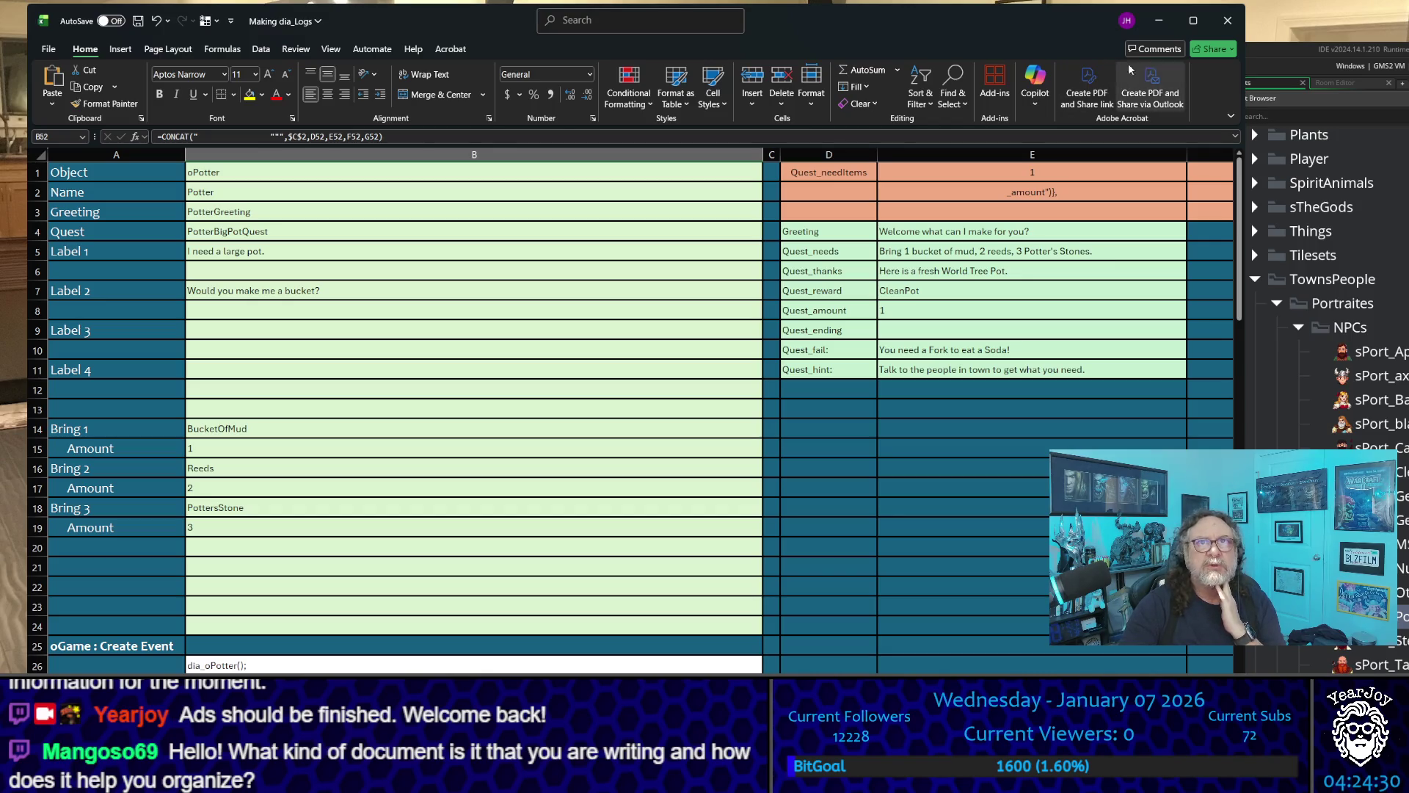
# - Minimize the Making dia_Logs workbook to reveal the dia_oPotter script
pyautogui.click(1158, 20)
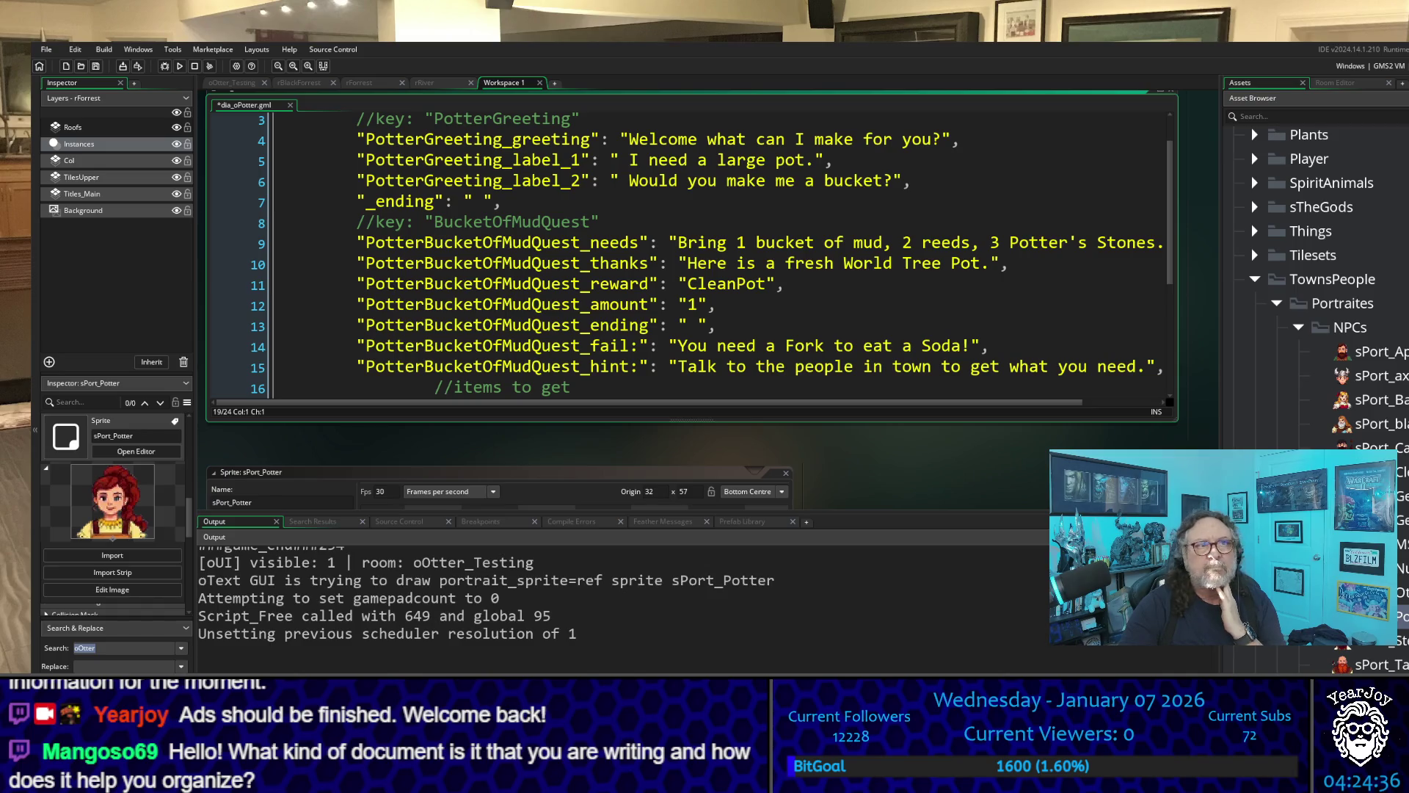
pyautogui.scroll(1, 855, 318)
pyautogui.scroll(1, 487, 383)
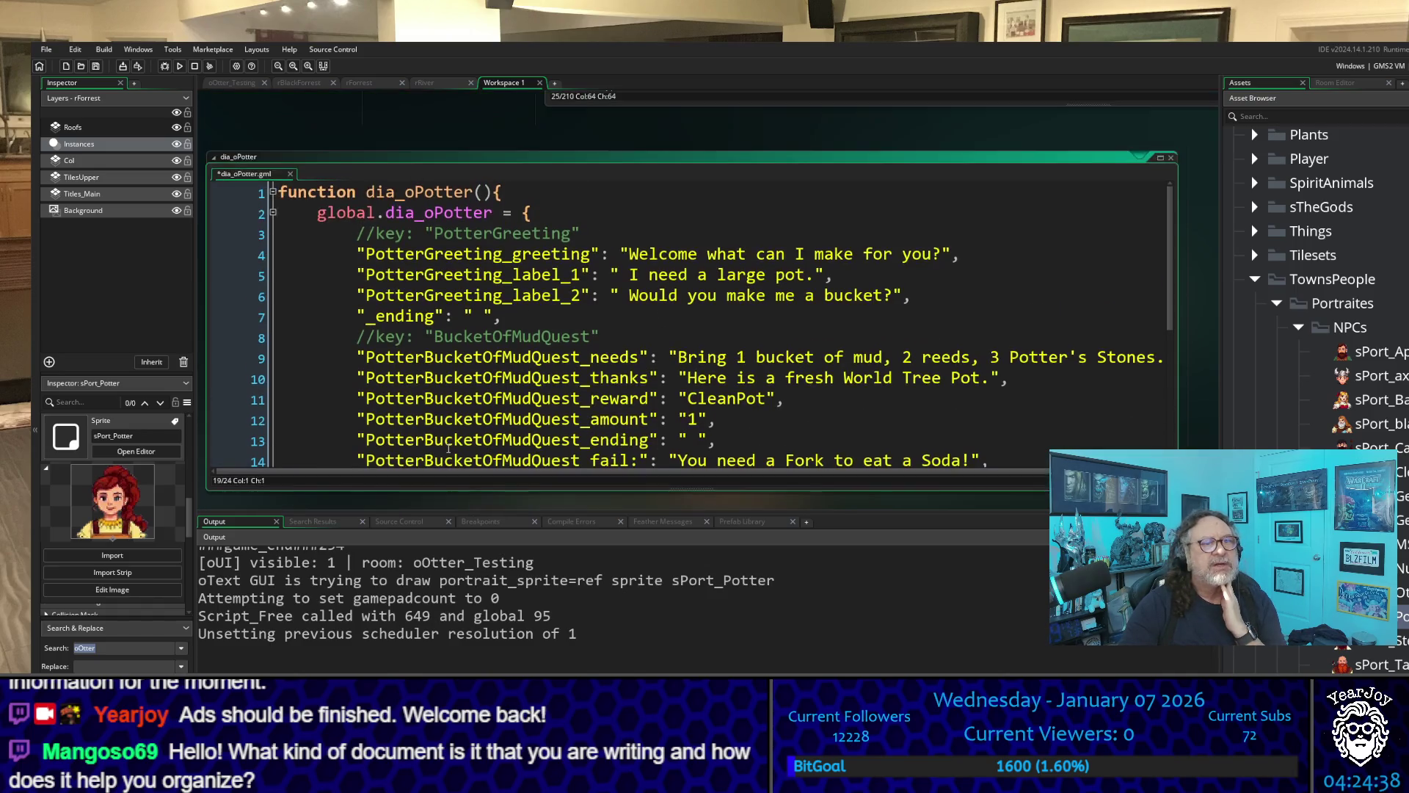
pyautogui.scroll(2, 389, 406)
pyautogui.scroll(2, 464, 289)
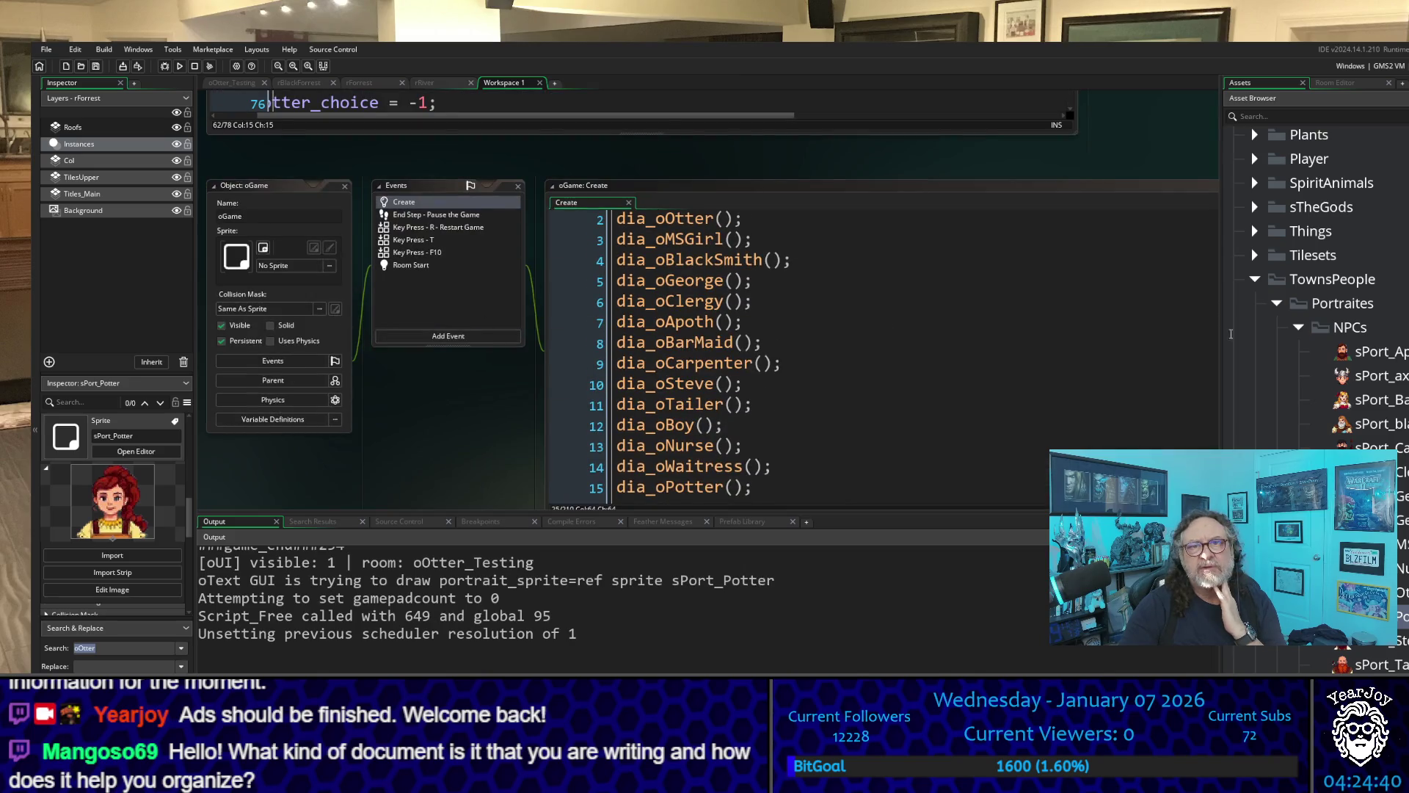
pyautogui.scroll(1, 1331, 410)
pyautogui.scroll(-2, 1330, 410)
pyautogui.scroll(-10, 1299, 419)
pyautogui.scroll(5, 1271, 434)
pyautogui.scroll(5, 1273, 432)
pyautogui.scroll(2, 1274, 433)
pyautogui.scroll(5, 1274, 433)
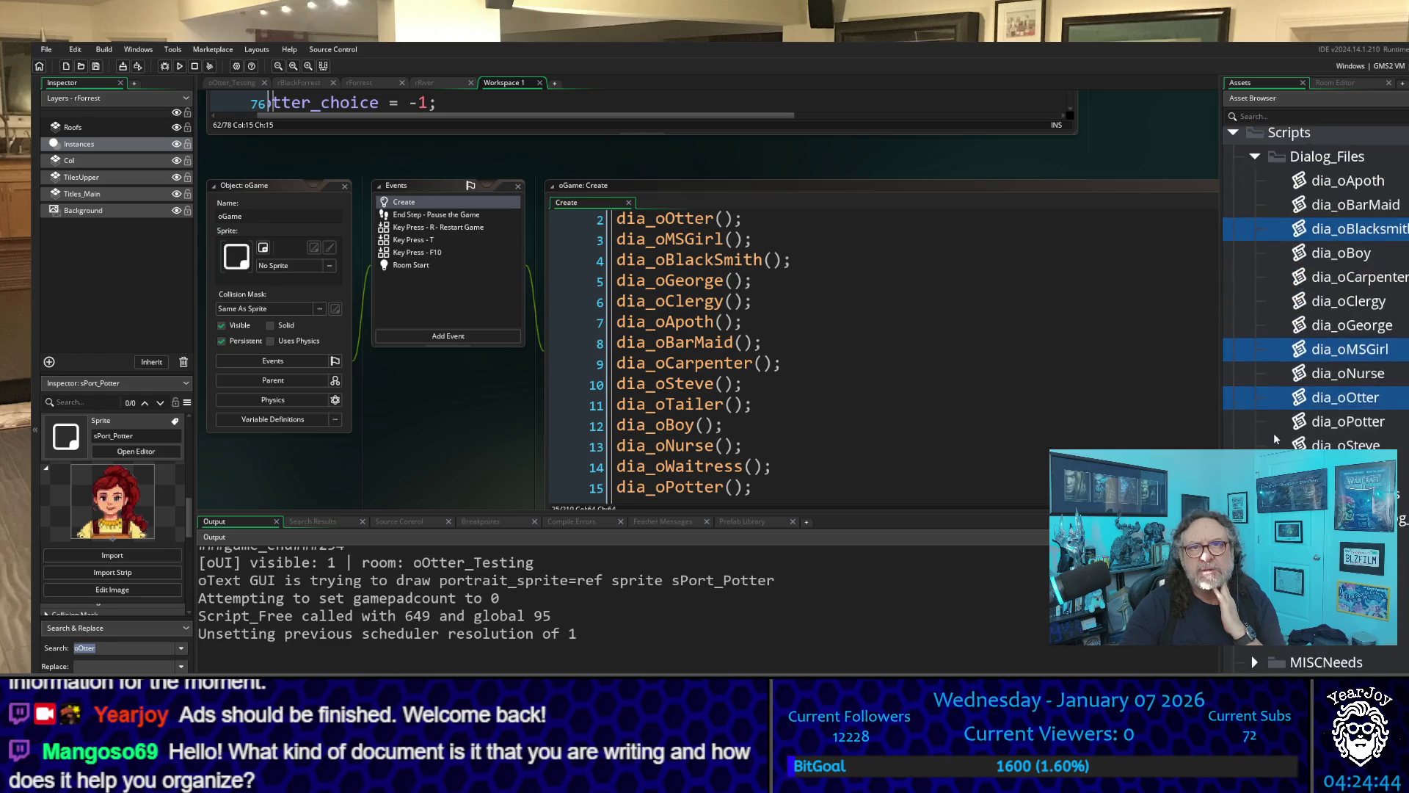
pyautogui.scroll(2, 1282, 429)
# - Select dia_oOtter, read through the dia_oPotter script and close it
pyautogui.click(1343, 465)
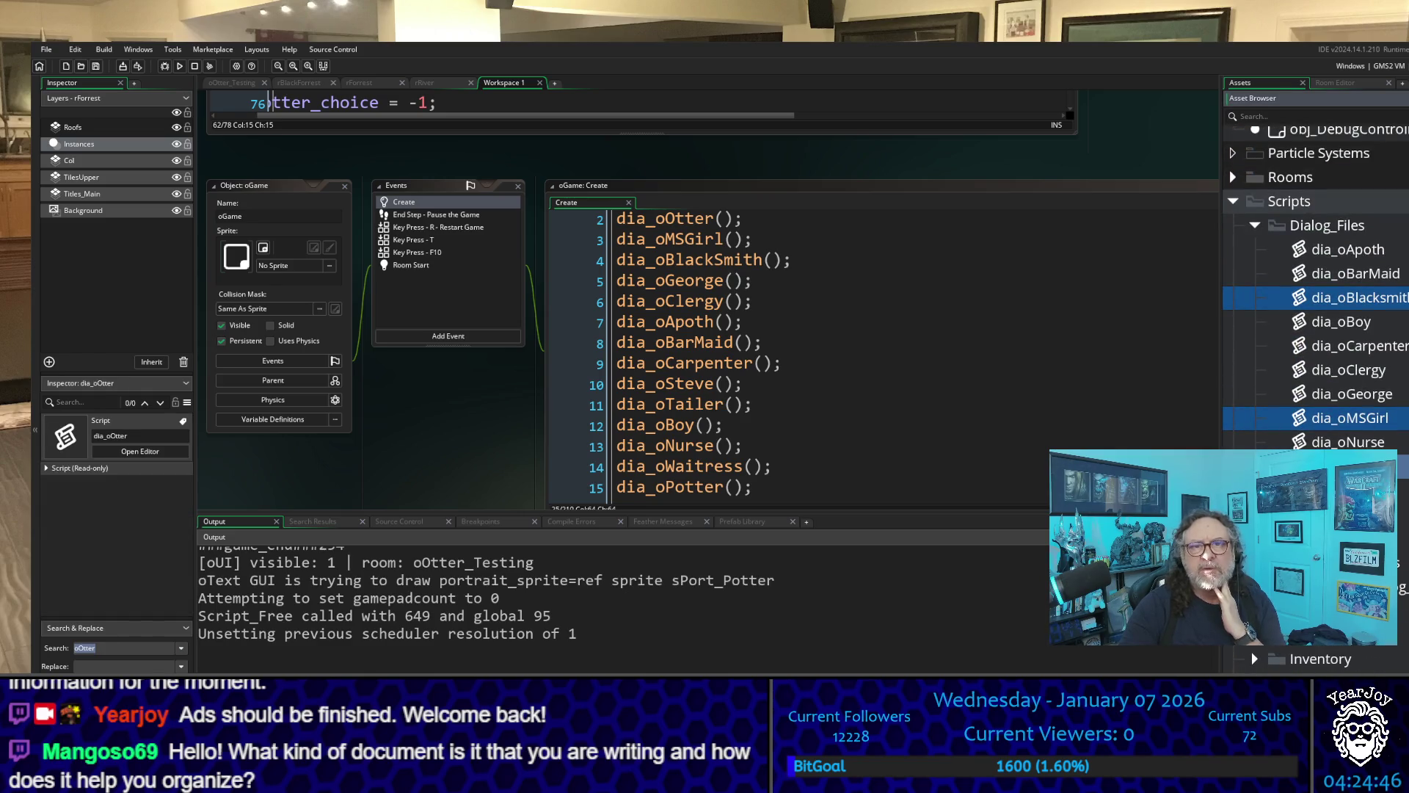
pyautogui.doubleClick(1344, 490)
pyautogui.scroll(-1, 607, 262)
pyautogui.scroll(-2, 606, 263)
pyautogui.scroll(-1, 607, 263)
pyautogui.scroll(-1, 607, 264)
pyautogui.scroll(2, 609, 266)
pyautogui.scroll(4, 607, 266)
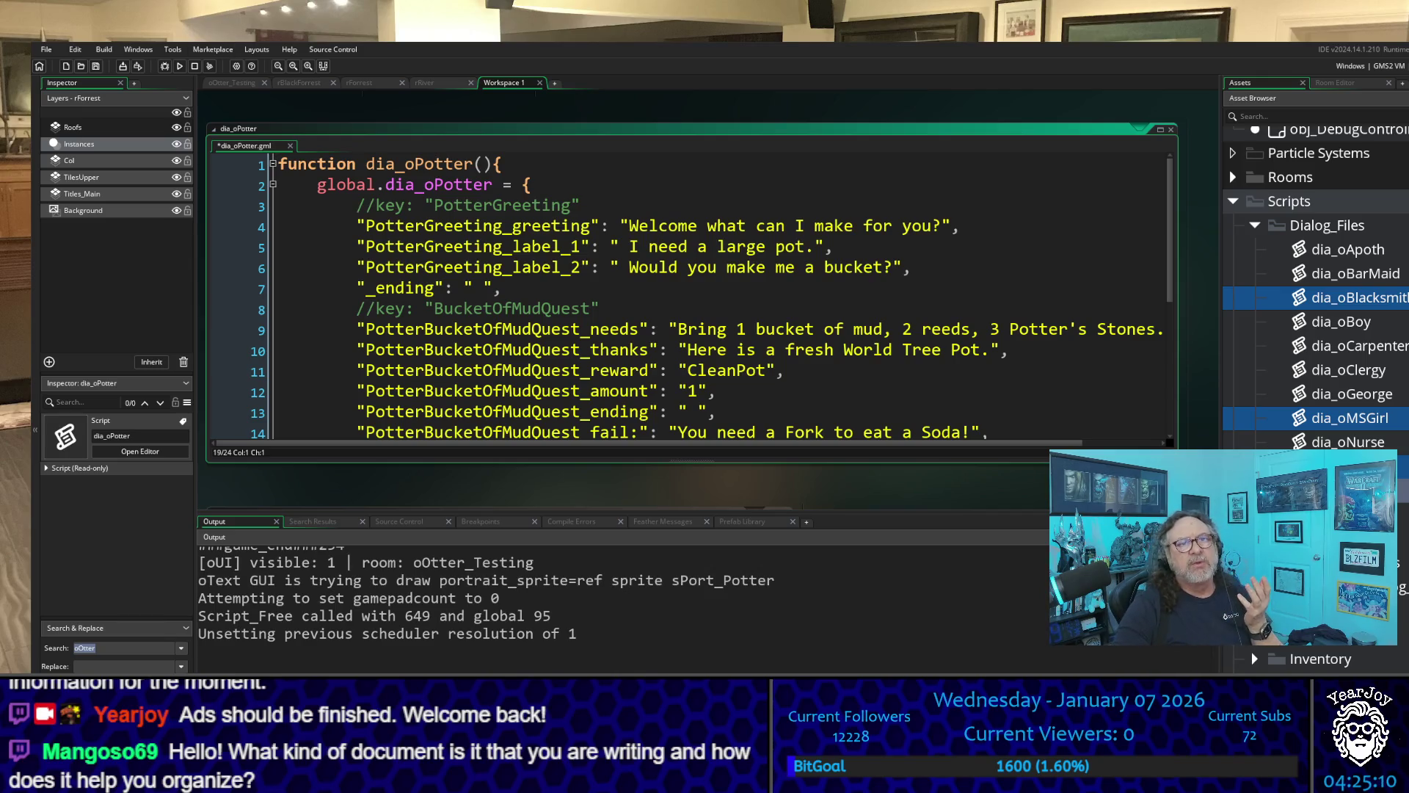
pyautogui.scroll(-2, 651, 315)
pyautogui.scroll(-2, 651, 316)
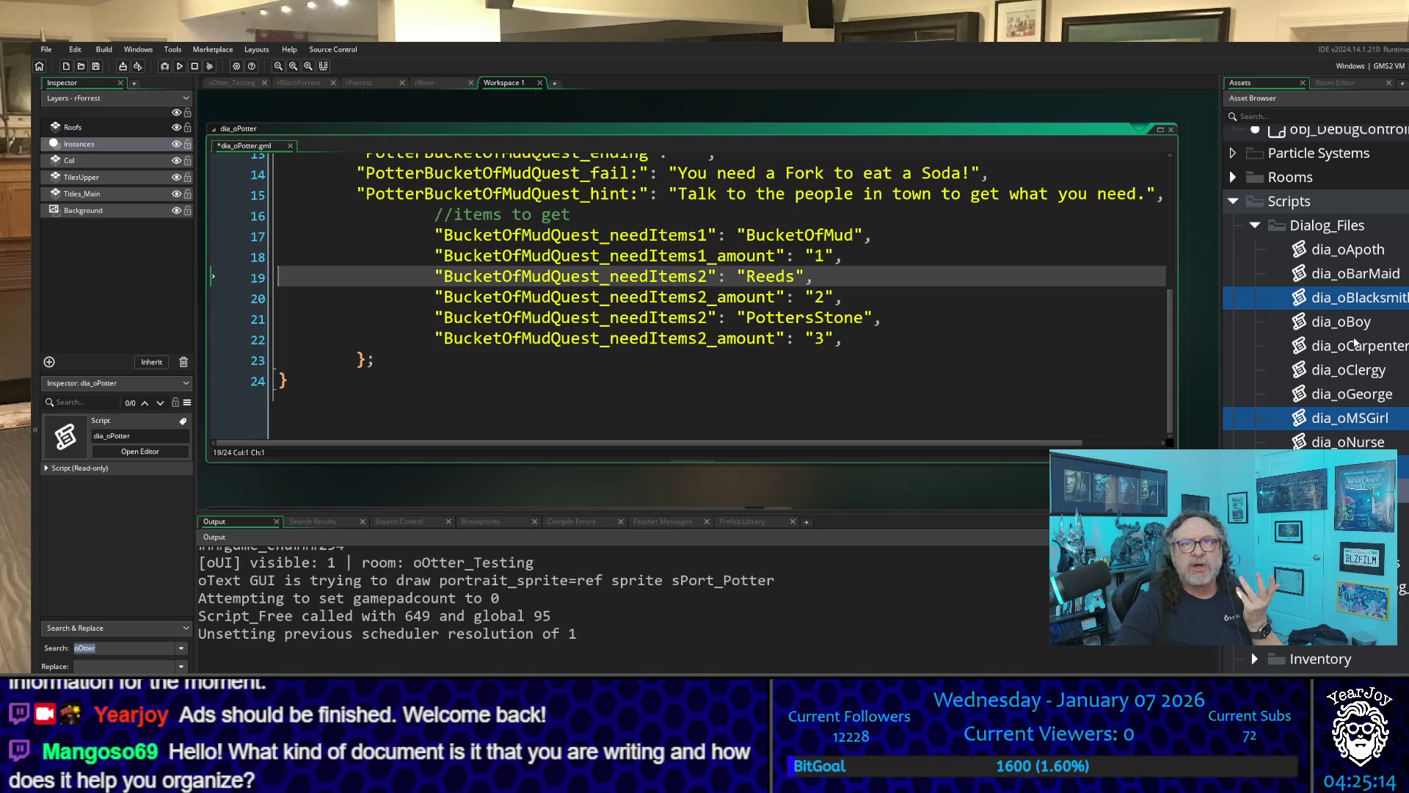
pyautogui.click(1170, 128)
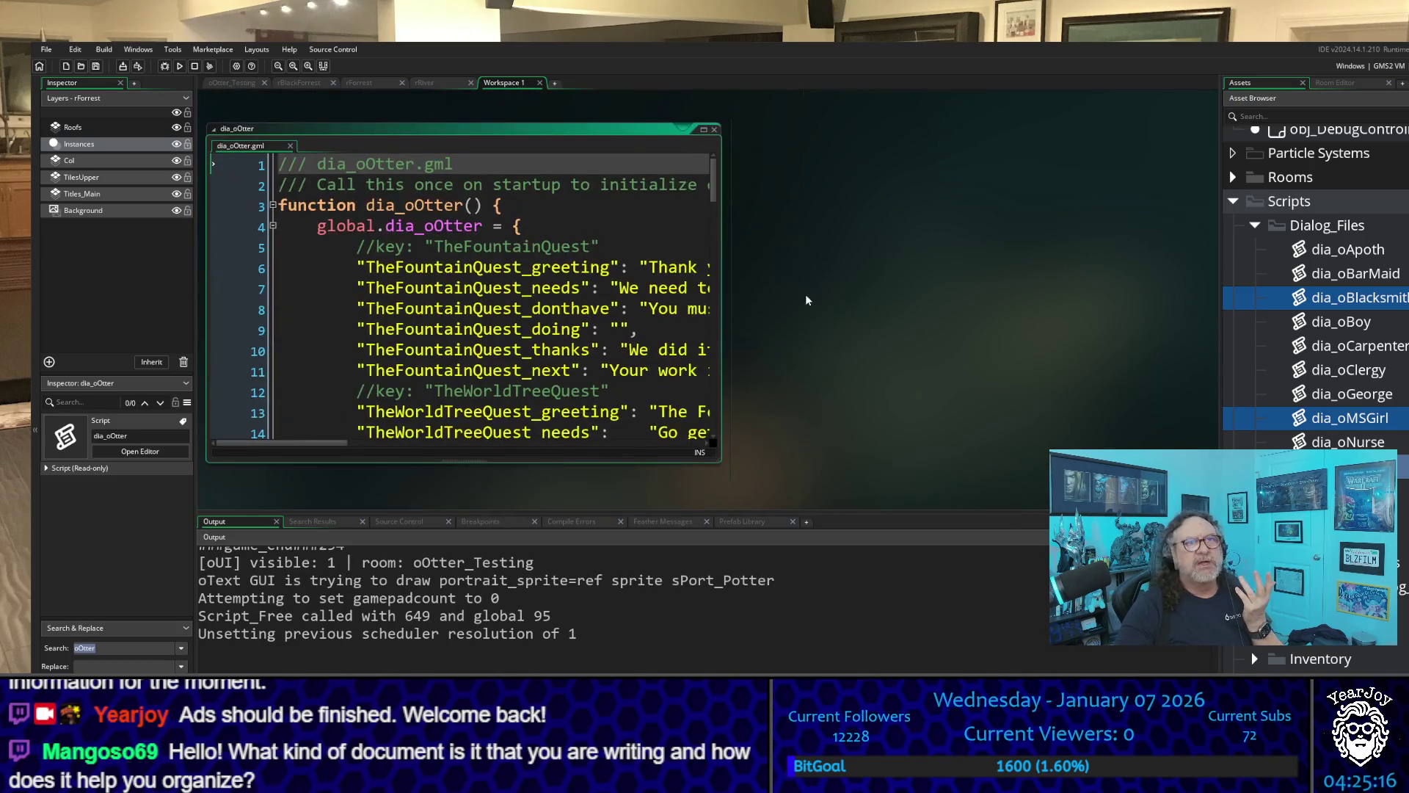
pyautogui.moveTo(720, 326); pyautogui.dragTo(1220, 326)
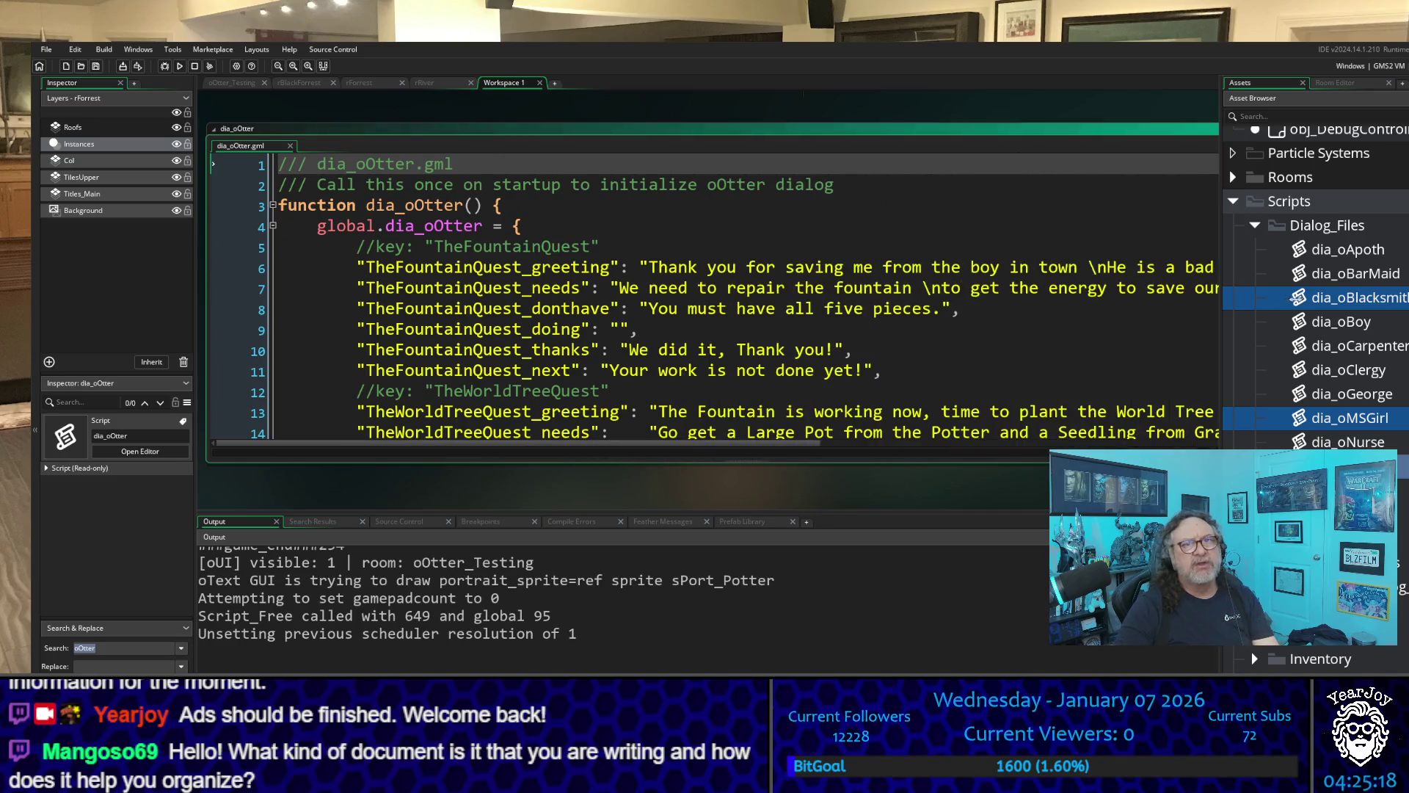
pyautogui.scroll(-2, 872, 300)
pyautogui.scroll(-3, 872, 299)
pyautogui.scroll(-3, 872, 299)
pyautogui.scroll(-3, 873, 299)
pyautogui.scroll(-3, 869, 295)
pyautogui.scroll(-3, 865, 289)
pyautogui.scroll(-3, 865, 288)
pyautogui.scroll(-3, 864, 292)
pyautogui.scroll(-3, 862, 298)
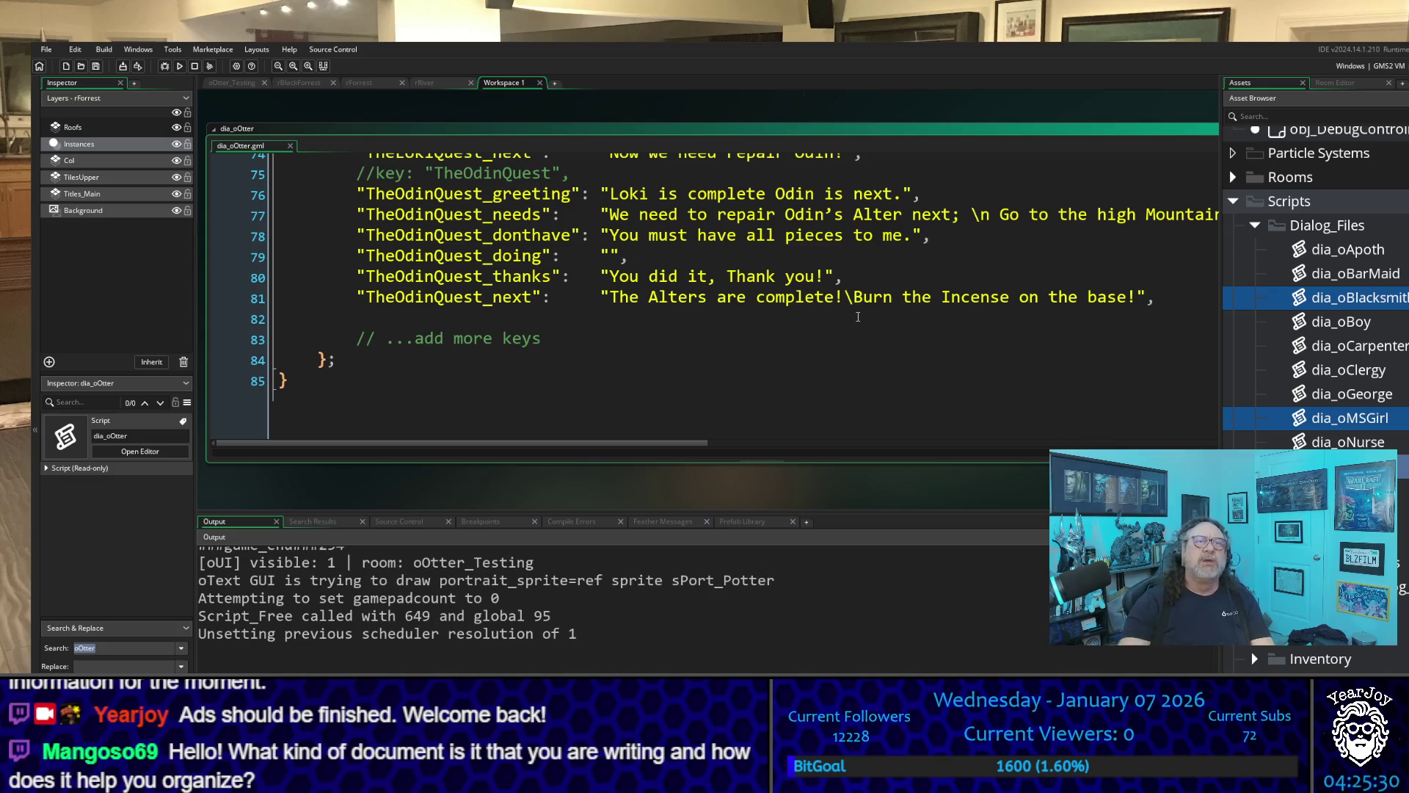
pyautogui.scroll(5, 848, 296)
pyautogui.scroll(5, 850, 301)
pyautogui.scroll(5, 854, 307)
pyautogui.scroll(6, 856, 314)
pyautogui.scroll(3, 857, 317)
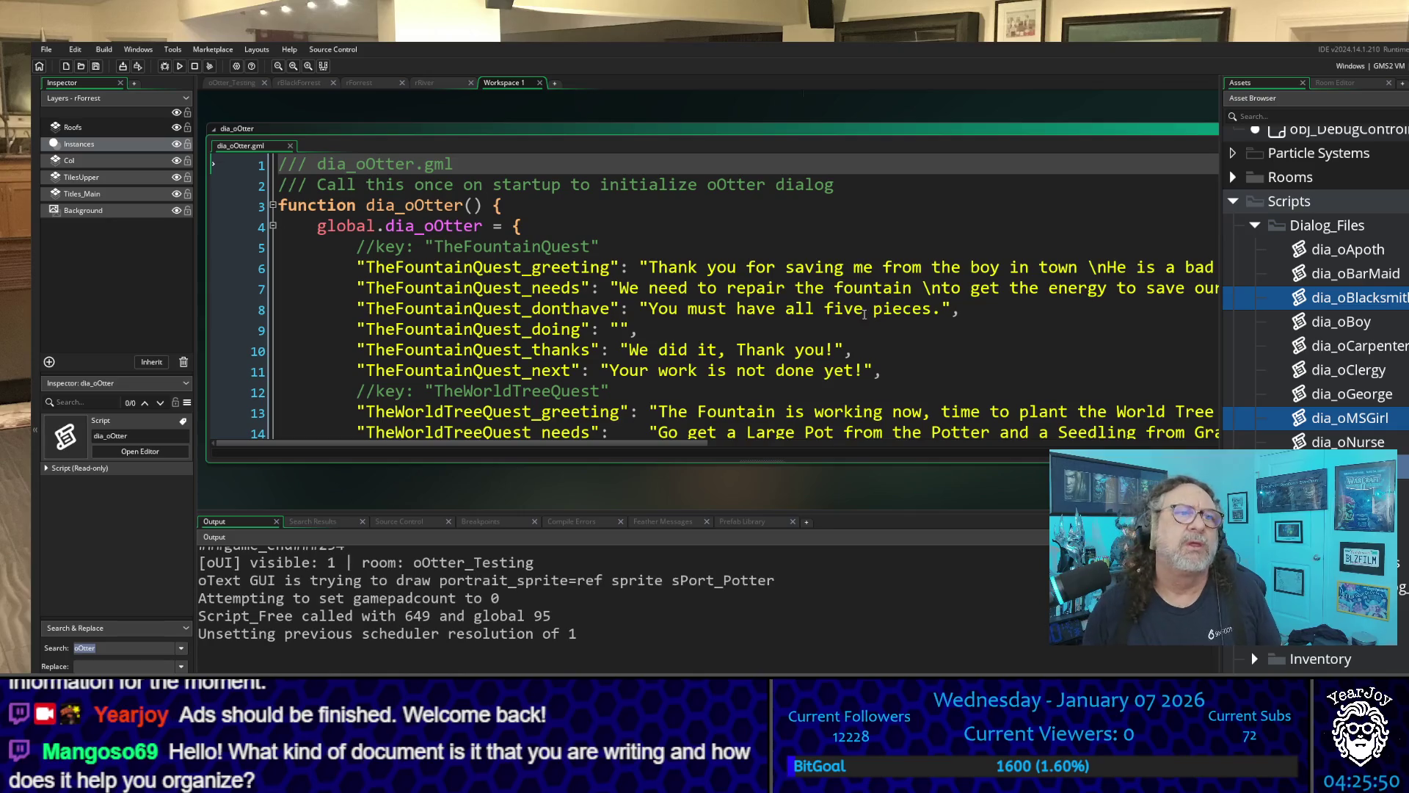
pyautogui.scroll(-1, 823, 312)
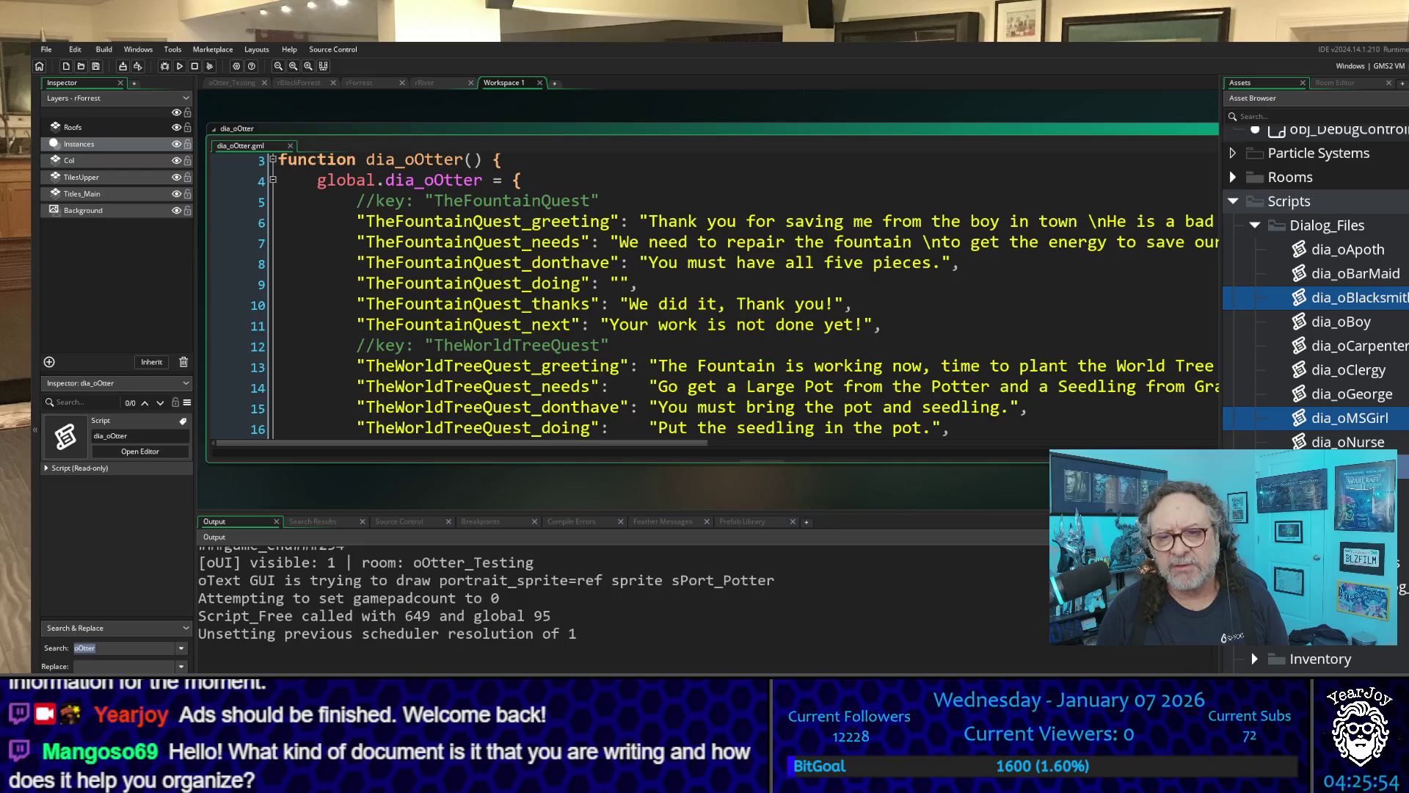
# - Switch back to the Making dia_Logs workbook after reading dia_oOtter
pyautogui.hotkey('alt', 'Tab')
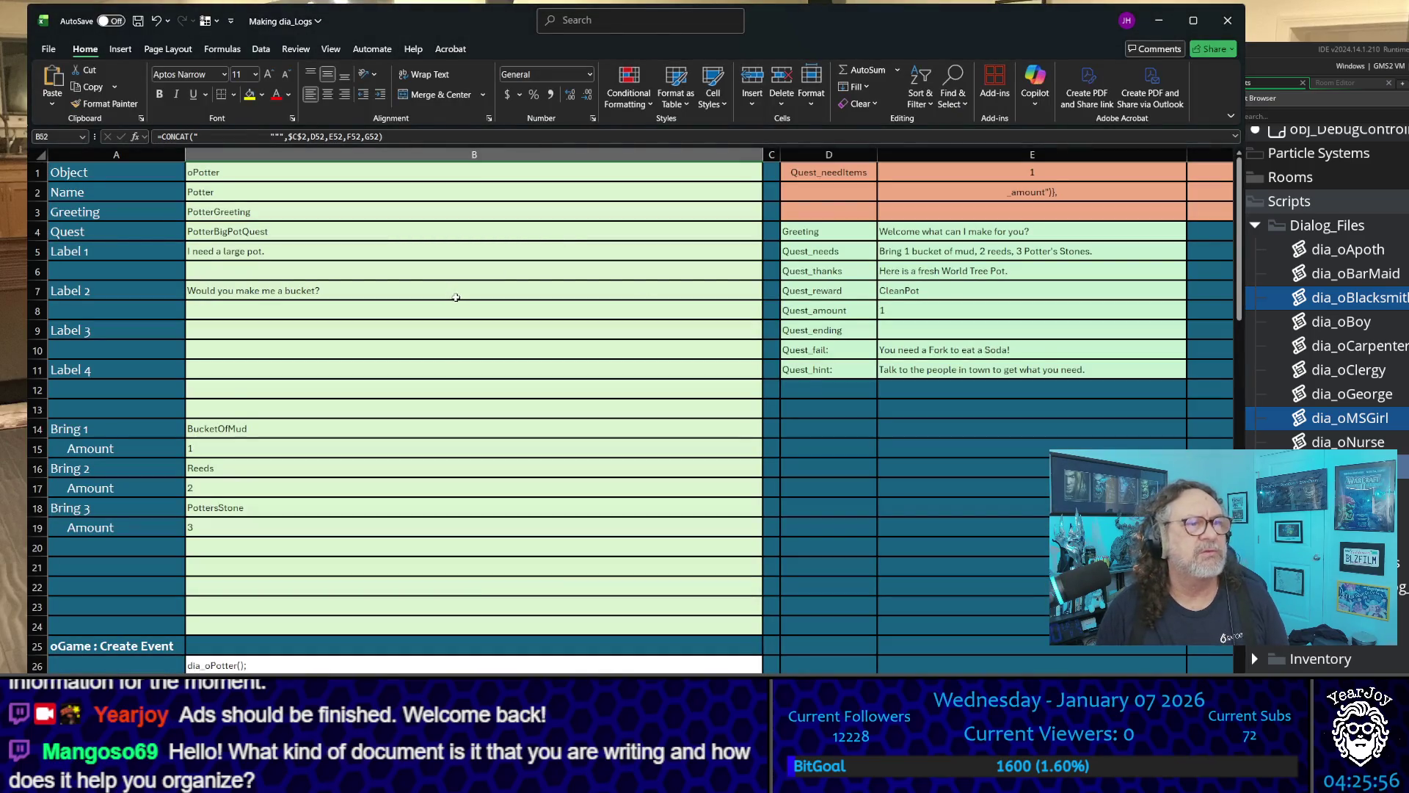
pyautogui.scroll(-4, 455, 298)
pyautogui.scroll(-3, 460, 314)
pyautogui.scroll(-4, 468, 328)
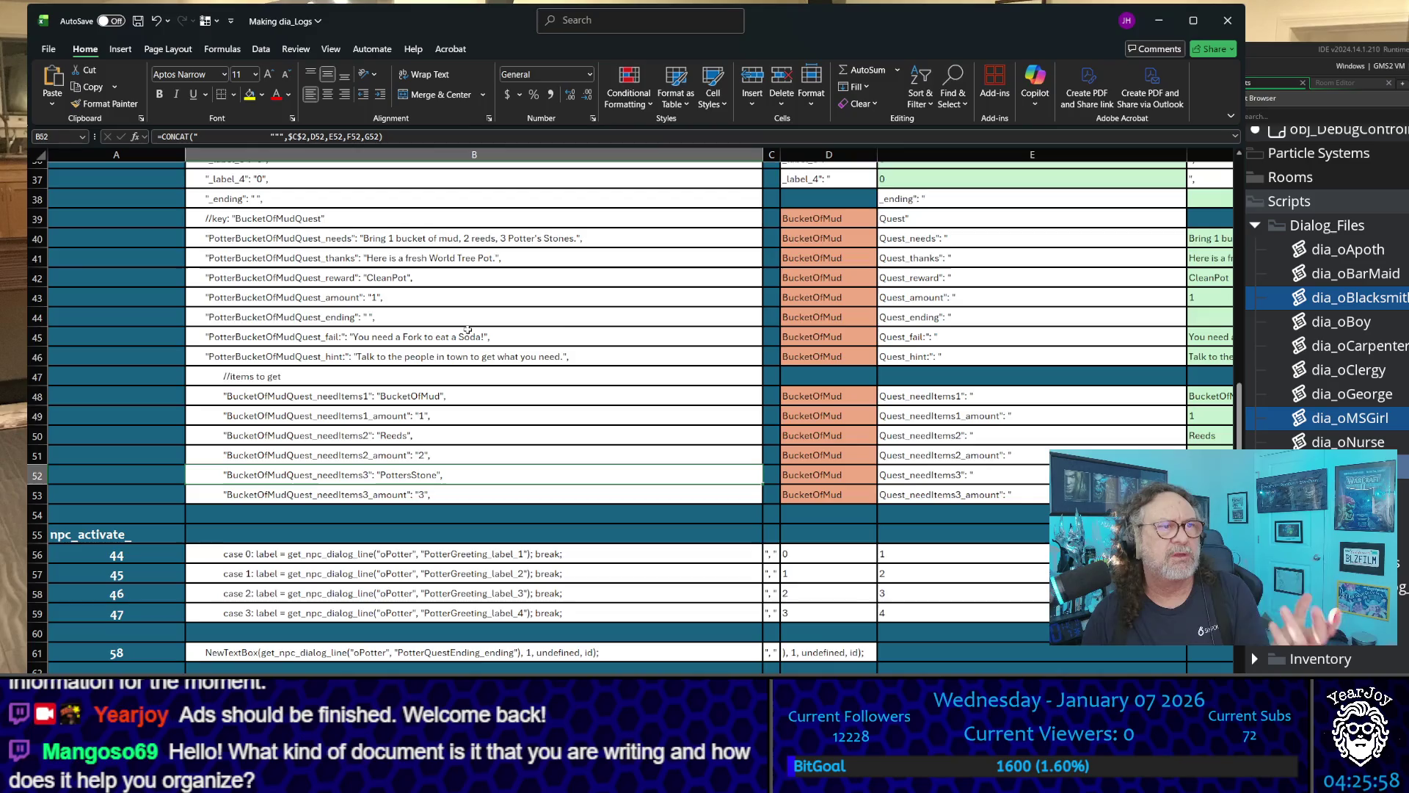
pyautogui.scroll(2, 469, 328)
pyautogui.scroll(2, 364, 341)
pyautogui.scroll(4, 220, 357)
pyautogui.scroll(2, 141, 367)
pyautogui.scroll(-1, 221, 369)
pyautogui.scroll(-1, 355, 372)
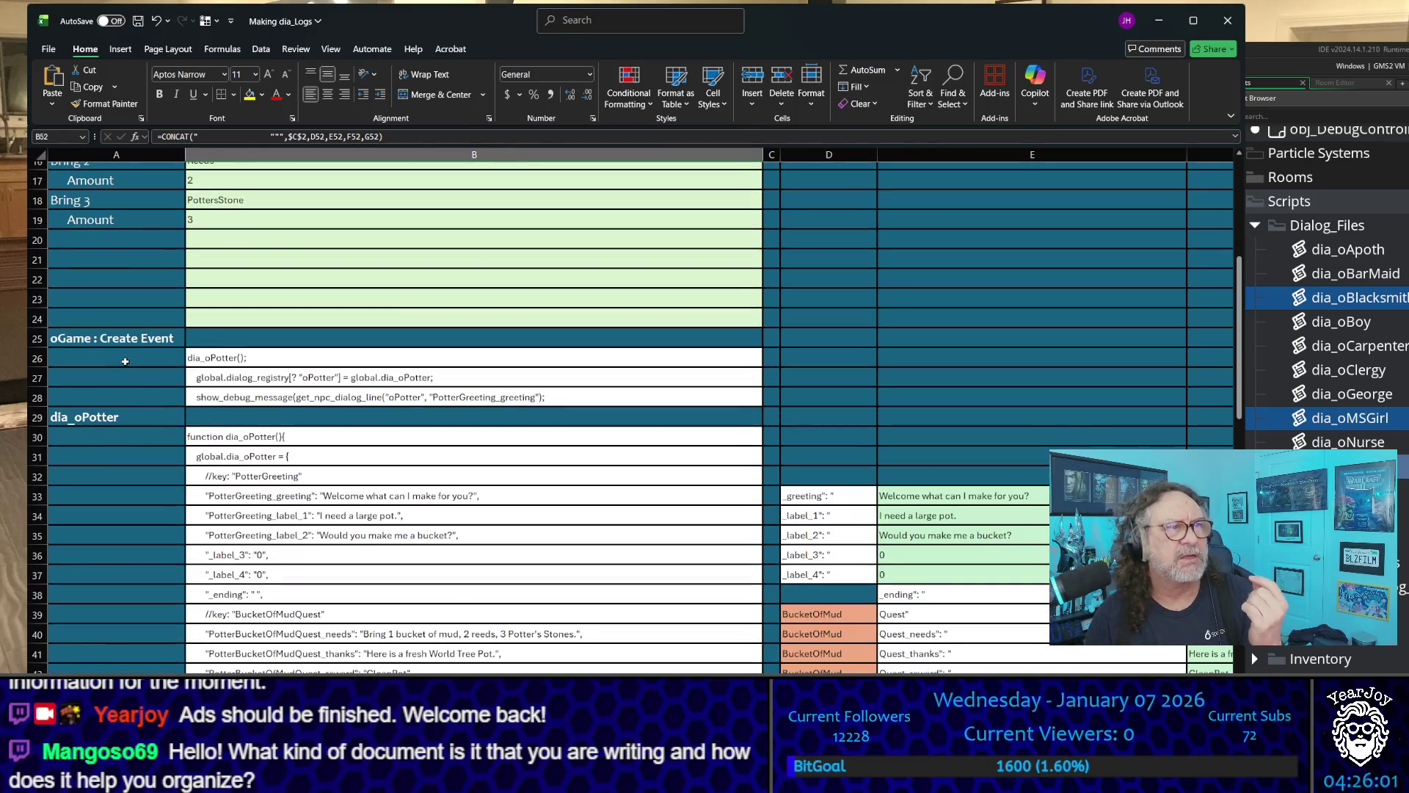
pyautogui.click(344, 364)
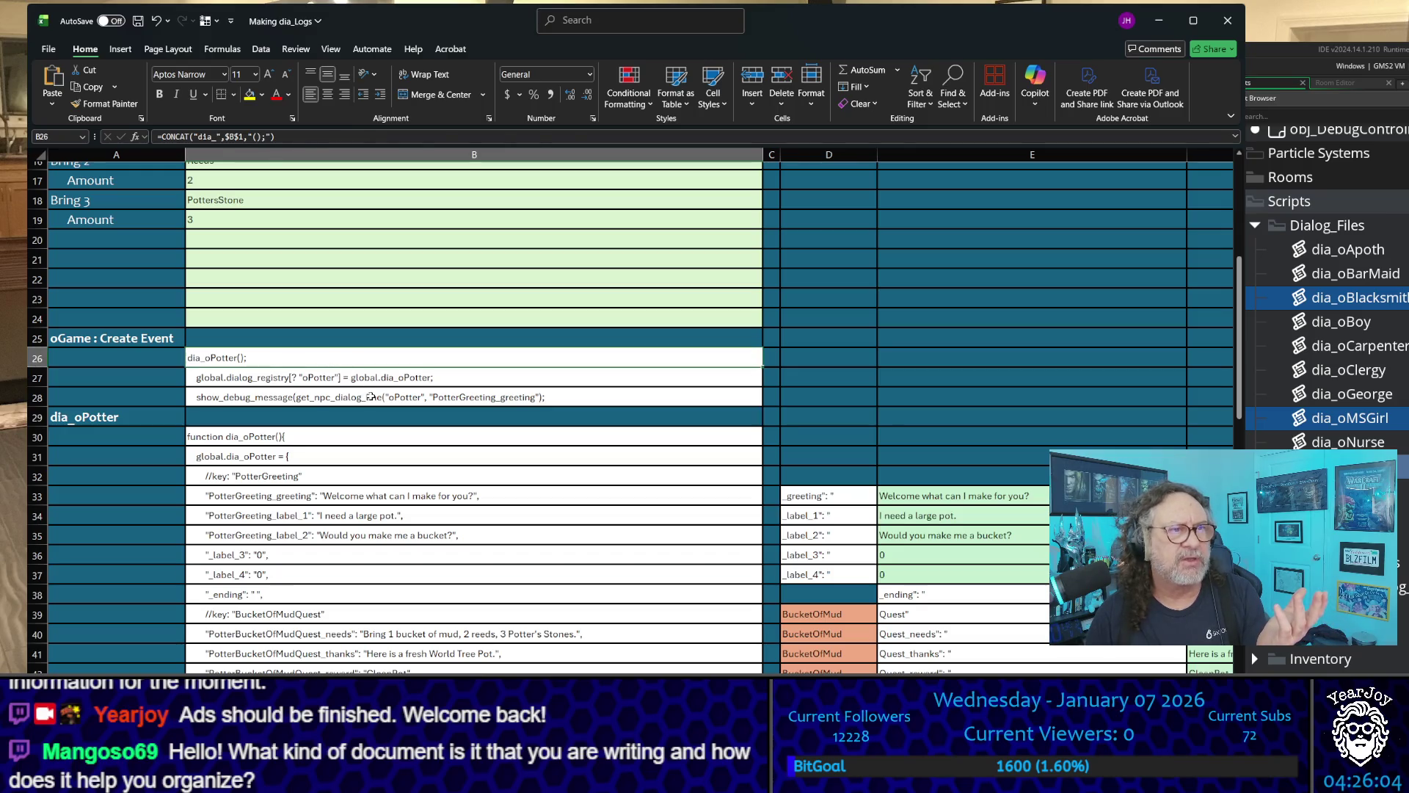
pyautogui.click(371, 396)
pyautogui.hotkey('shift', 'Up')
pyautogui.hotkey('shift', 'Up')
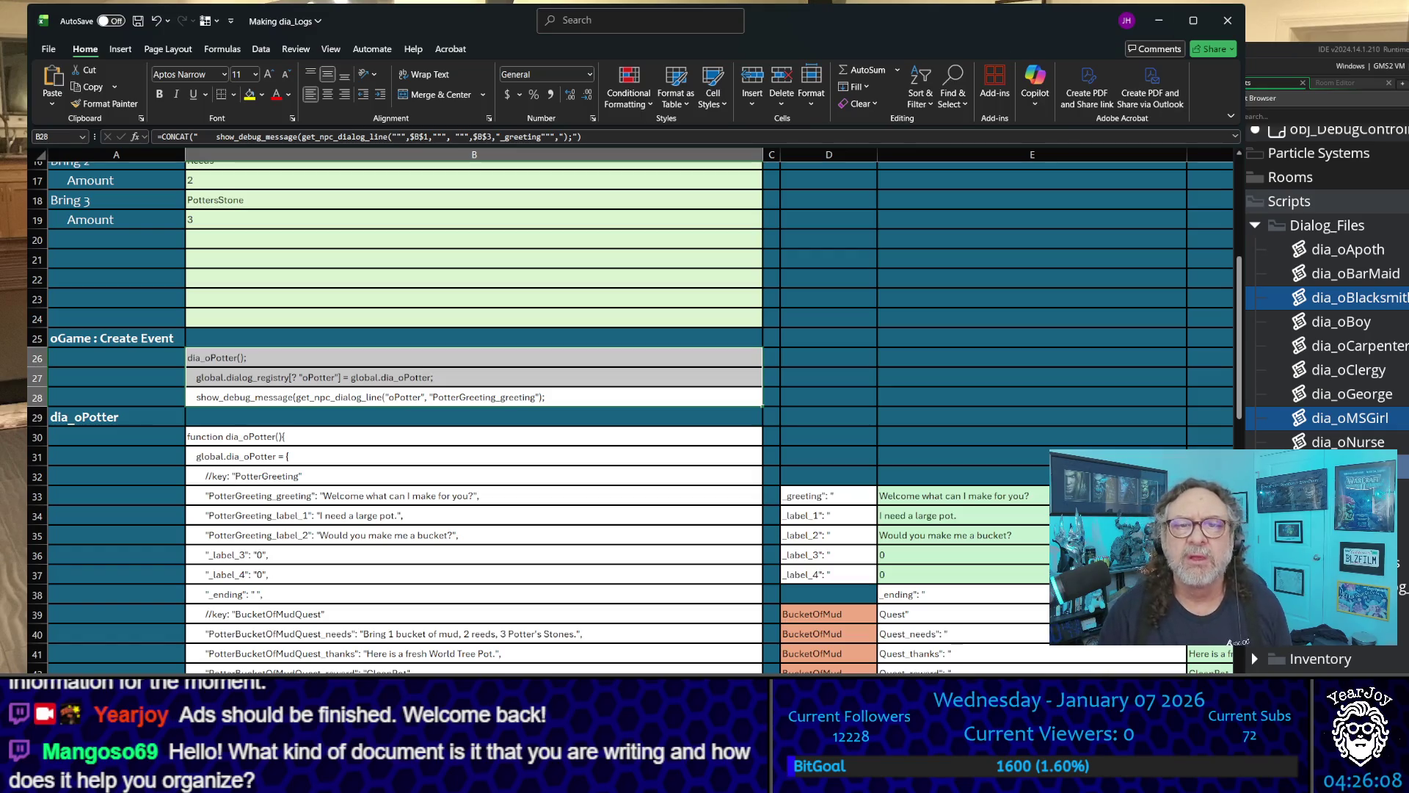
pyautogui.click(1322, 418)
pyautogui.scroll(10, 1321, 418)
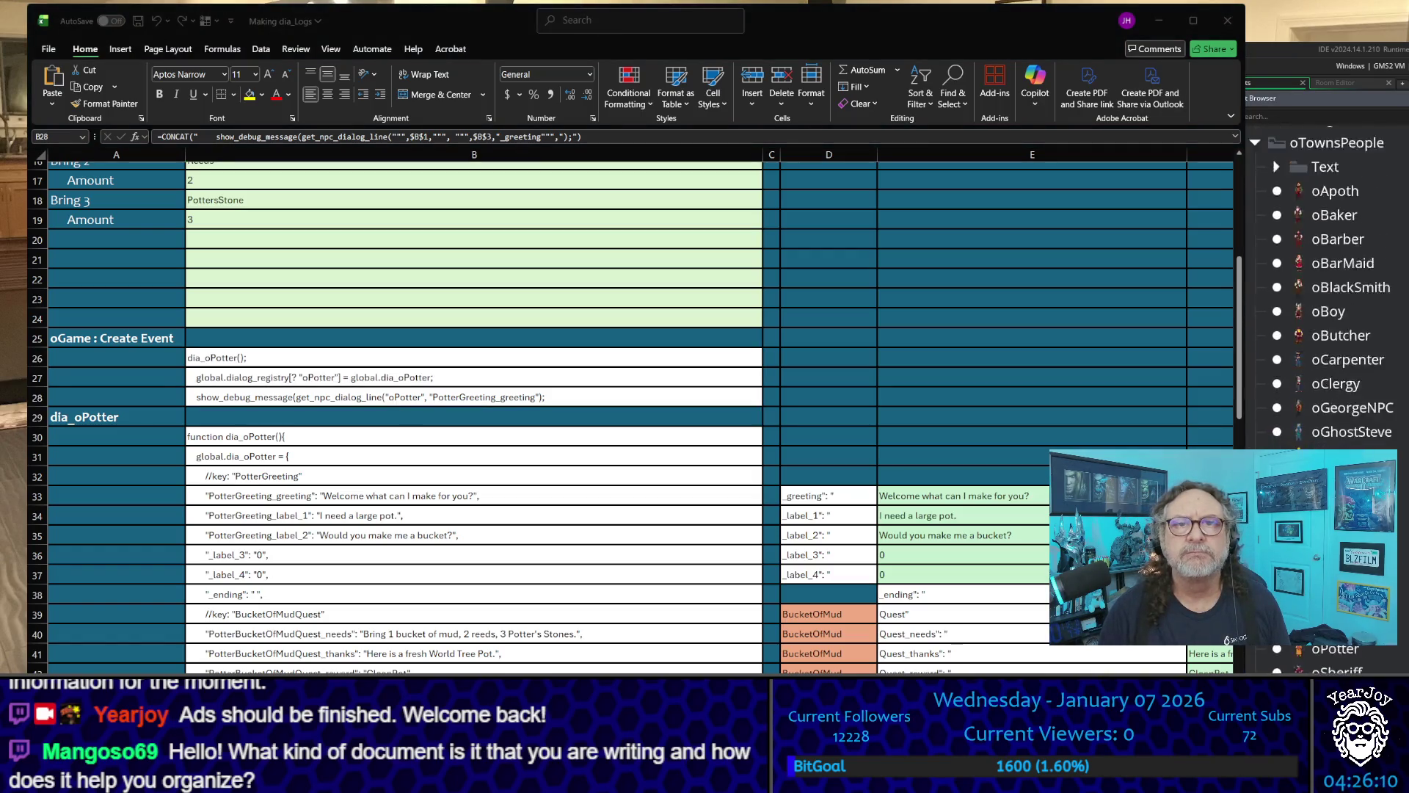
pyautogui.scroll(3, 1321, 330)
pyautogui.scroll(3, 1321, 331)
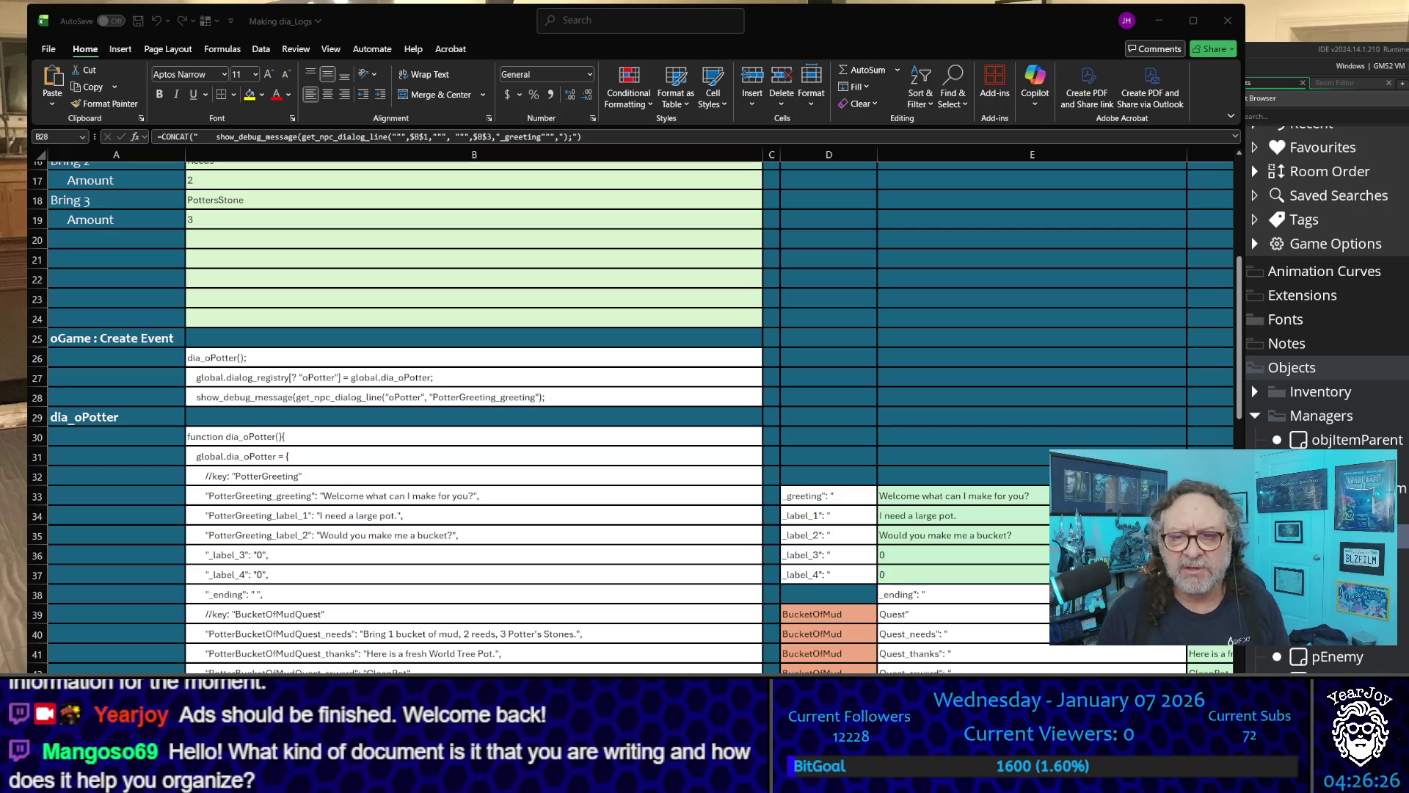
pyautogui.hotkey('alt', 'Tab')
pyautogui.scroll(-2, 662, 490)
pyautogui.click(278, 334)
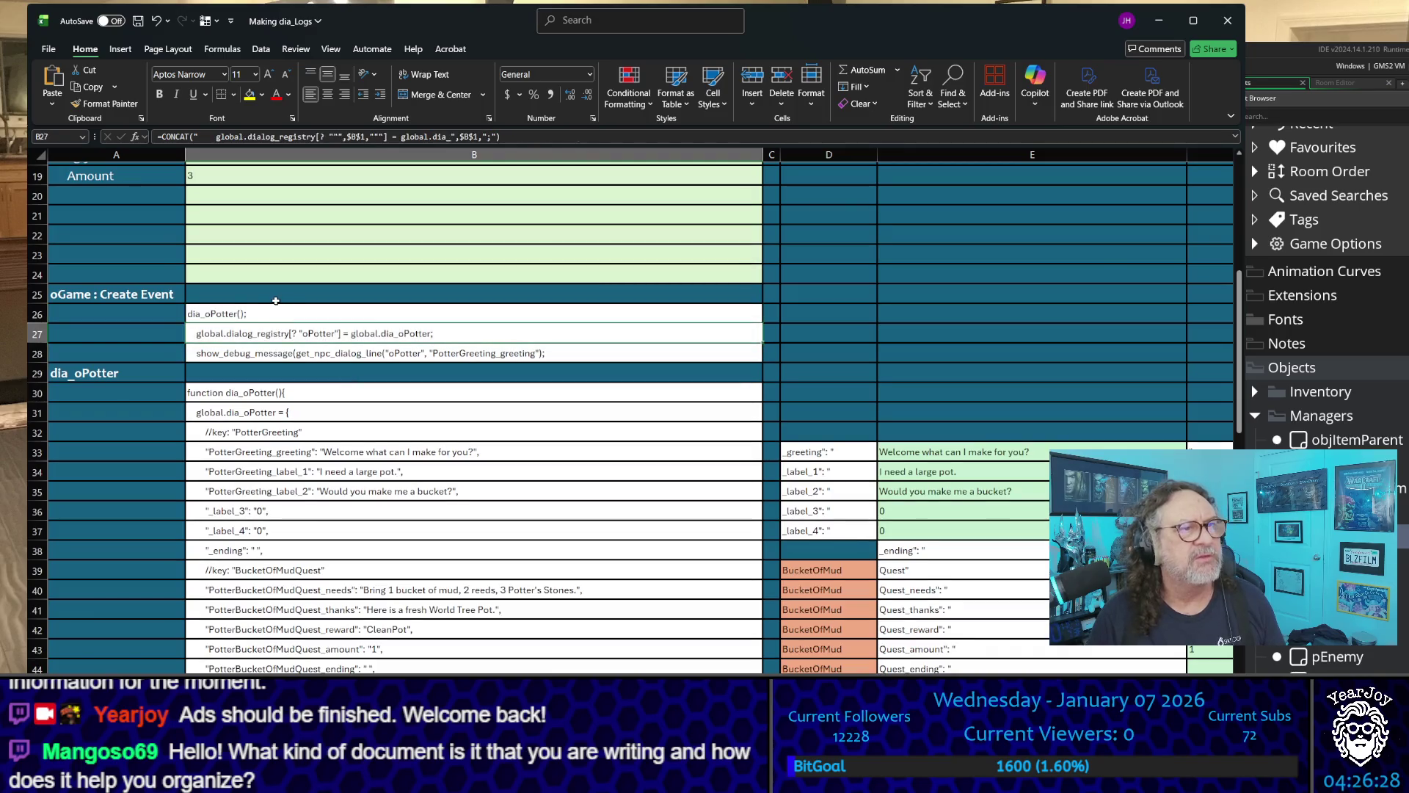
pyautogui.click(282, 313)
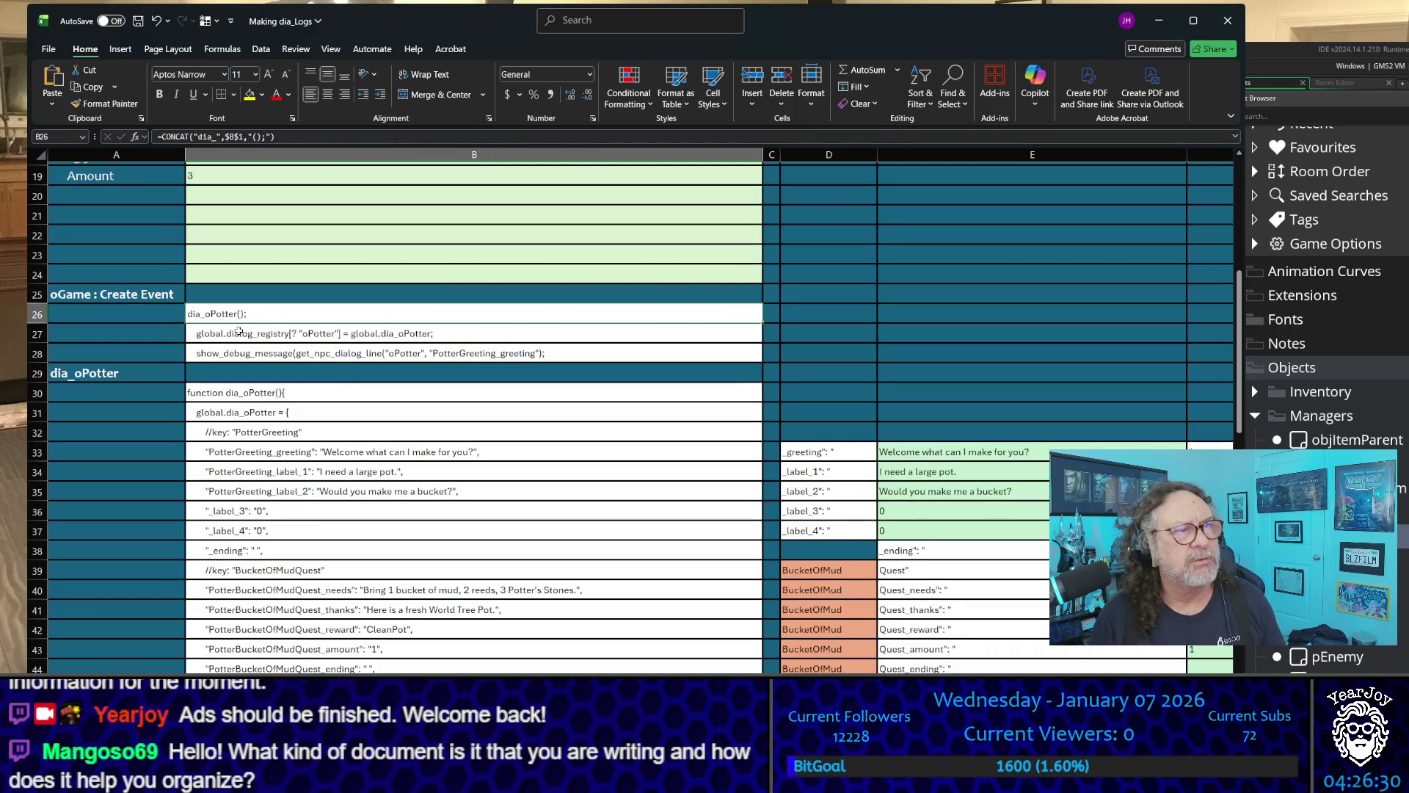
pyautogui.moveTo(309, 320); pyautogui.dragTo(314, 353)
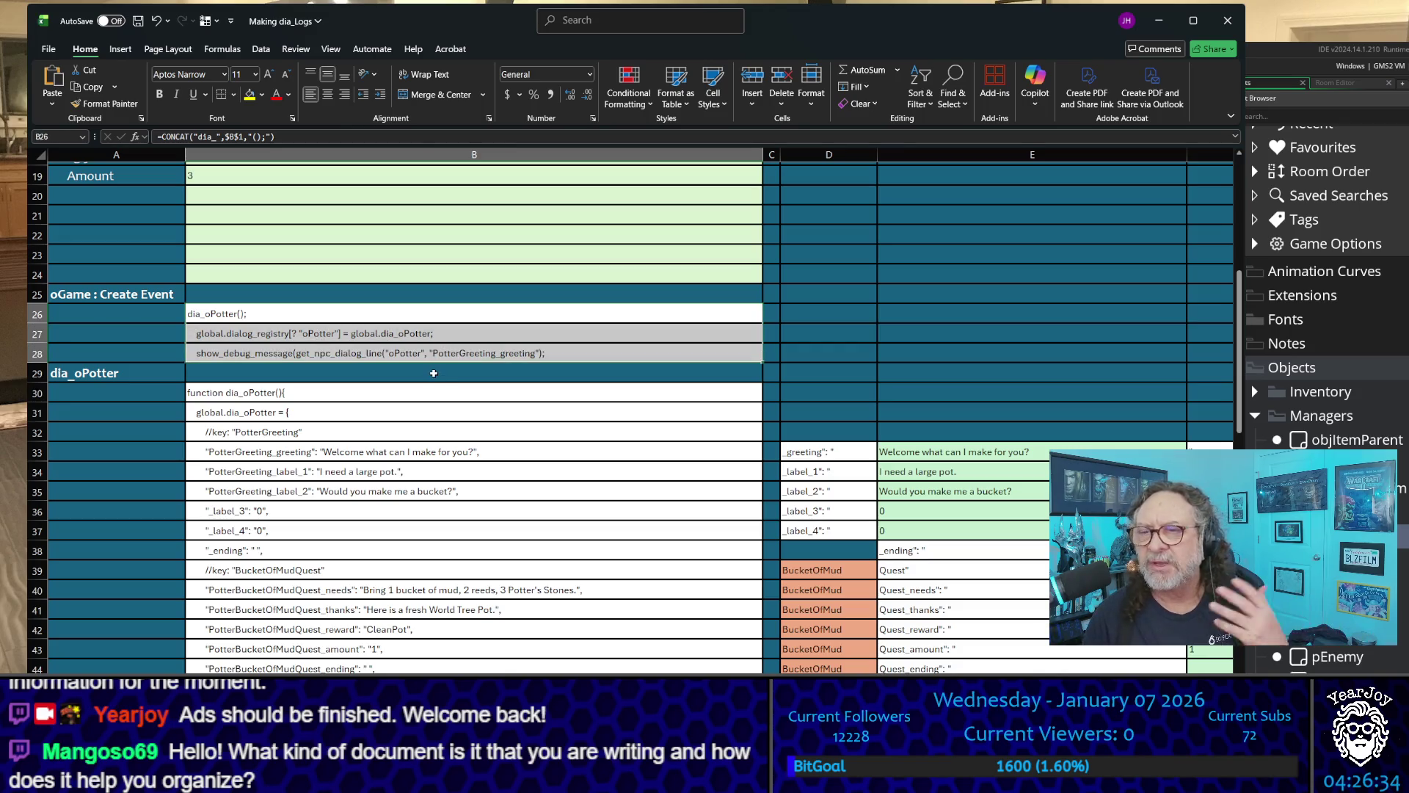
pyautogui.scroll(-2, 431, 373)
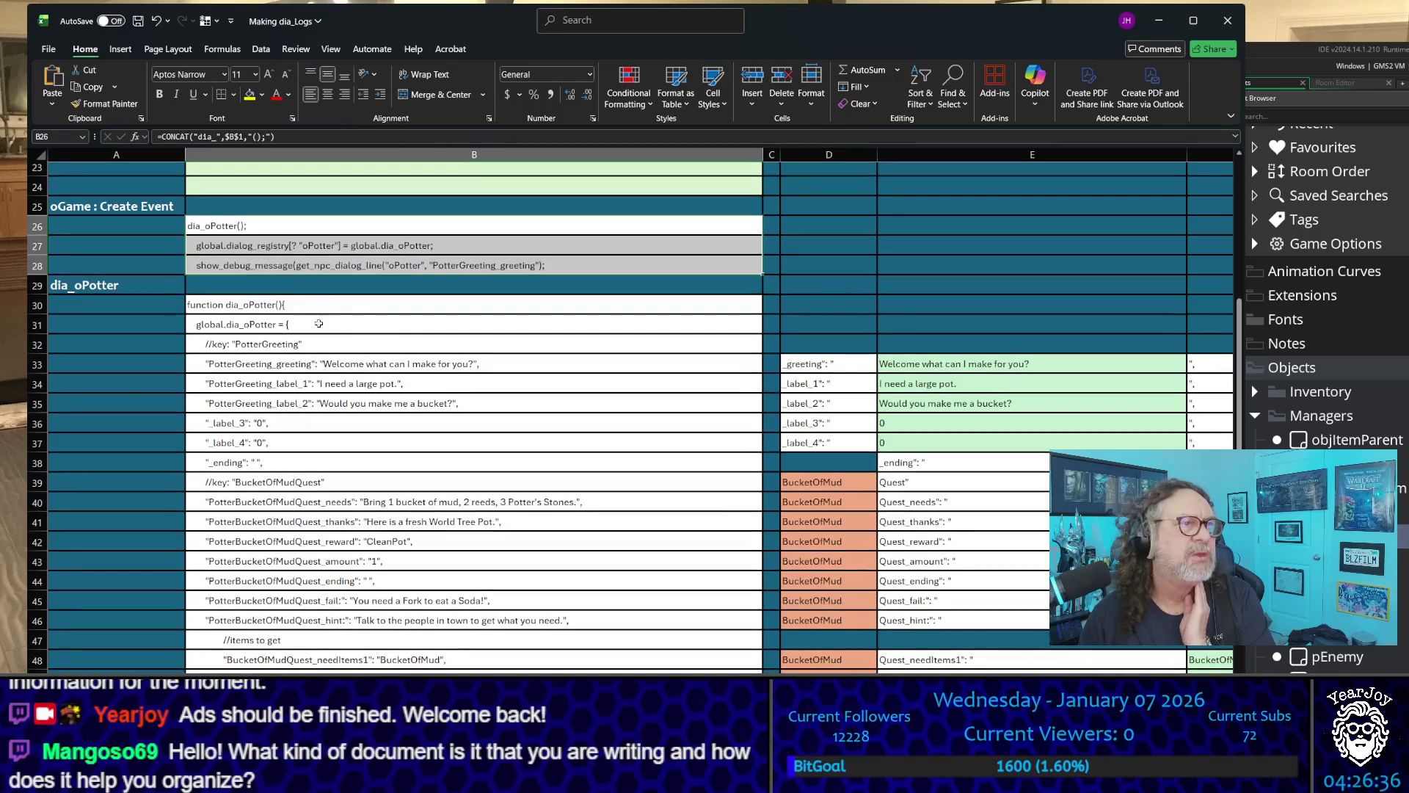
pyautogui.click(151, 305)
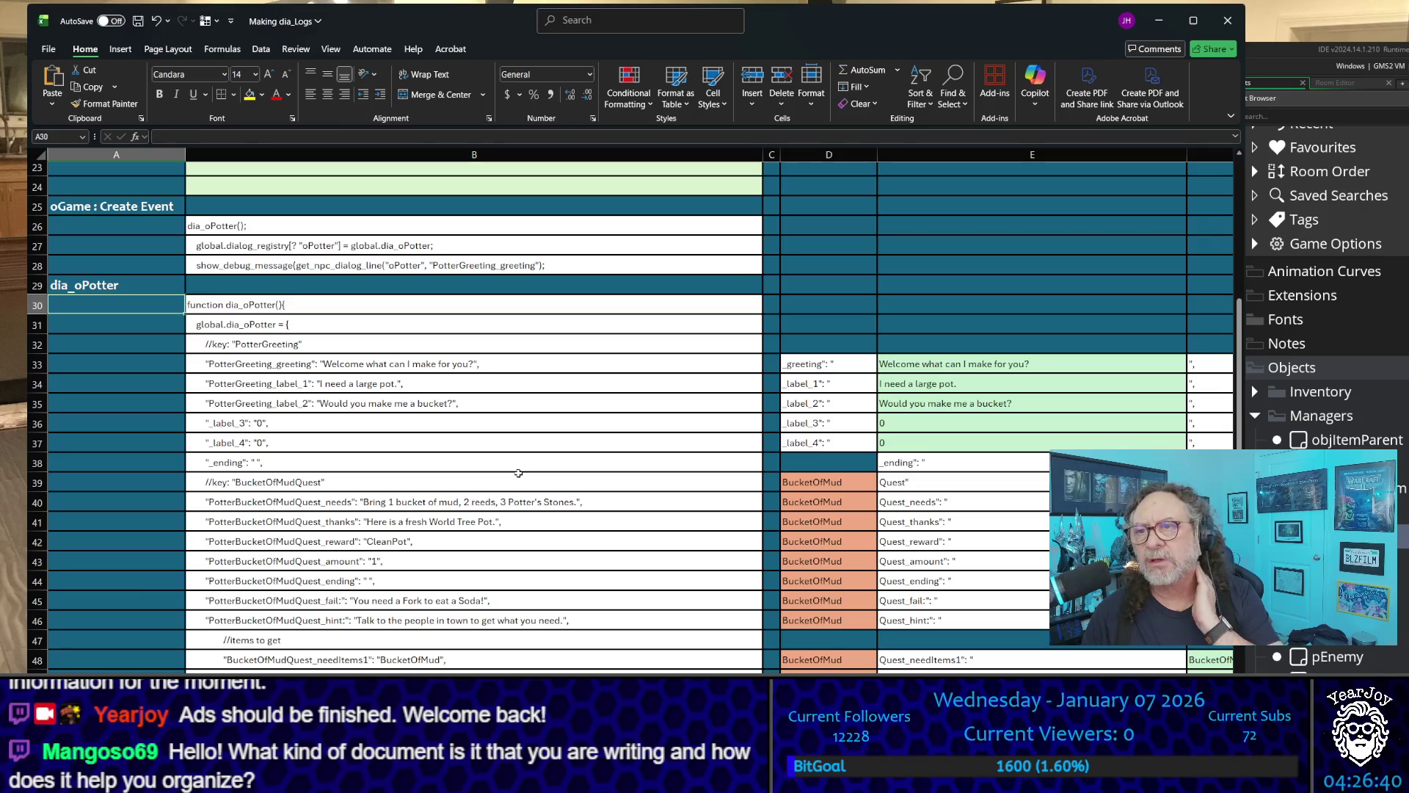
pyautogui.click(1303, 341)
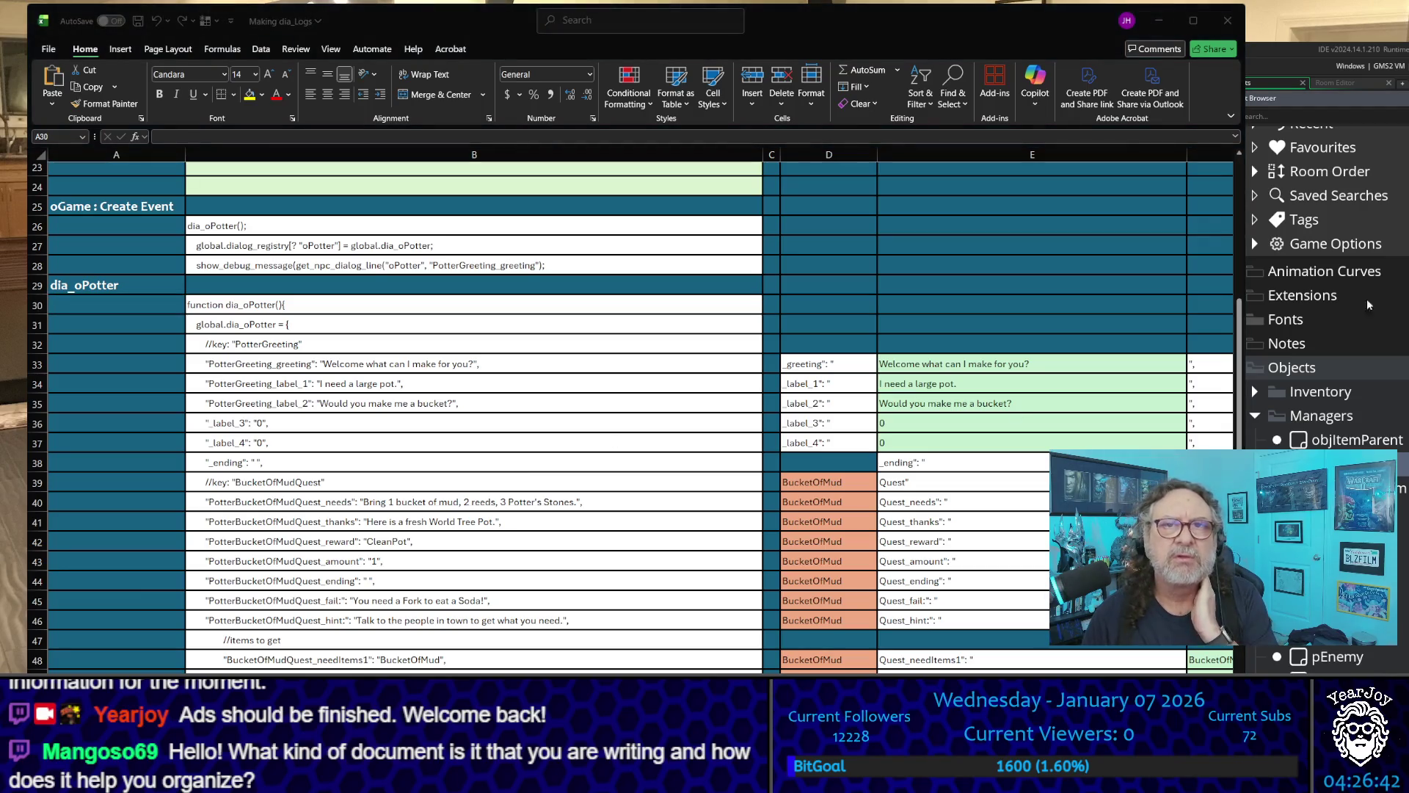
pyautogui.scroll(2, 1304, 341)
pyautogui.scroll(-3, 1339, 427)
pyautogui.scroll(-3, 1339, 427)
pyautogui.scroll(-3, 1338, 426)
pyautogui.scroll(-2, 1339, 426)
pyautogui.scroll(-3, 1332, 408)
pyautogui.scroll(-3, 1332, 407)
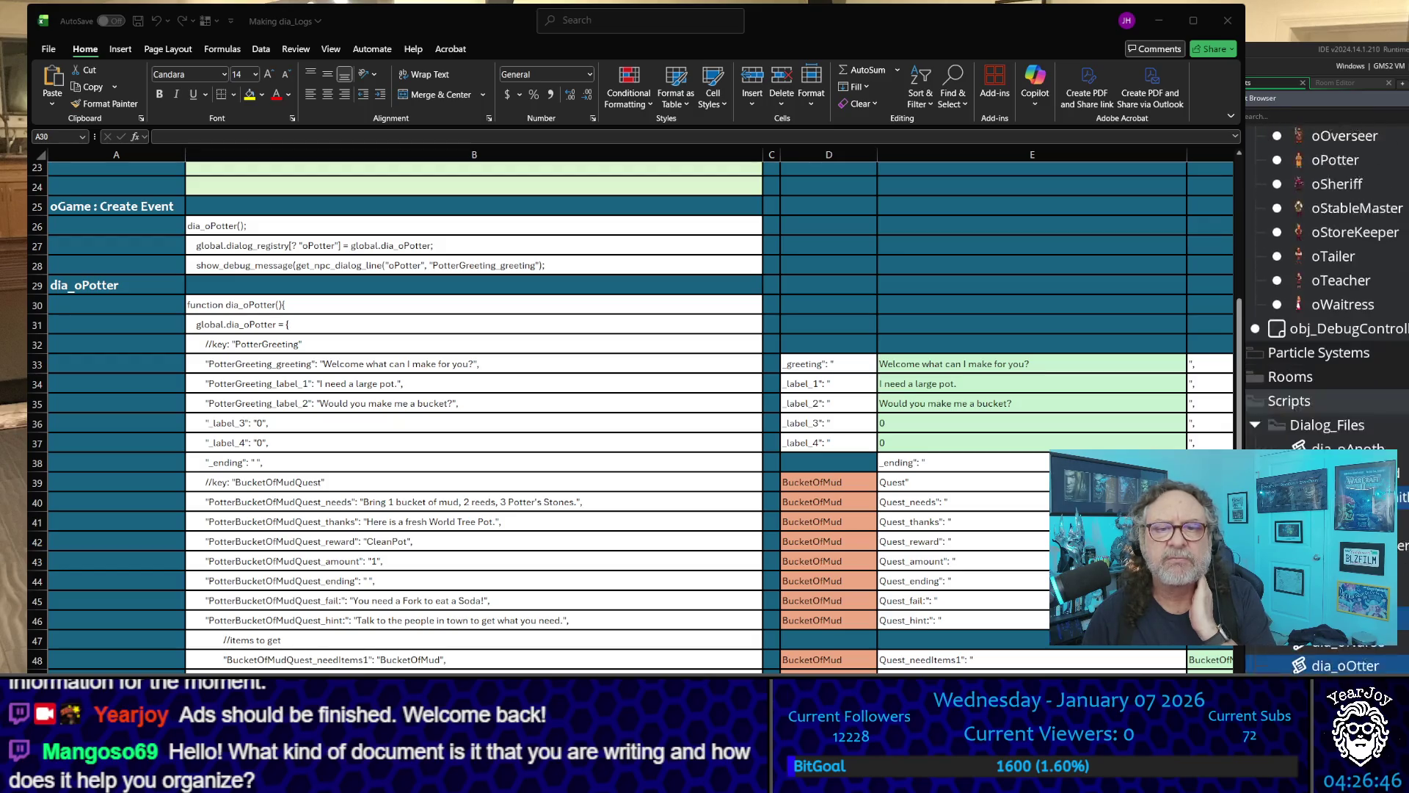
pyautogui.scroll(-3, 1332, 407)
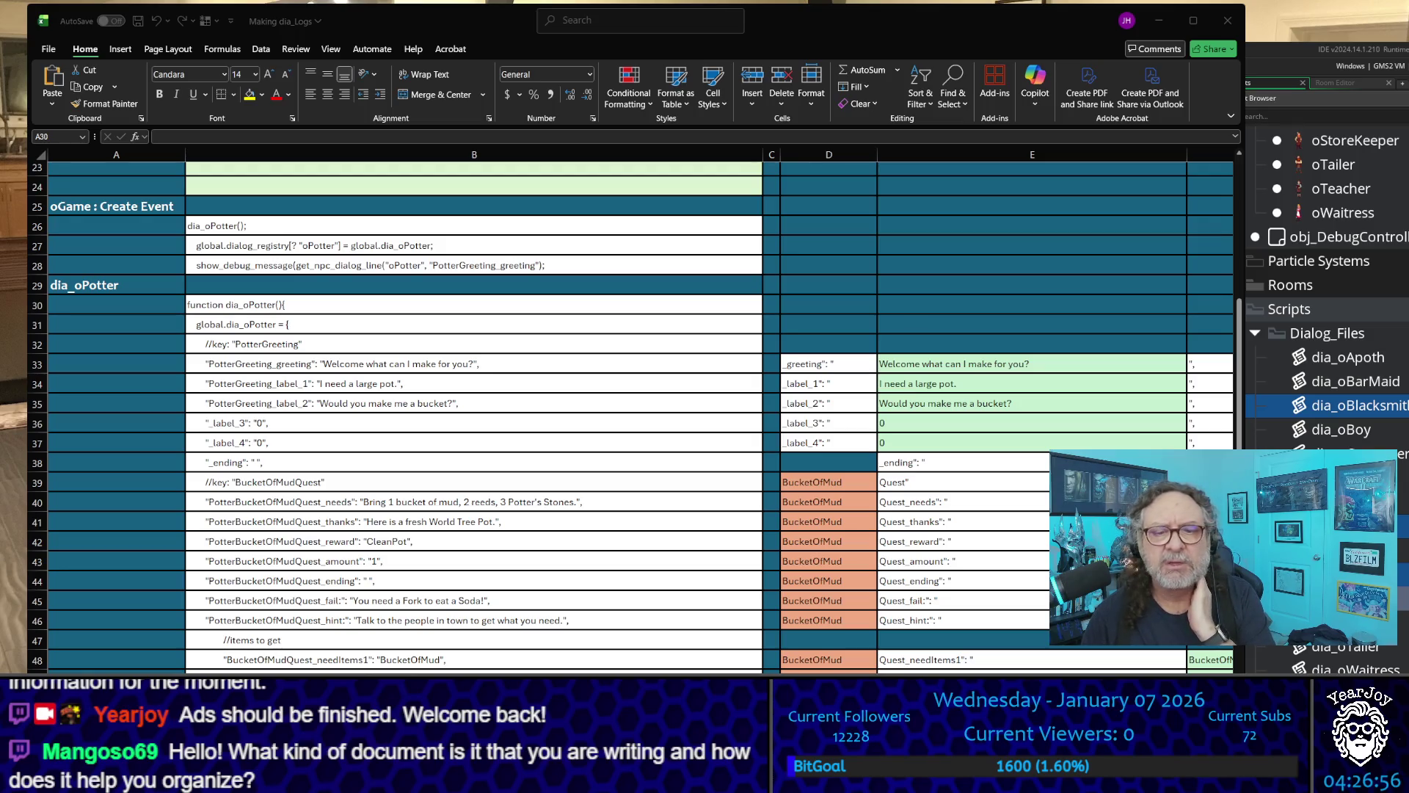
pyautogui.scroll(-5, 1326, 287)
pyautogui.scroll(-5, 1326, 286)
pyautogui.scroll(-3, 1326, 287)
pyautogui.scroll(-3, 1327, 396)
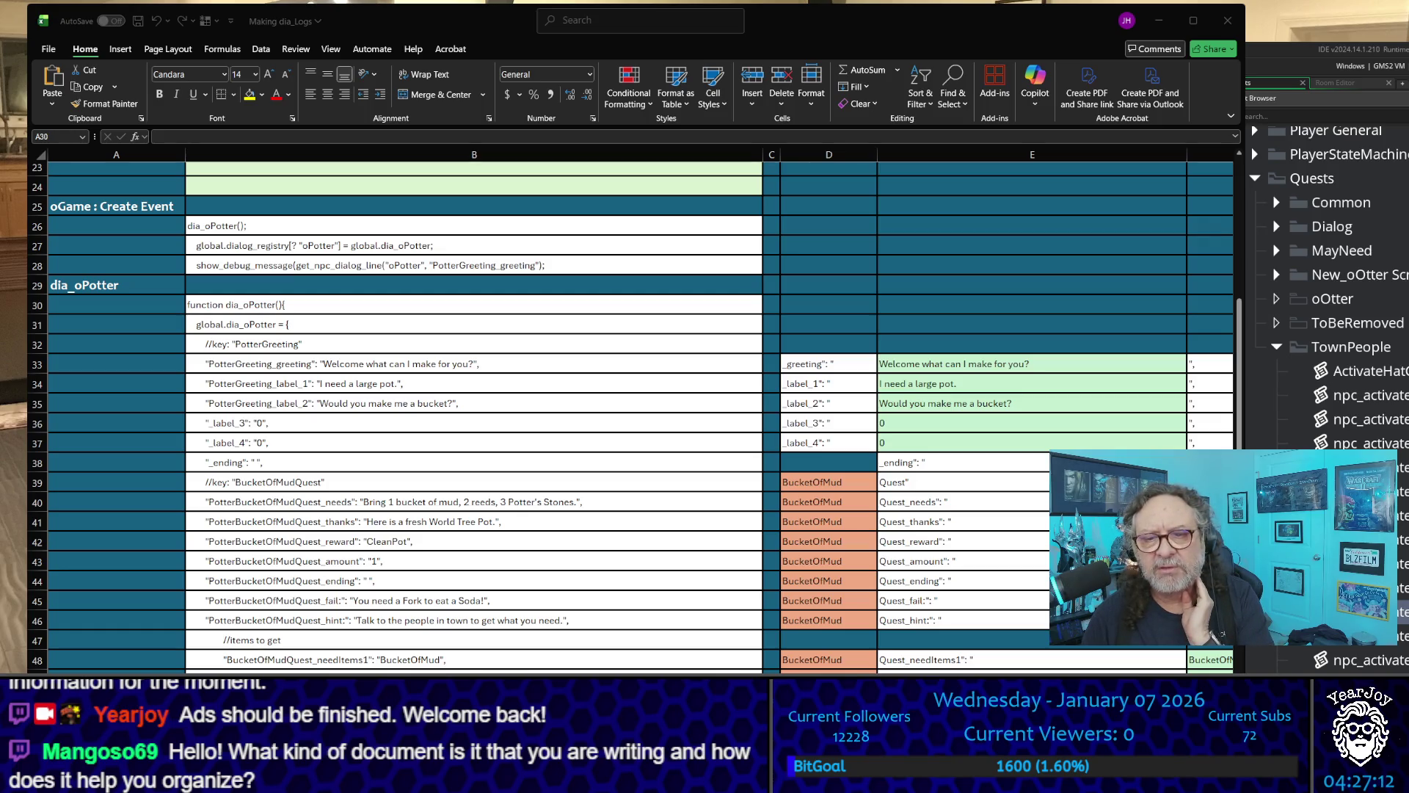
pyautogui.hotkey('alt', 'Tab')
pyautogui.scroll(7, 521, 332)
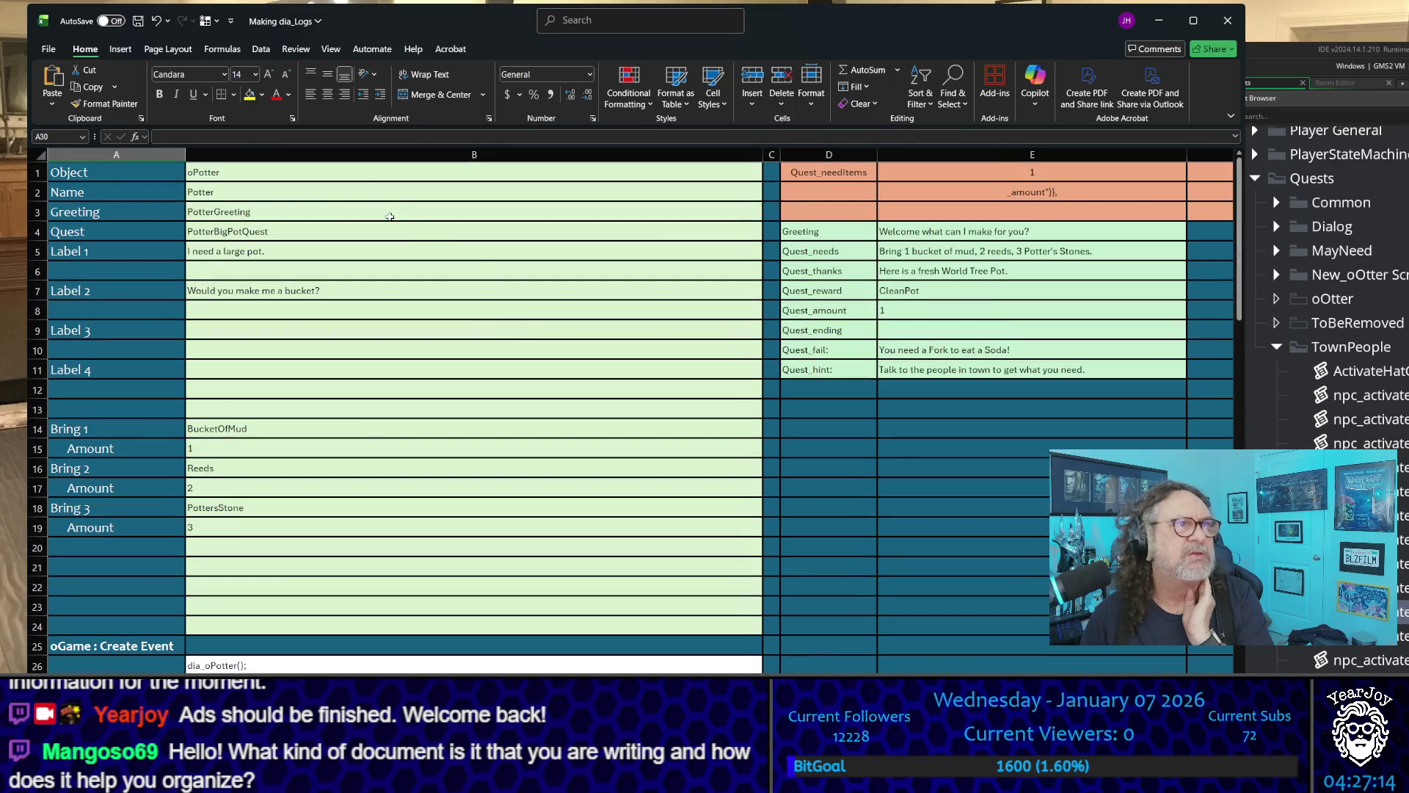
pyautogui.moveTo(397, 173); pyautogui.dragTo(397, 625)
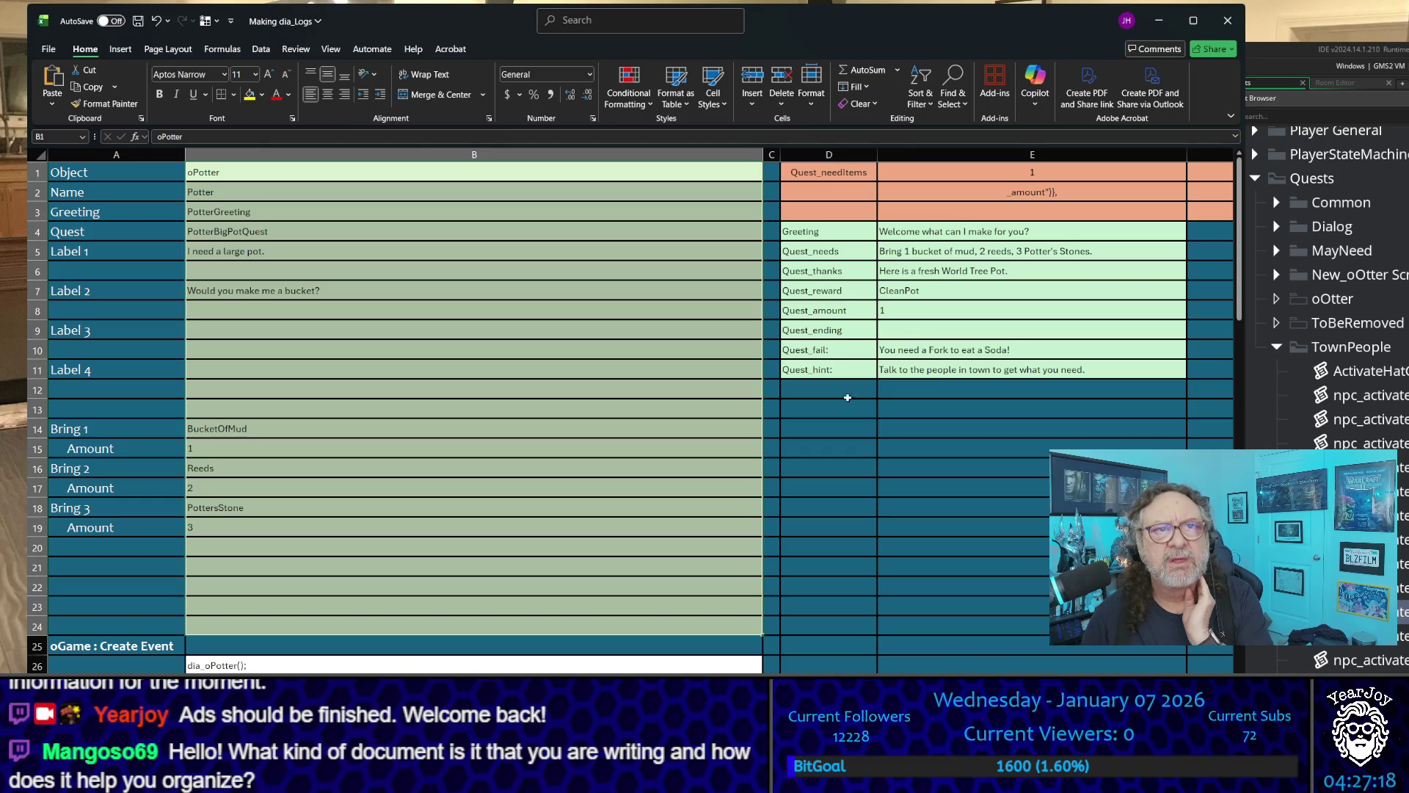
pyautogui.scroll(-4, 771, 329)
pyautogui.scroll(-4, 682, 320)
pyautogui.scroll(-3, 460, 320)
pyautogui.scroll(-2, 460, 320)
pyautogui.scroll(-5, 473, 418)
pyautogui.scroll(-2, 494, 541)
pyautogui.scroll(1, 494, 542)
pyautogui.scroll(2, 484, 518)
pyautogui.scroll(-1, 473, 540)
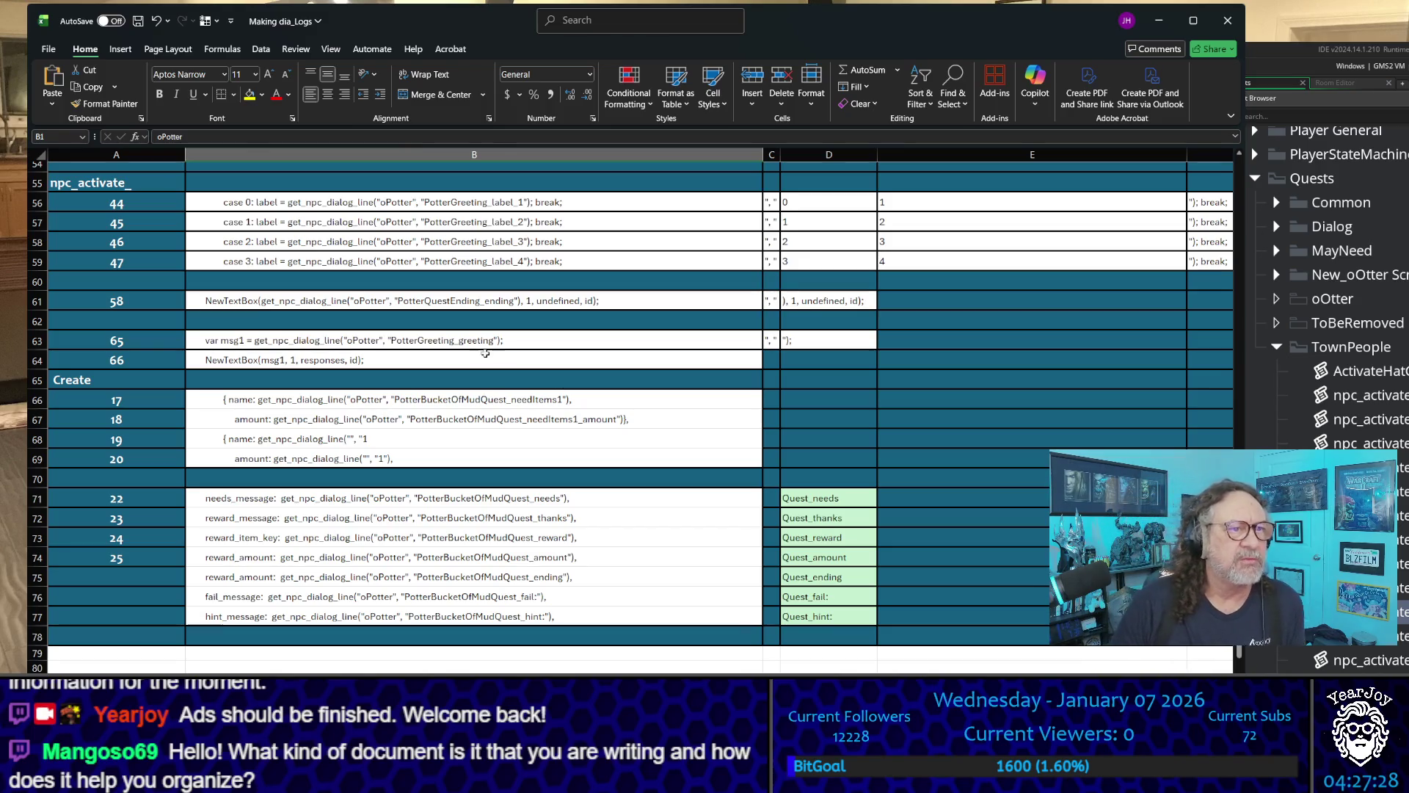
pyautogui.scroll(5, 484, 353)
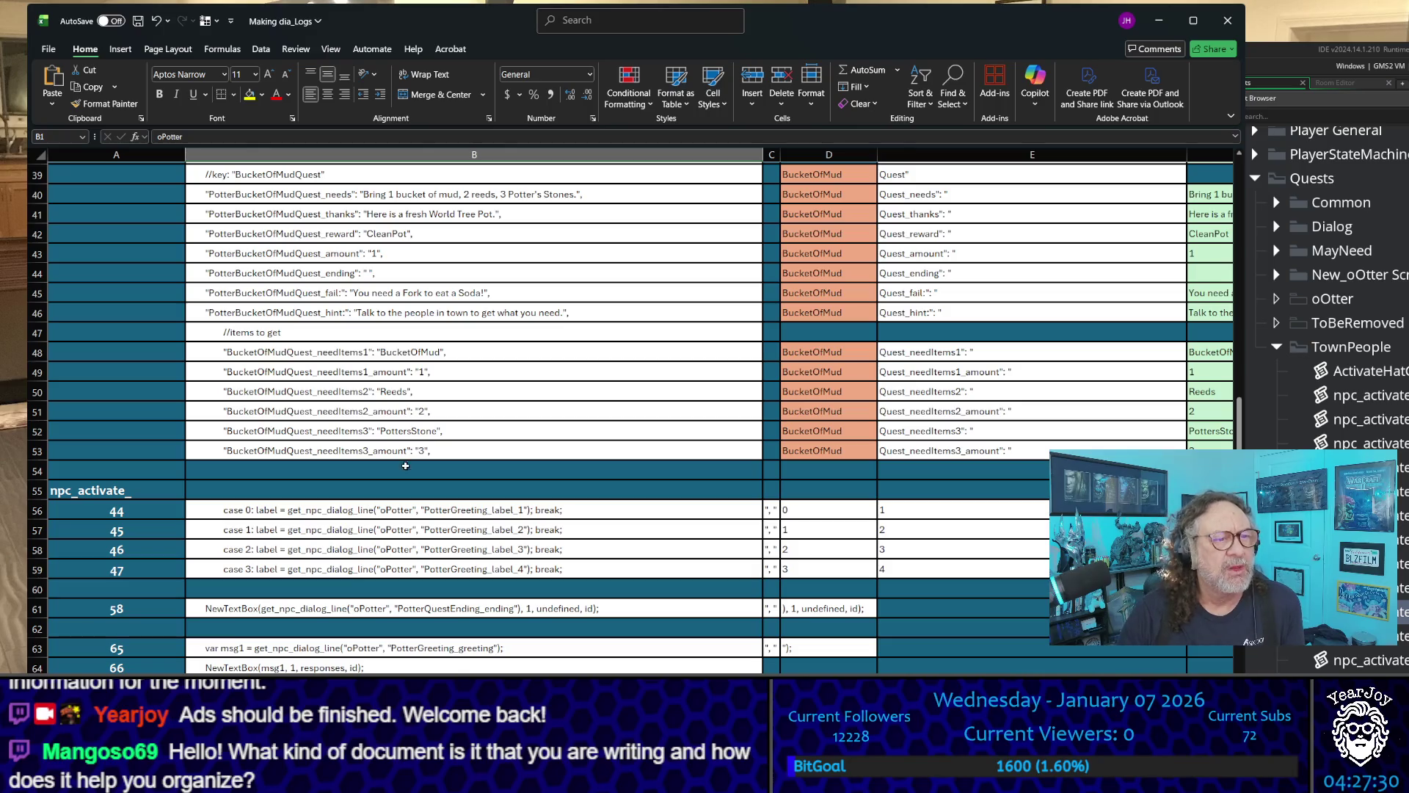
pyautogui.moveTo(449, 356); pyautogui.dragTo(496, 453)
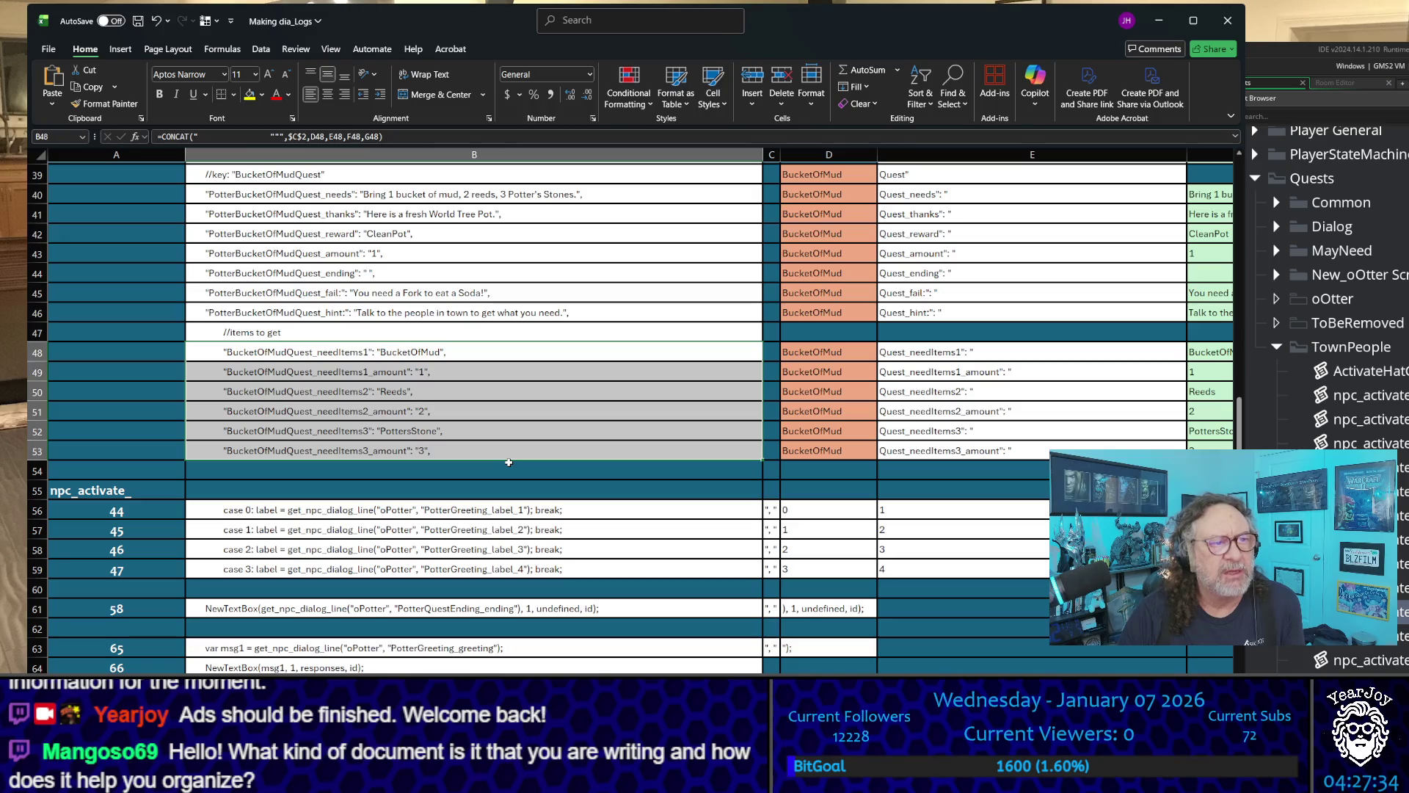
pyautogui.click(506, 432)
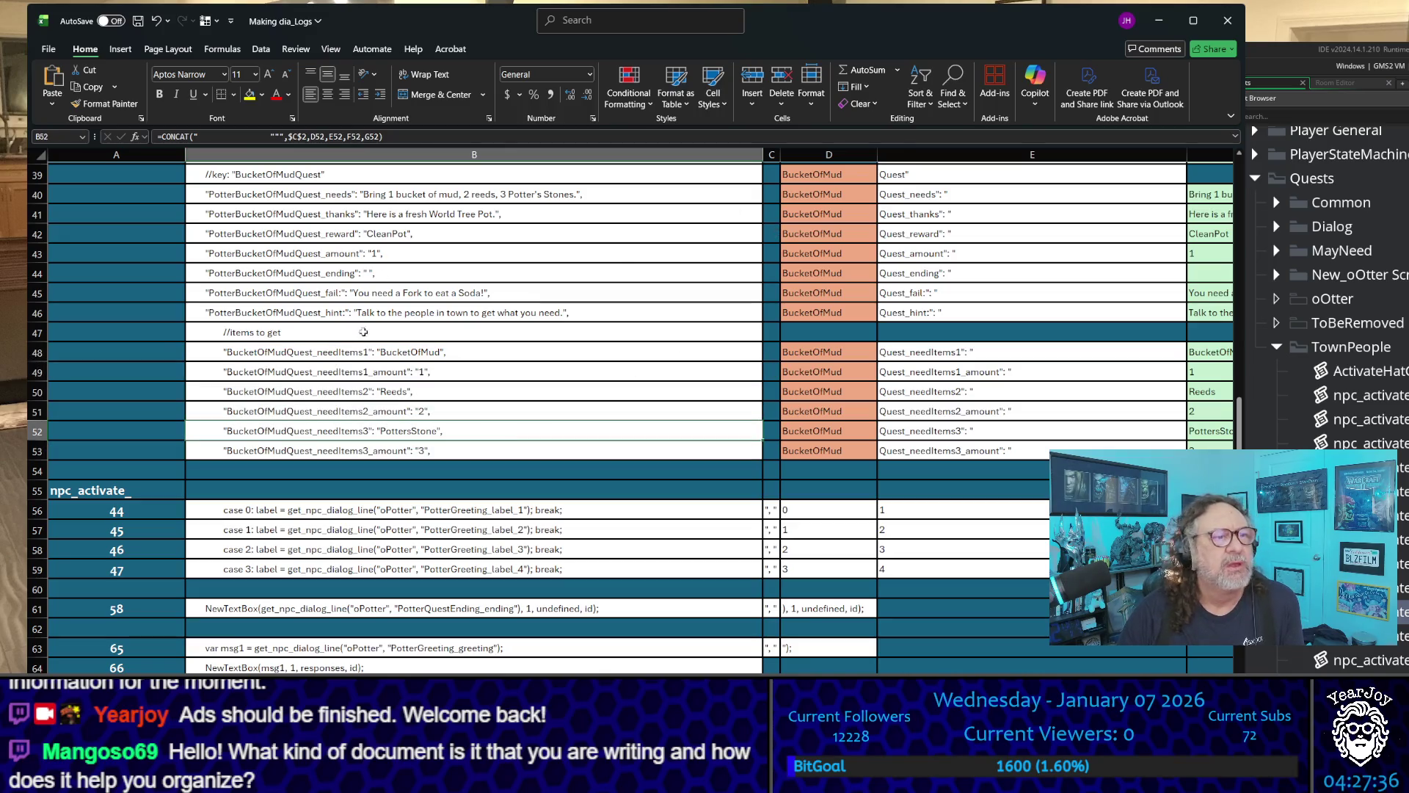
pyautogui.scroll(4, 392, 281)
pyautogui.scroll(1, 374, 331)
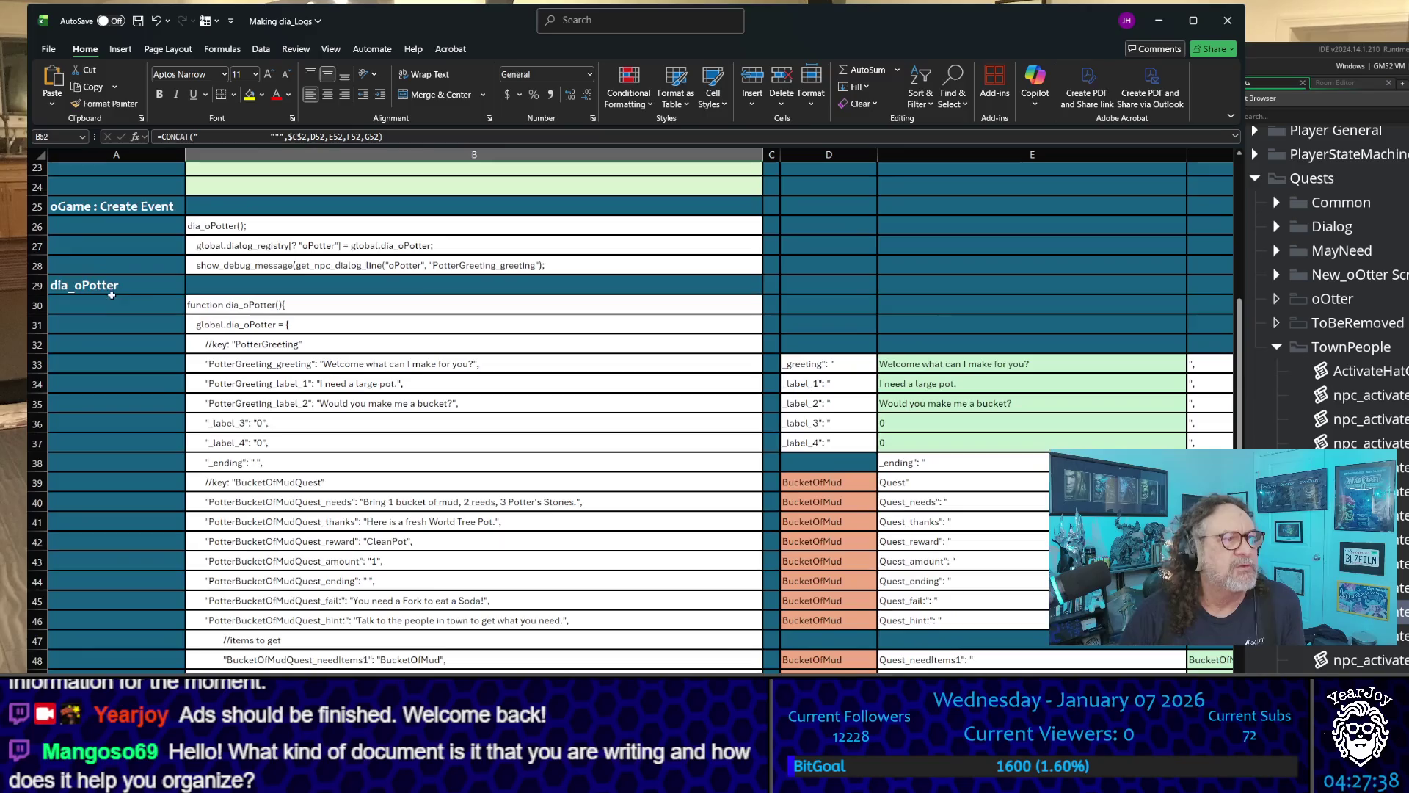
pyautogui.scroll(-3, 321, 467)
pyautogui.scroll(-3, 322, 466)
pyautogui.scroll(1, 325, 414)
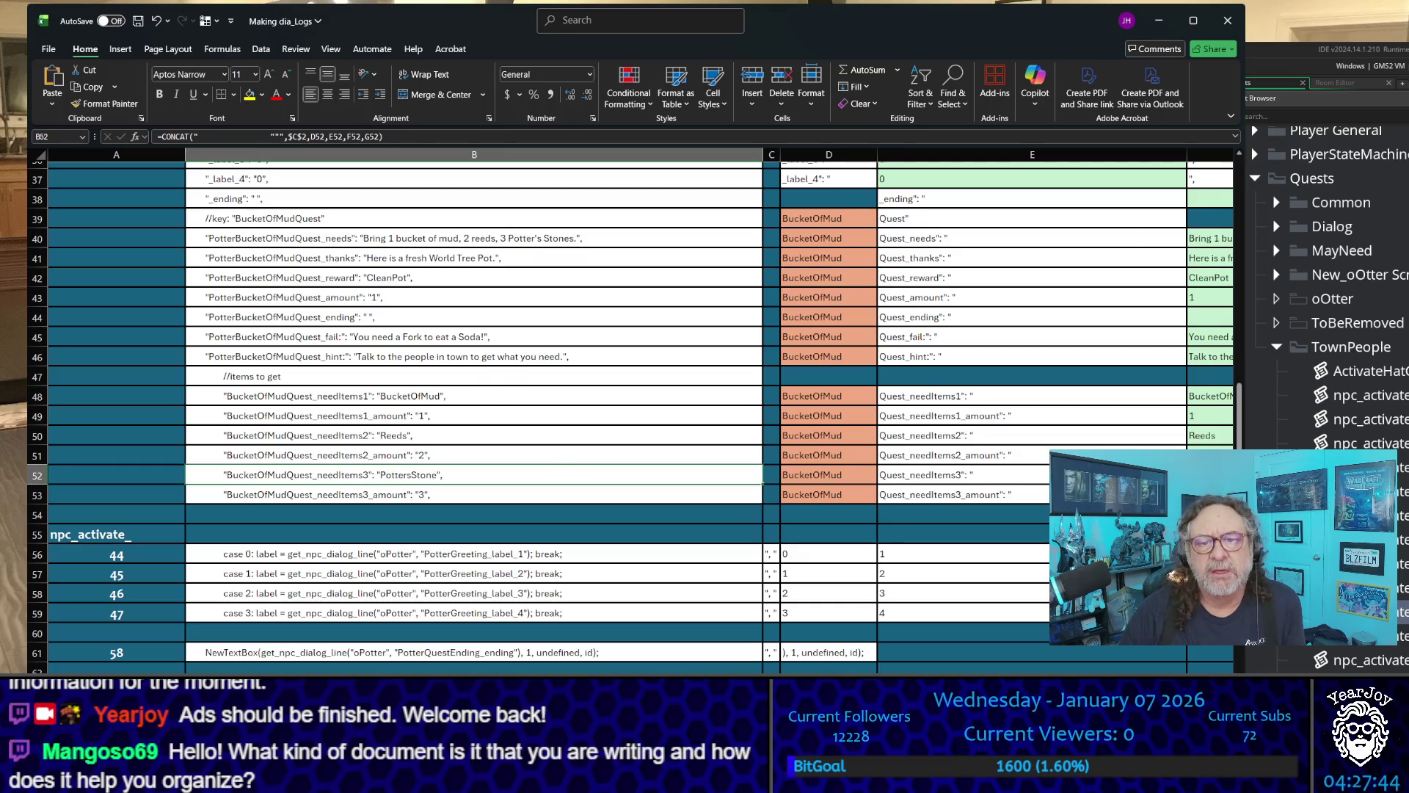
pyautogui.click(1340, 283)
pyautogui.scroll(2, 1340, 283)
pyautogui.scroll(5, 1342, 282)
pyautogui.scroll(2, 1364, 363)
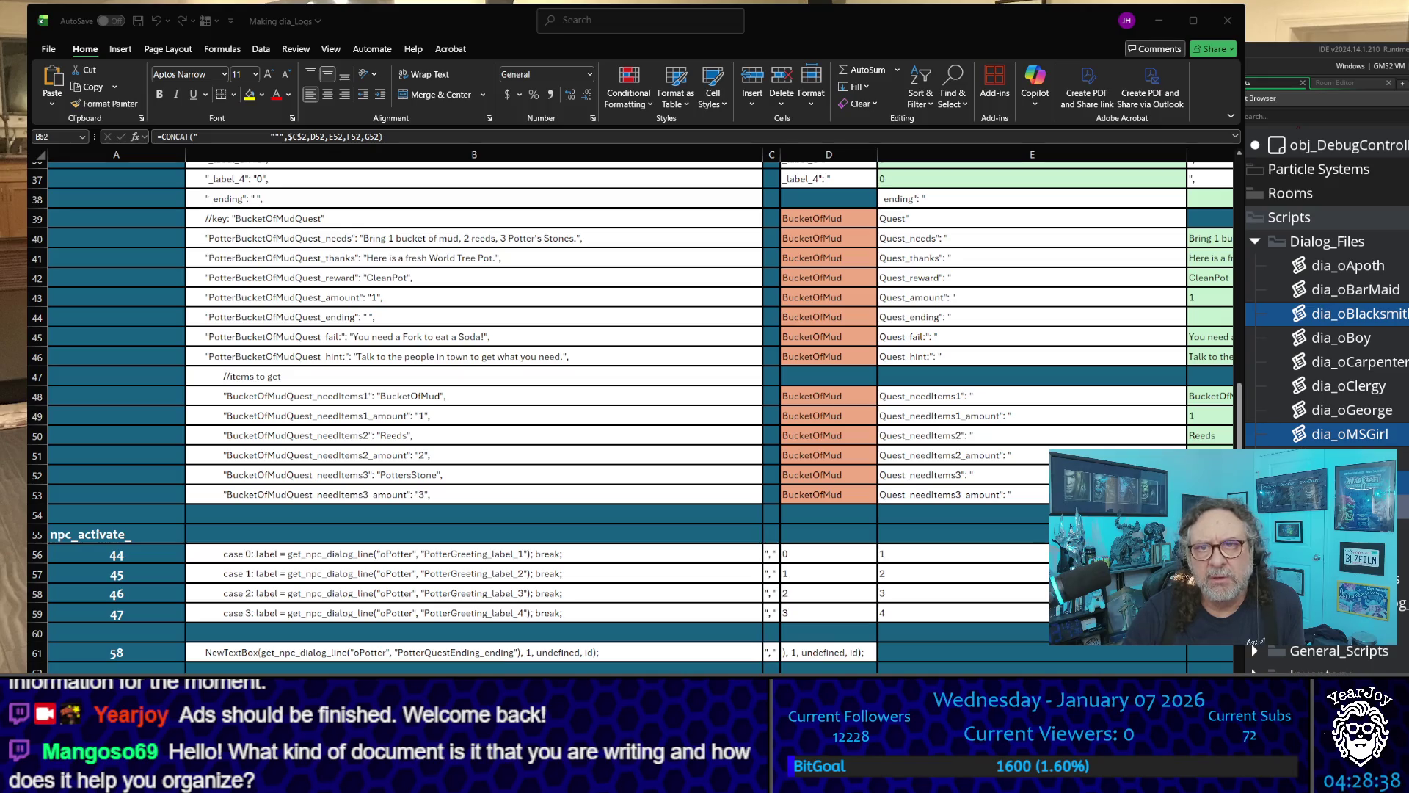
# - Check the formulas behind the npc_activate_ and Create headings, then move to the Waitress sheet
pyautogui.hotkey('alt', 'Tab')
pyautogui.scroll(-3, 679, 570)
pyautogui.scroll(-1, 680, 569)
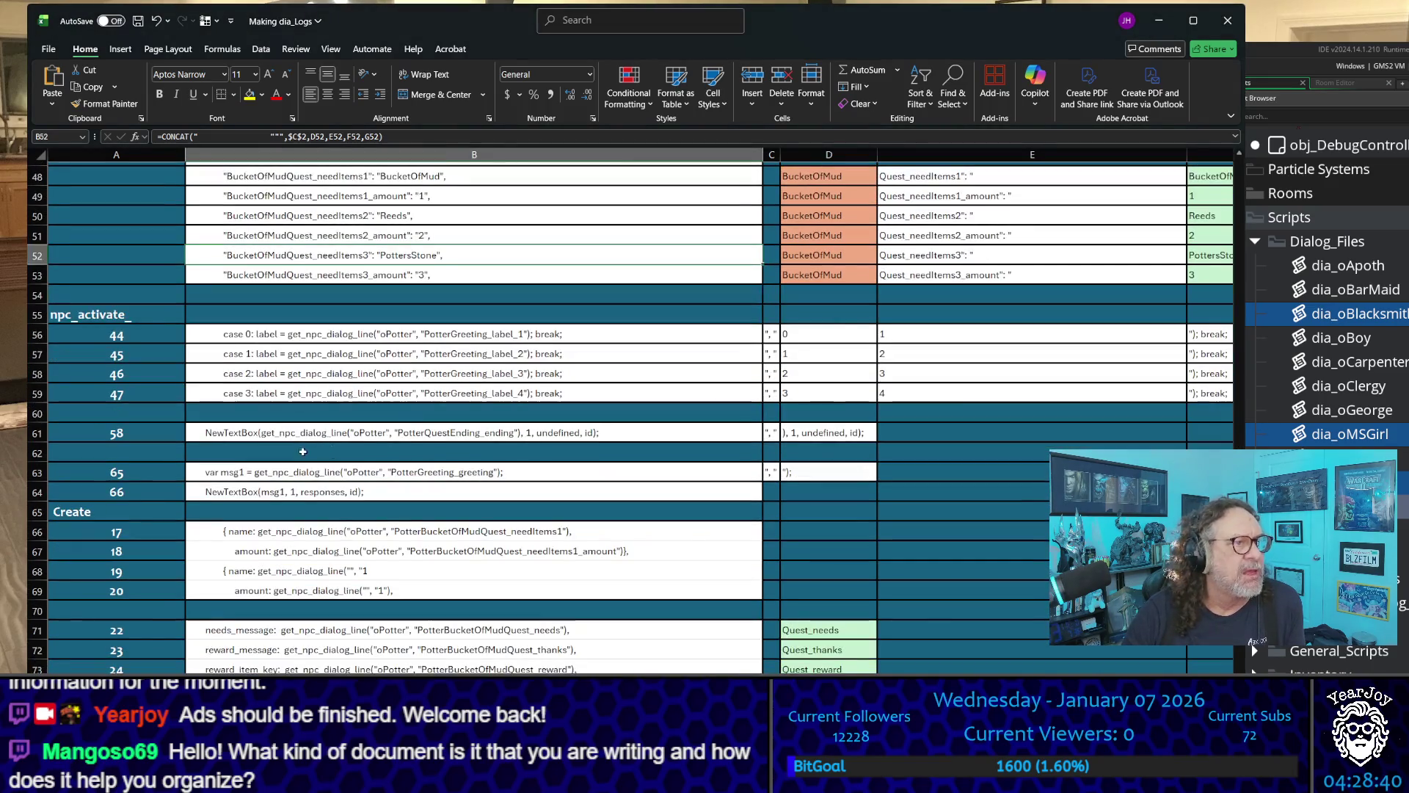
pyautogui.click(77, 315)
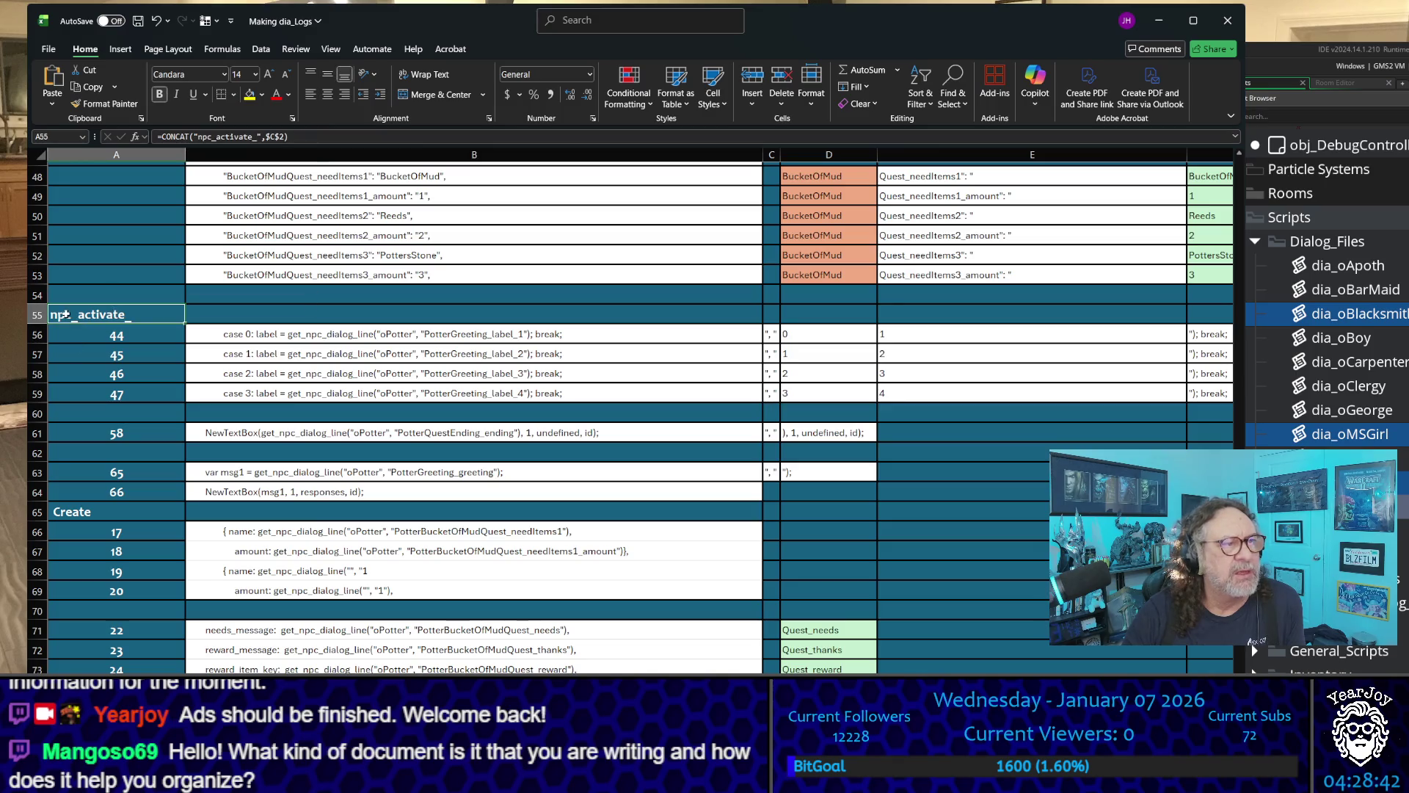
pyautogui.moveTo(143, 333); pyautogui.dragTo(152, 395)
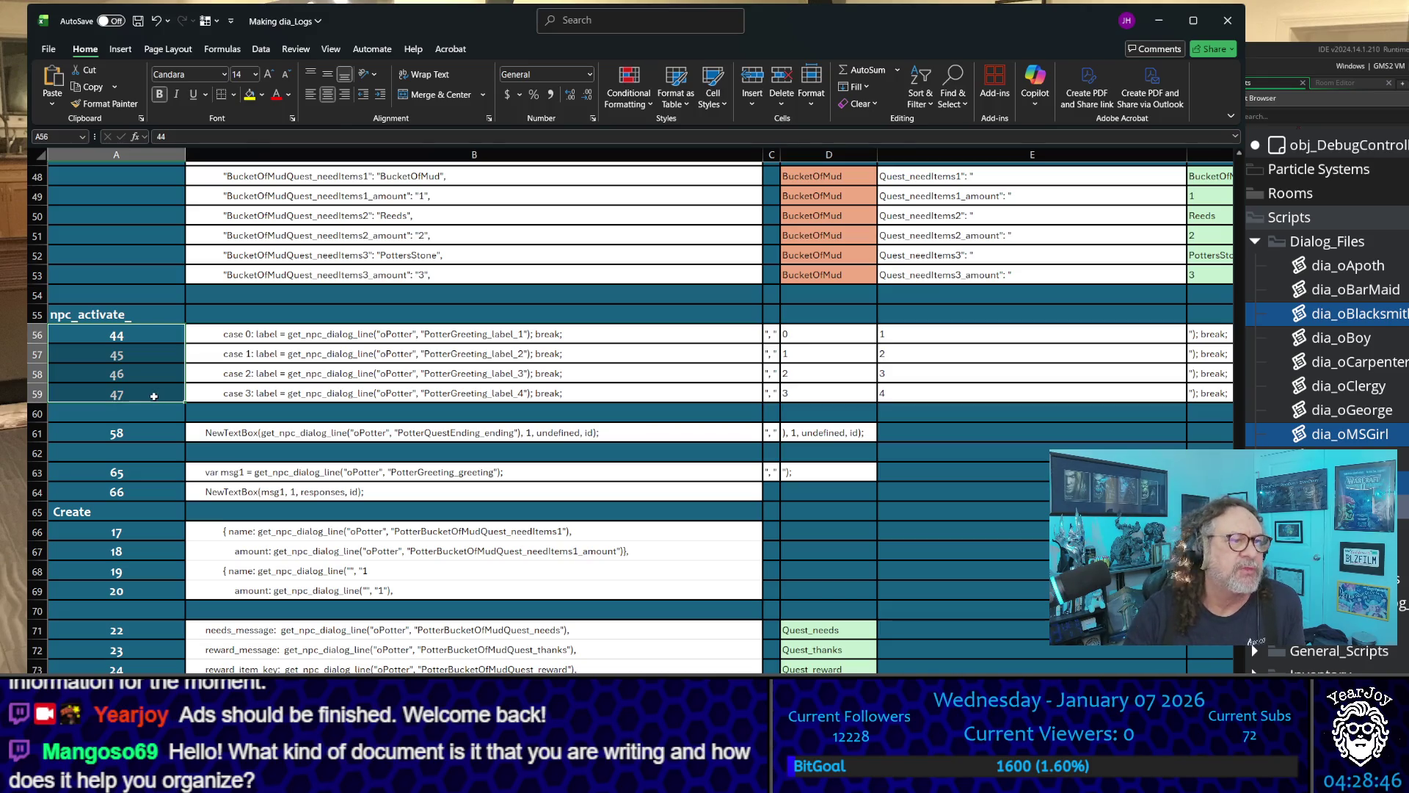
pyautogui.scroll(-2, 152, 396)
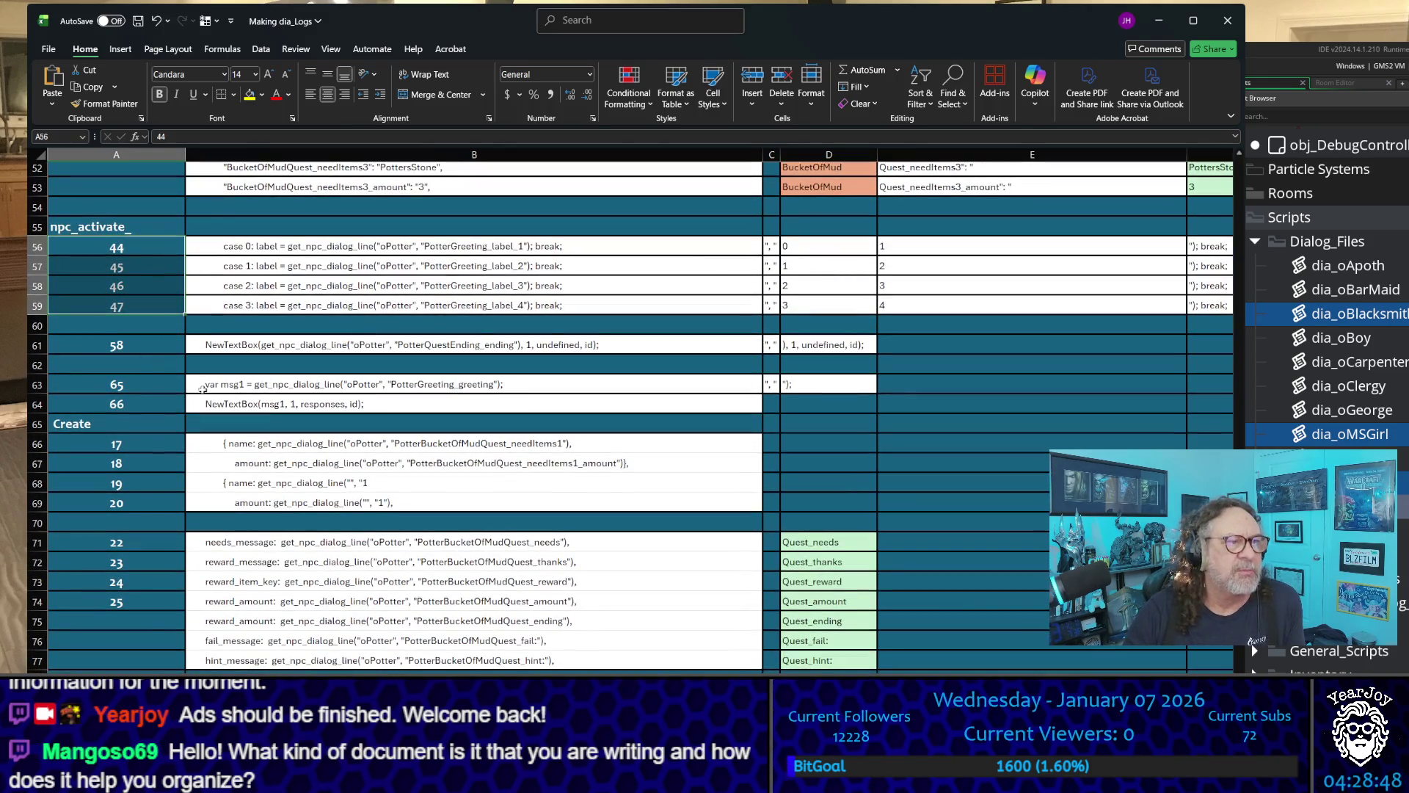
pyautogui.scroll(-1, 202, 385)
pyautogui.scroll(-3, 197, 345)
pyautogui.scroll(2, 157, 262)
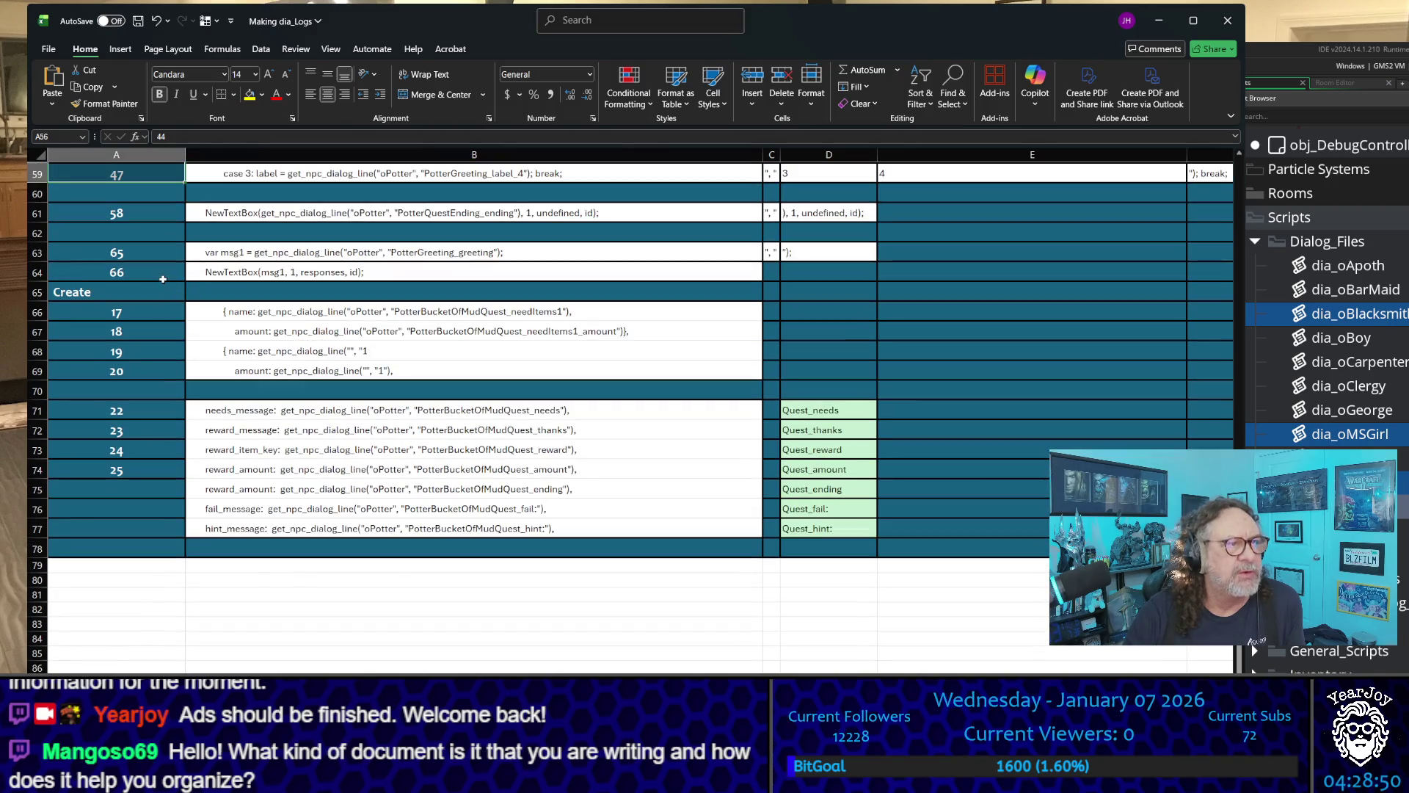
pyautogui.click(161, 292)
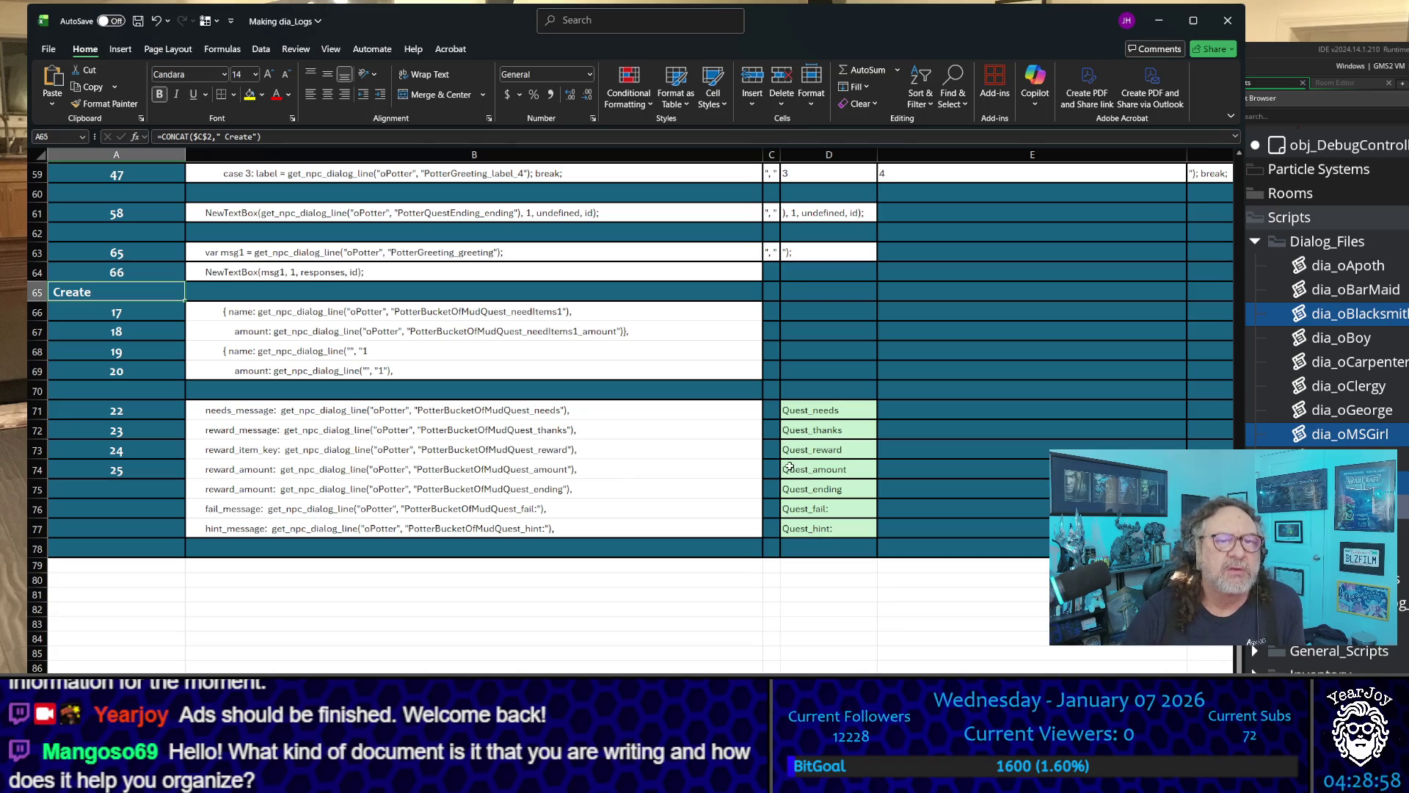
pyautogui.scroll(9, 884, 355)
pyautogui.scroll(-6, 883, 355)
pyautogui.scroll(-3, 884, 355)
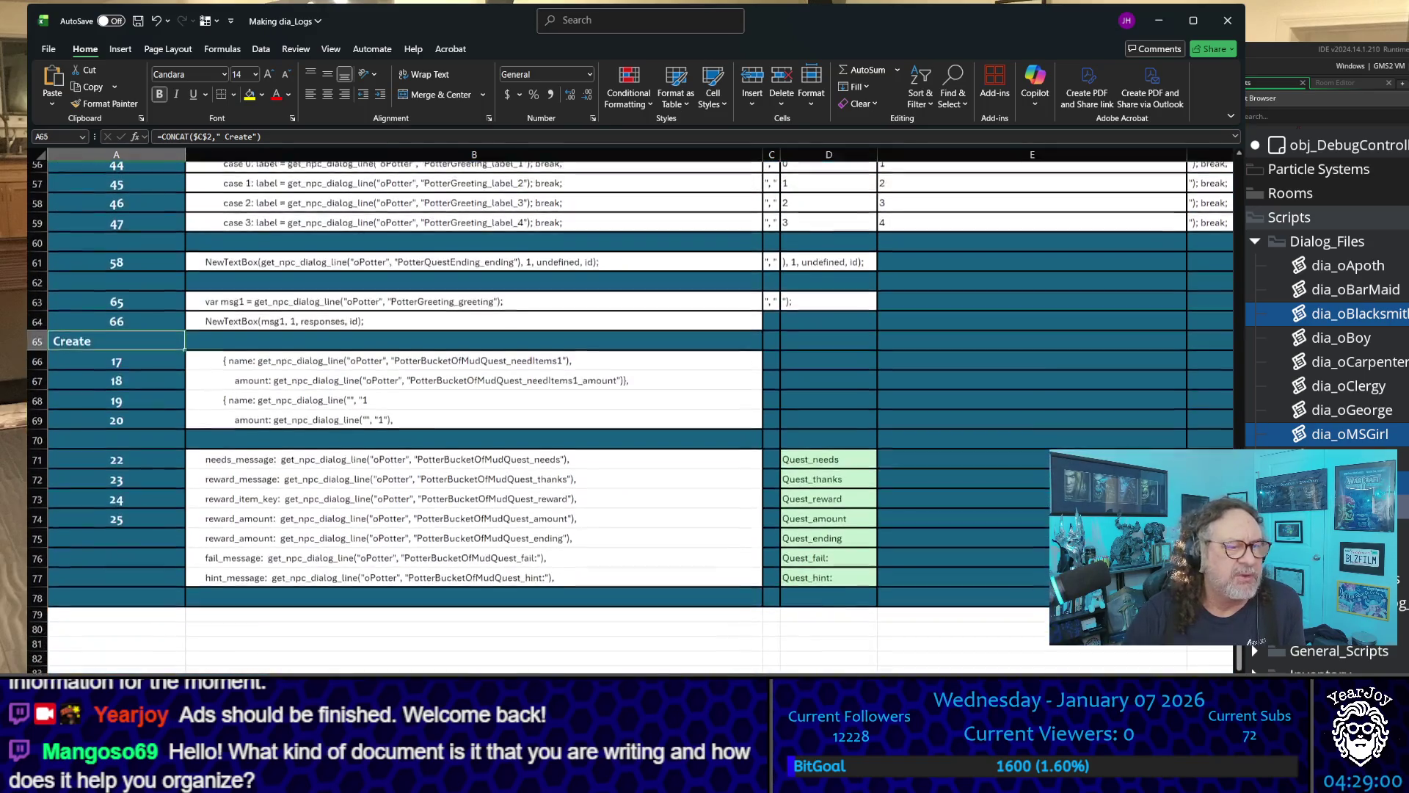
pyautogui.hotkey('ctrl', 'Home')
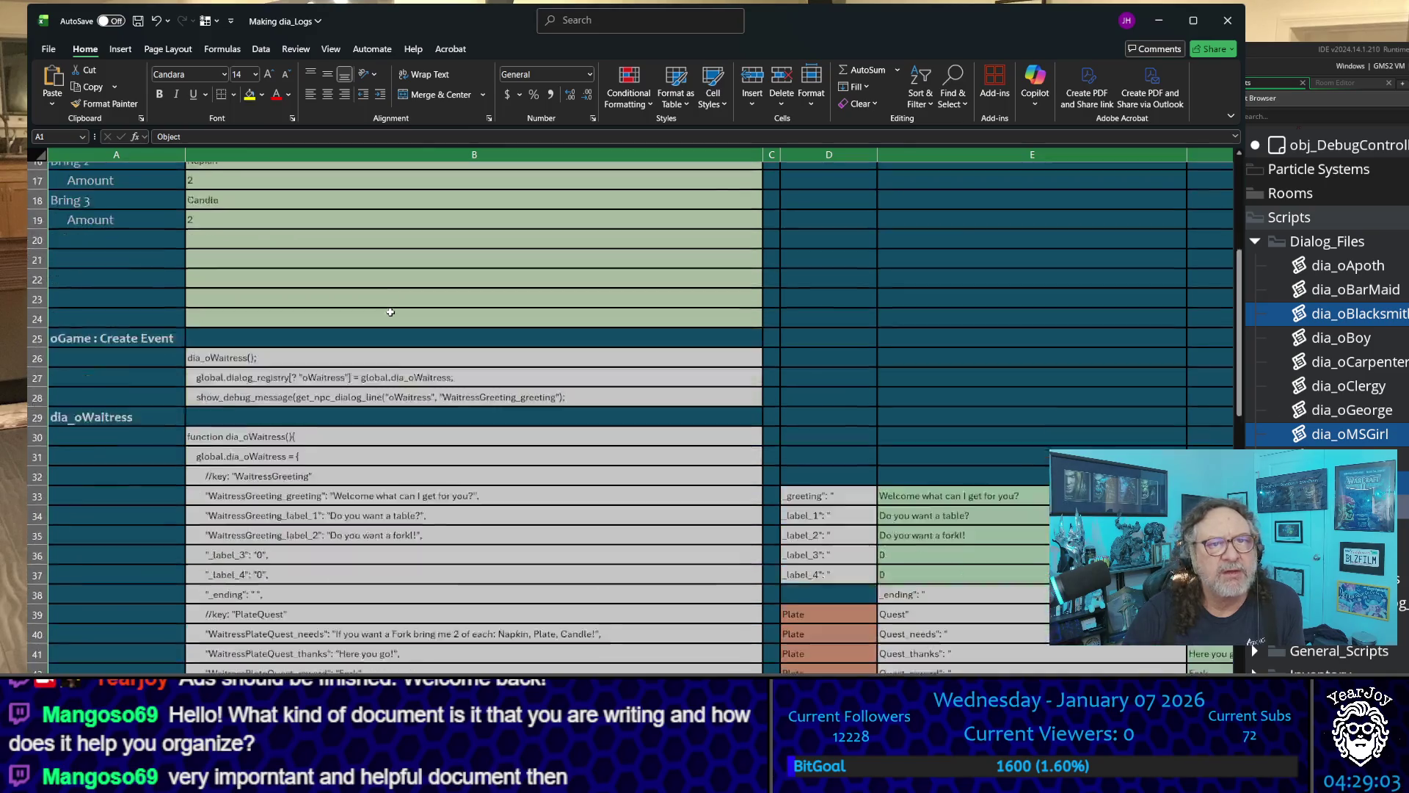
pyautogui.scroll(-10, 389, 311)
pyautogui.click(475, 331)
pyautogui.scroll(-1, 474, 407)
pyautogui.scroll(-2, 474, 408)
pyautogui.scroll(-4, 474, 407)
pyautogui.scroll(-1, 475, 408)
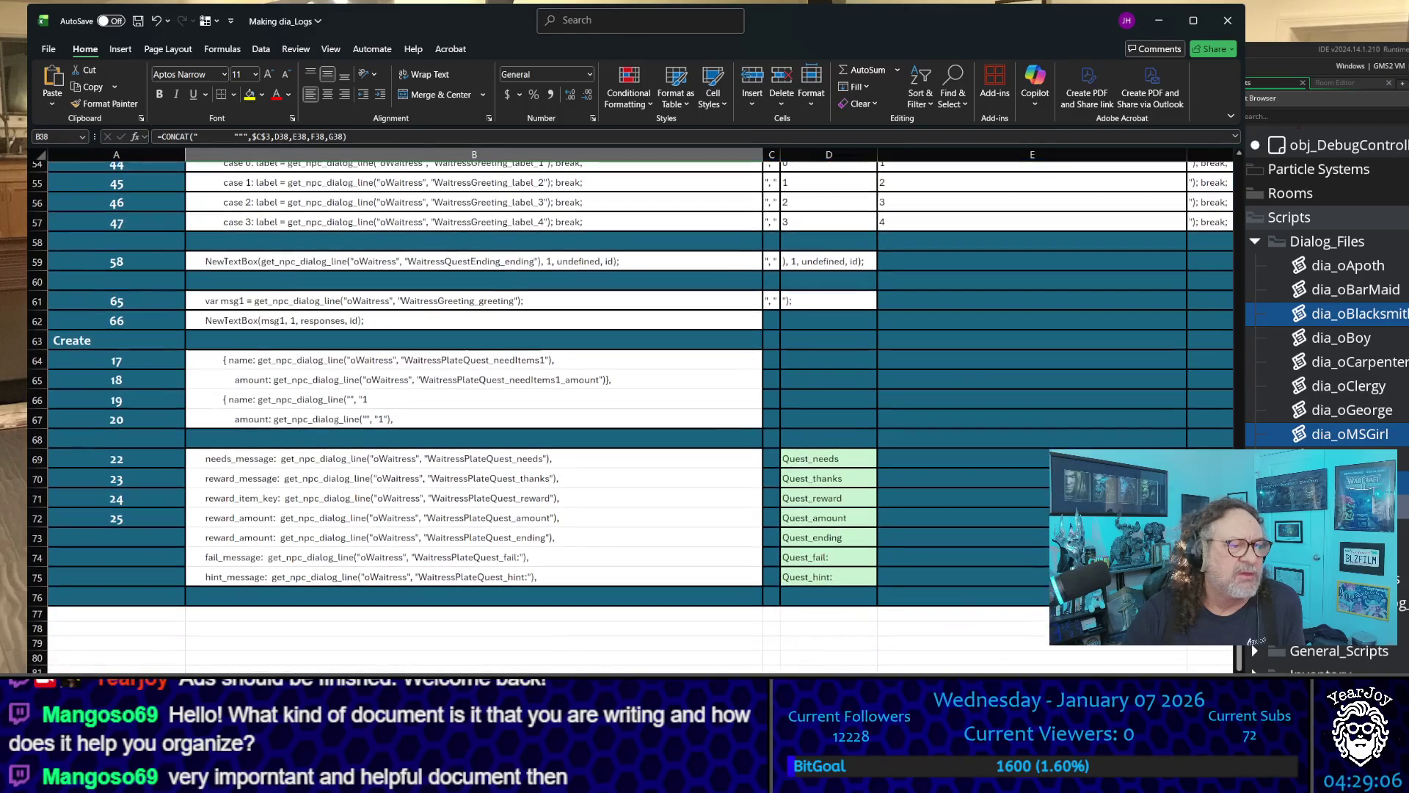
pyautogui.hotkey('ctrl', 'pageup')
pyautogui.hotkey('ctrl', 'pageup')
pyautogui.hotkey('ctrl', 'pageup')
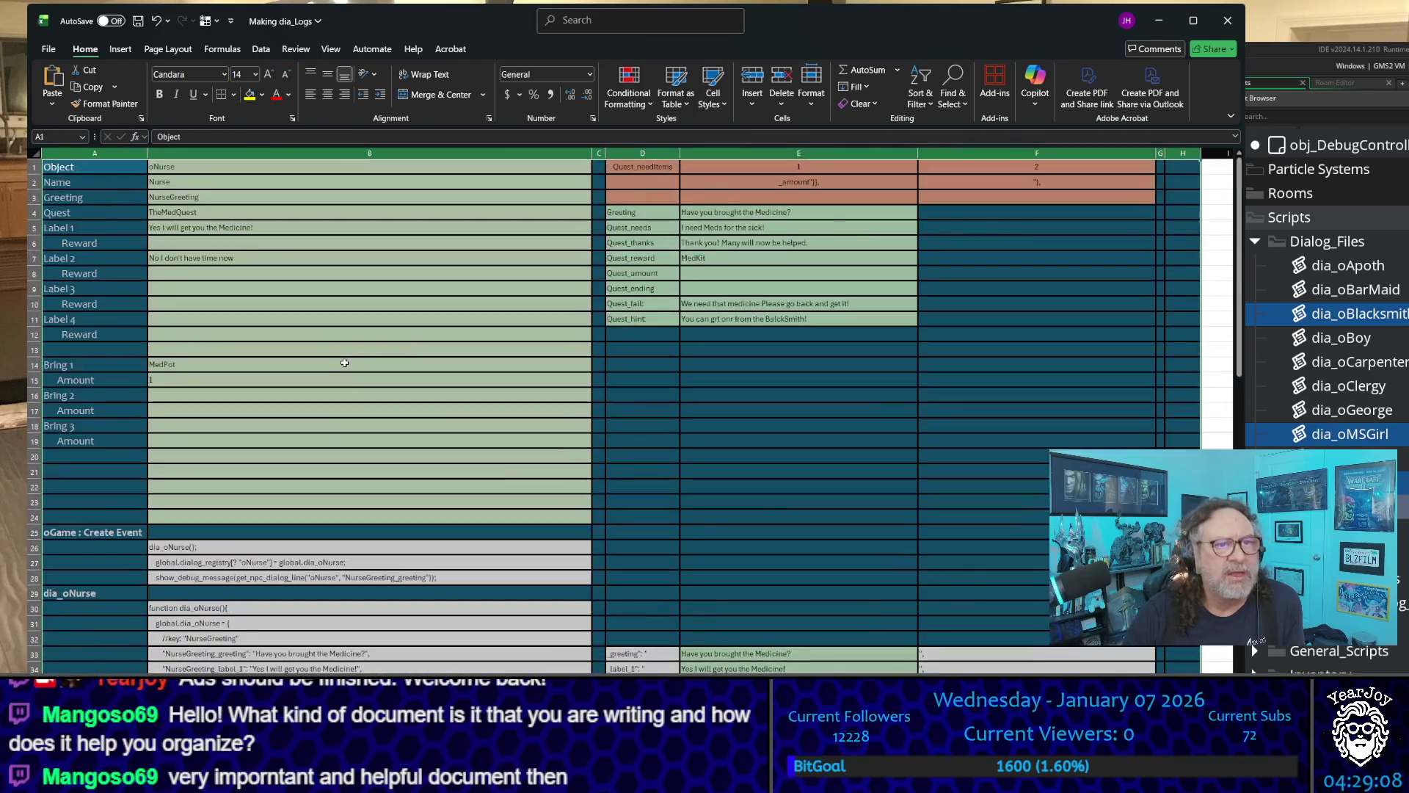
pyautogui.click(333, 360)
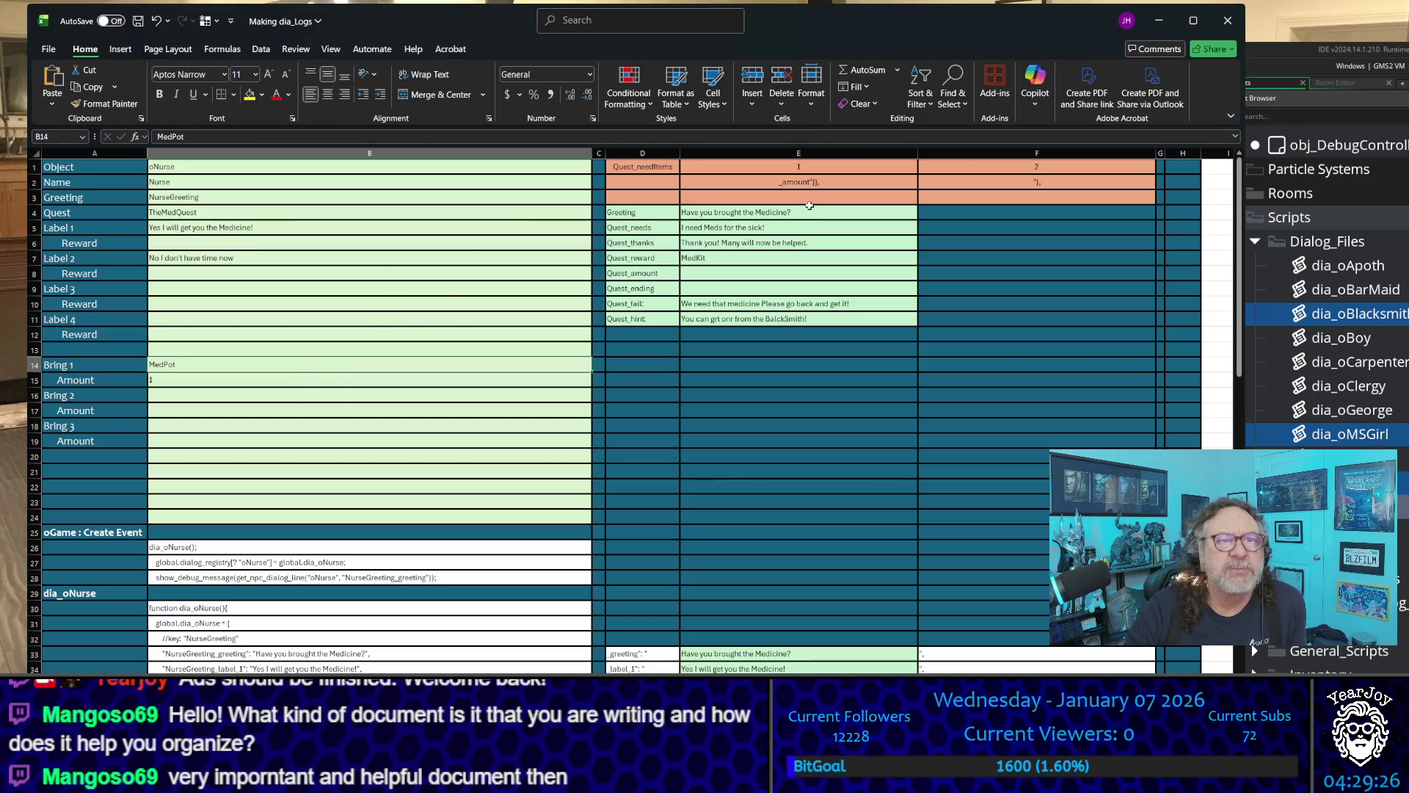
pyautogui.moveTo(810, 210); pyautogui.dragTo(809, 318)
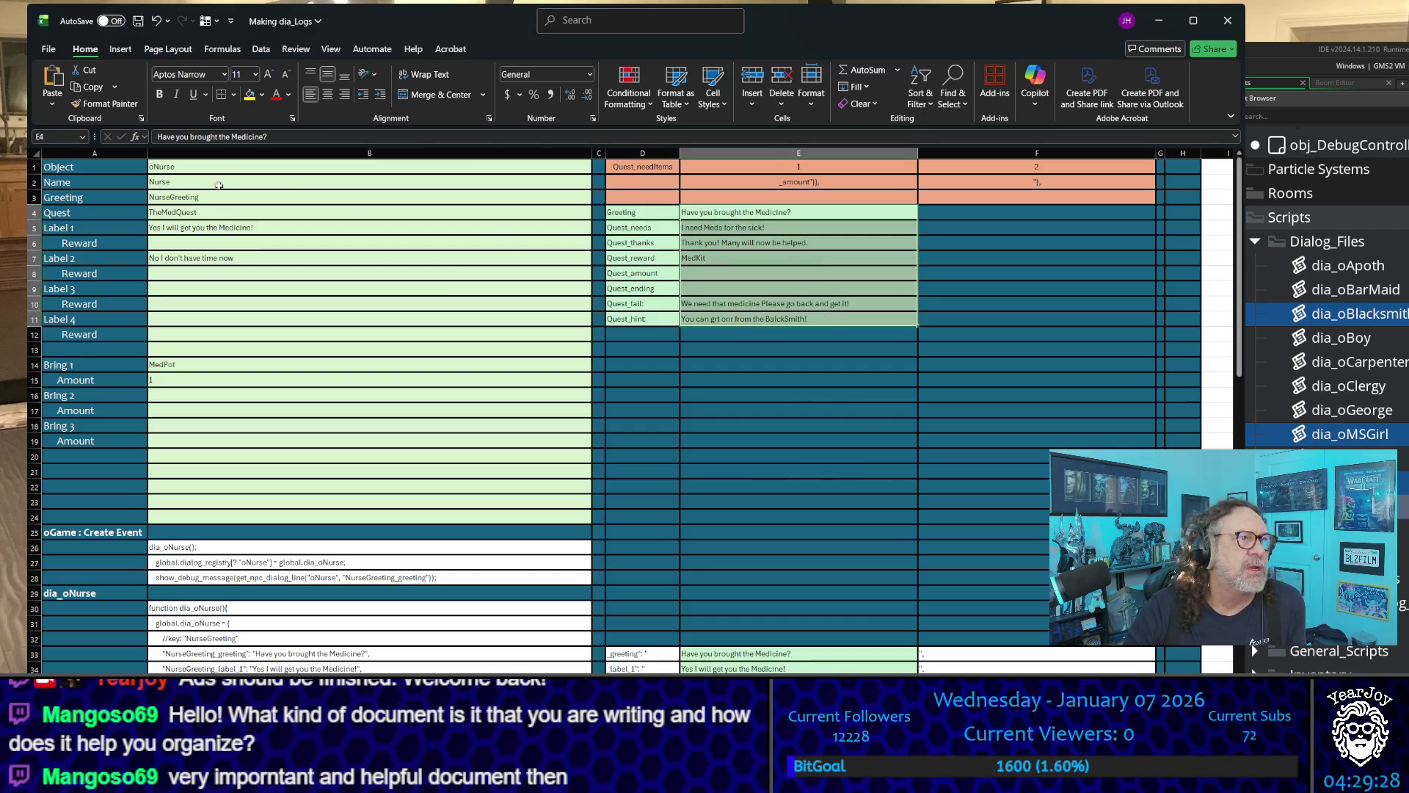
pyautogui.moveTo(213, 169); pyautogui.dragTo(242, 261)
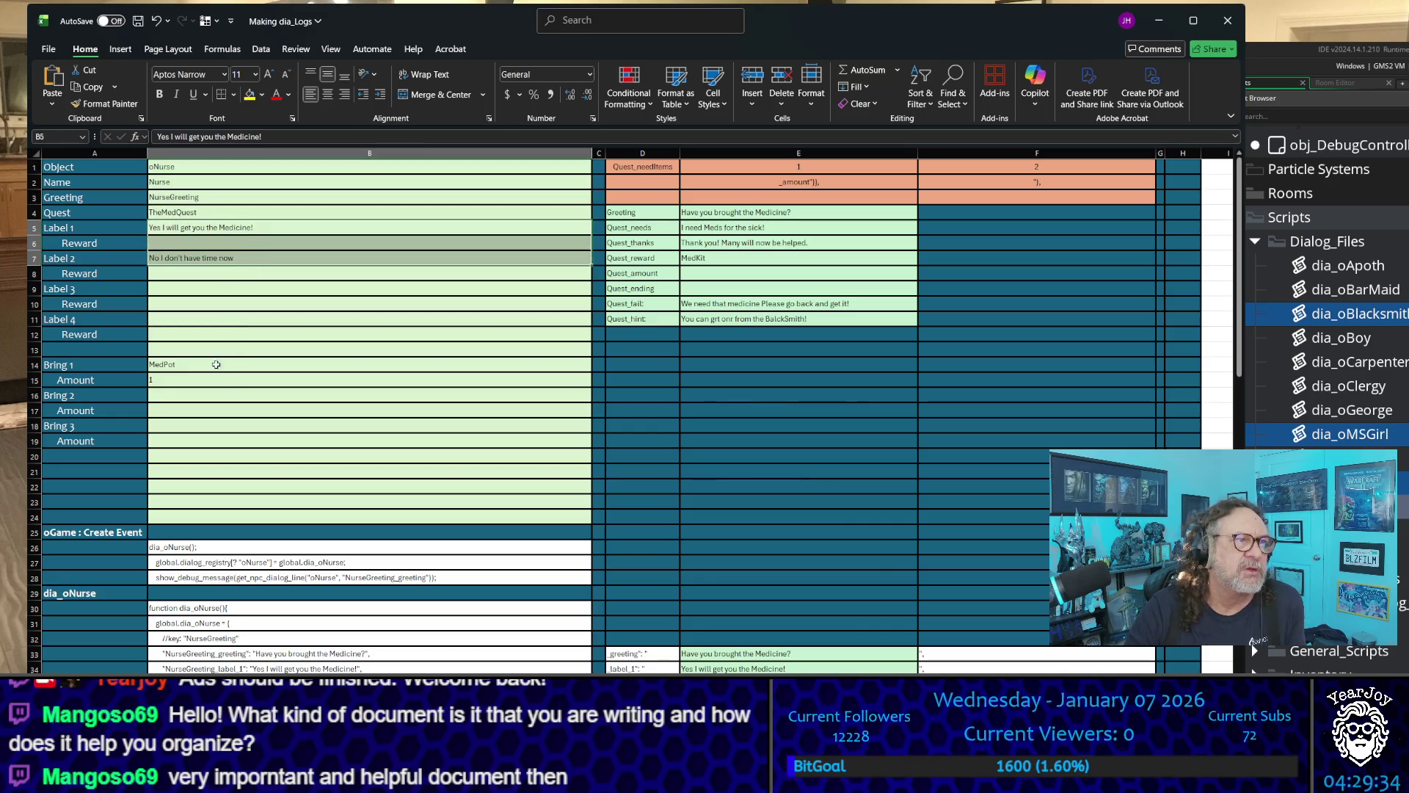
pyautogui.moveTo(209, 364); pyautogui.dragTo(215, 381)
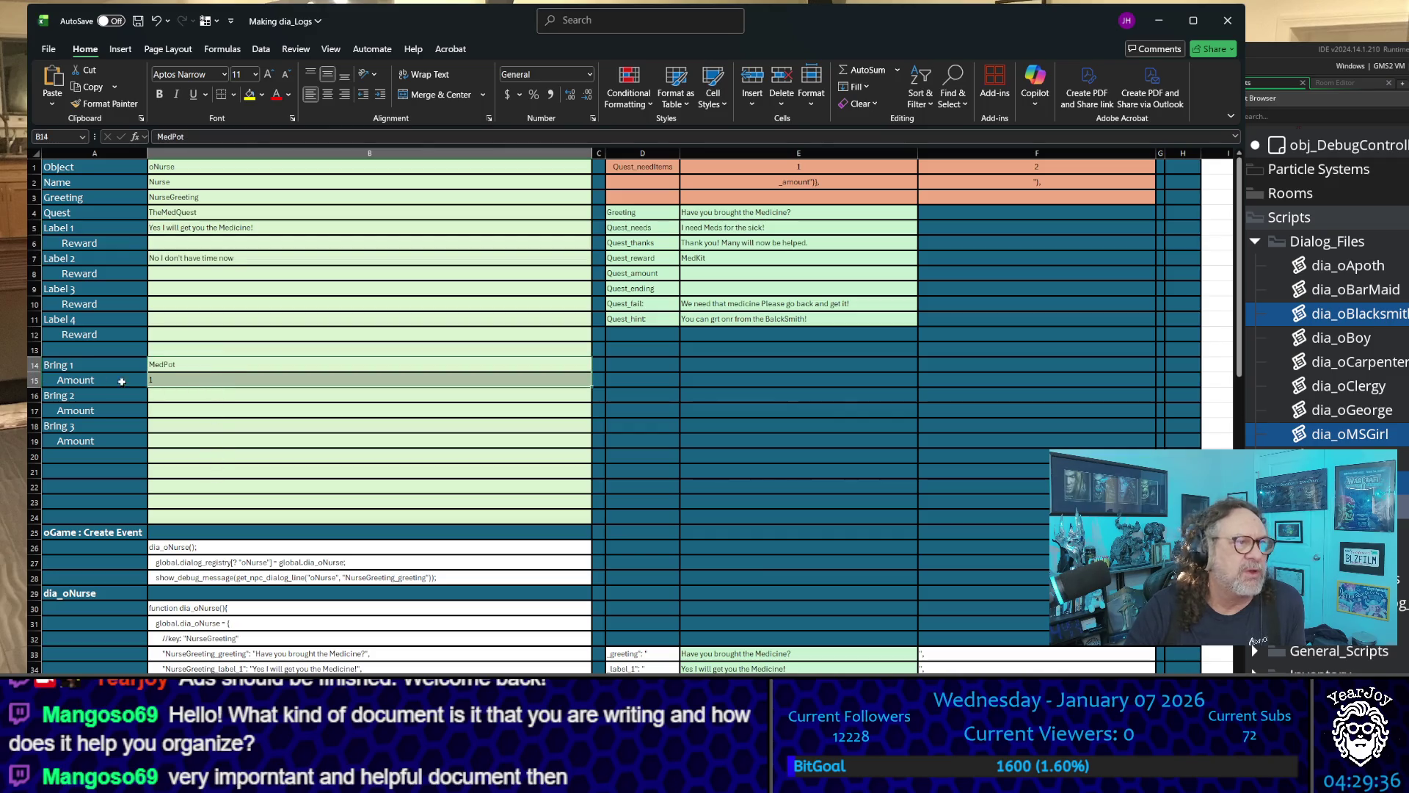
pyautogui.scroll(-3, 497, 342)
pyautogui.scroll(-2, 498, 342)
pyautogui.scroll(-2, 497, 341)
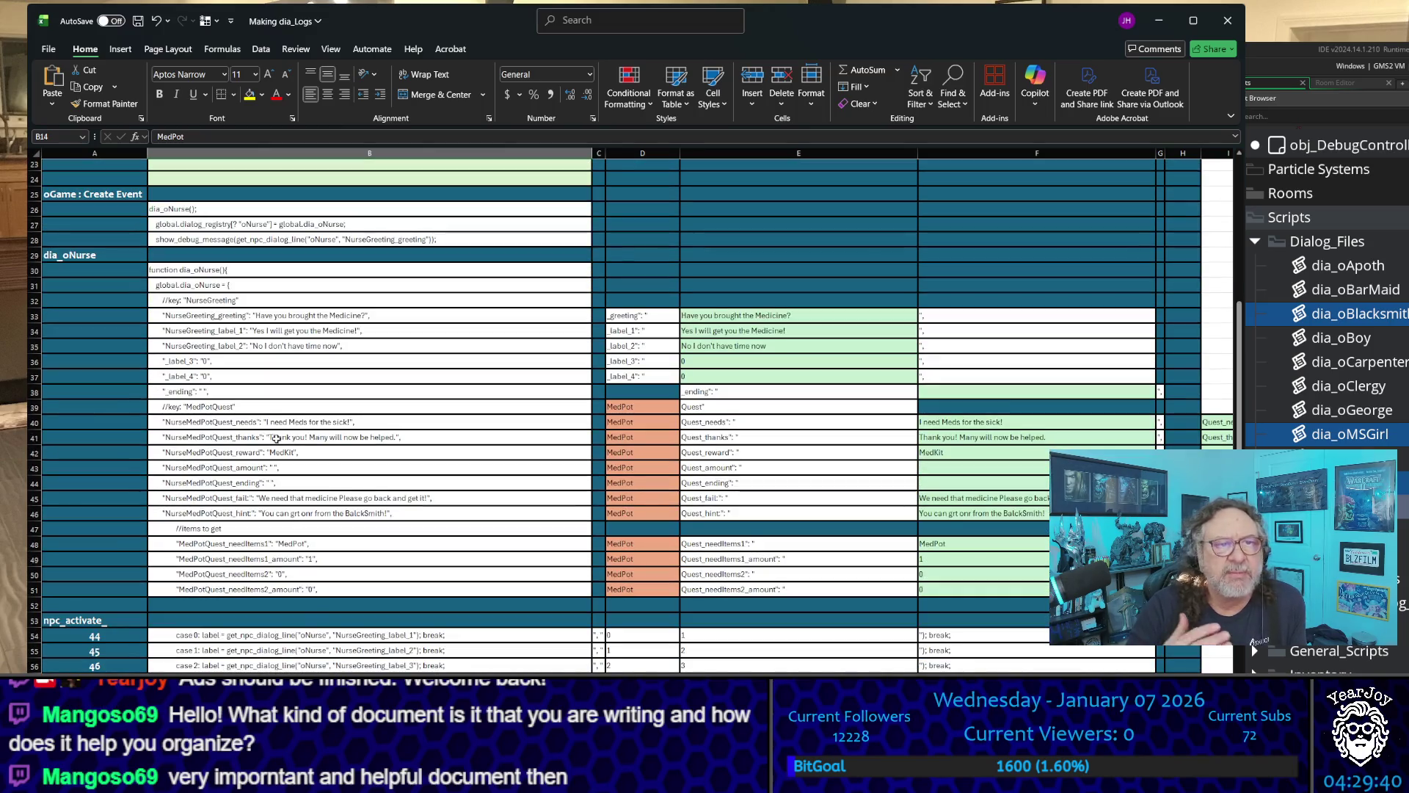
pyautogui.scroll(-2, 275, 438)
pyautogui.scroll(-4, 276, 438)
pyautogui.scroll(-3, 279, 441)
pyautogui.scroll(-2, 279, 442)
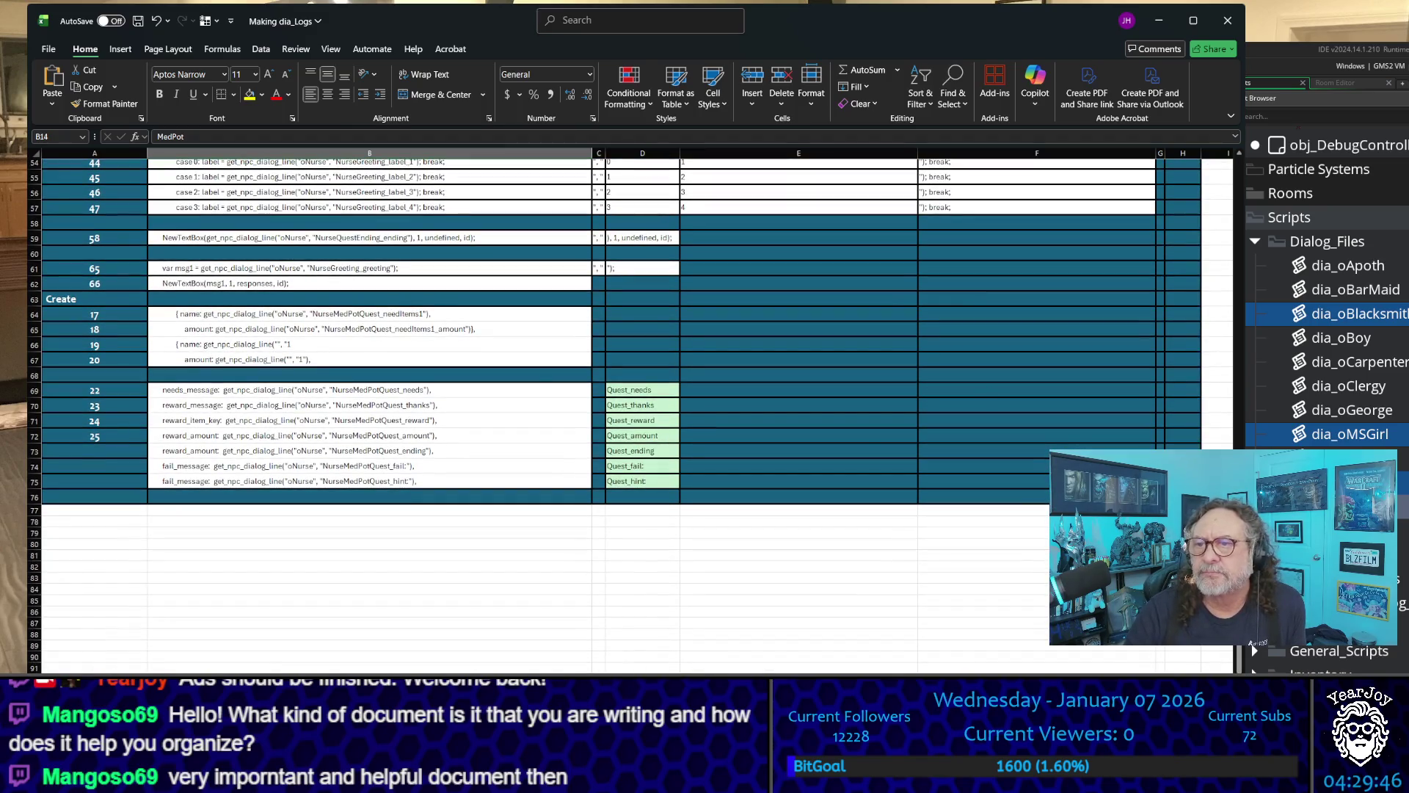
pyautogui.click(388, 623)
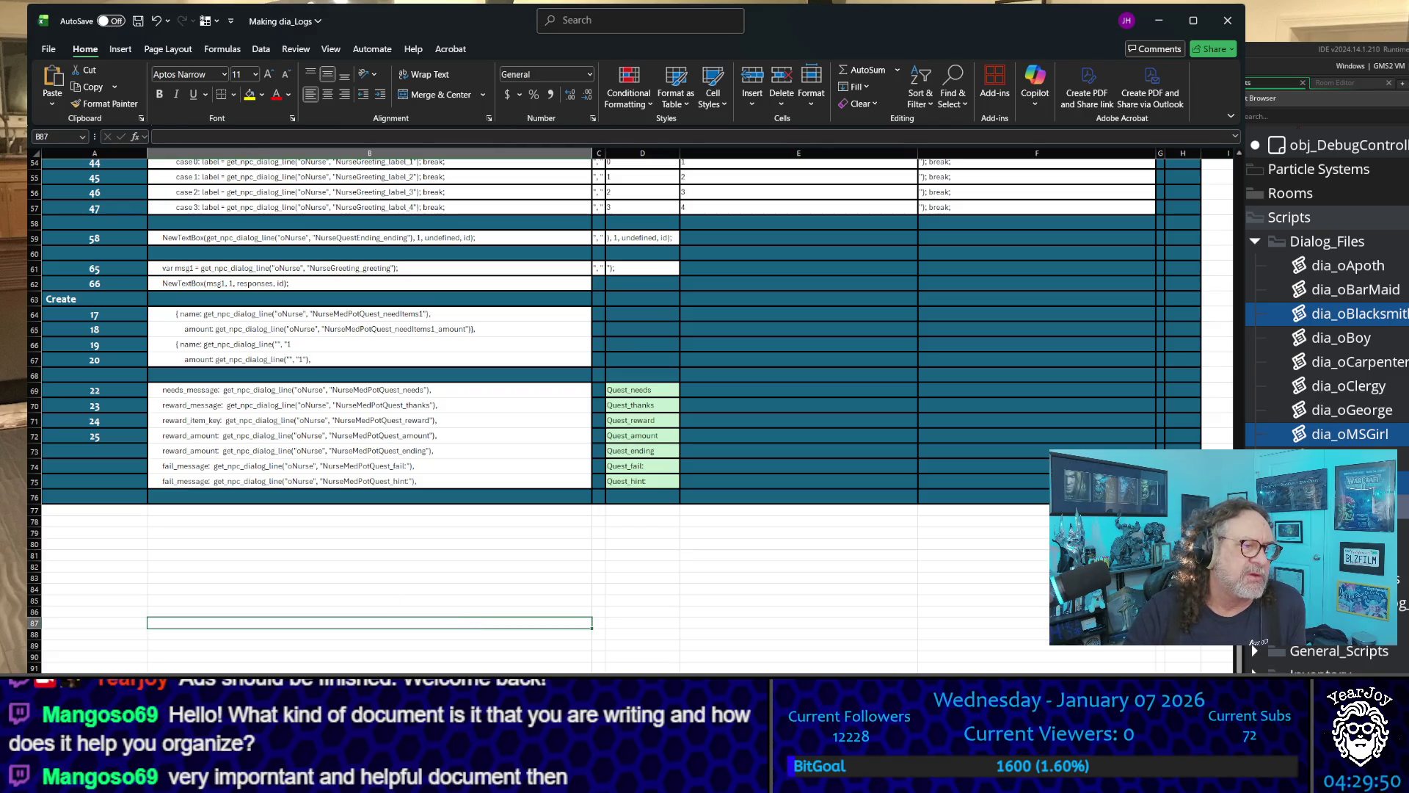
# - Page through the registry and Clergy sheets to reach the Steve dialog sheet
pyautogui.hotkey('ctrl', 'pageup')
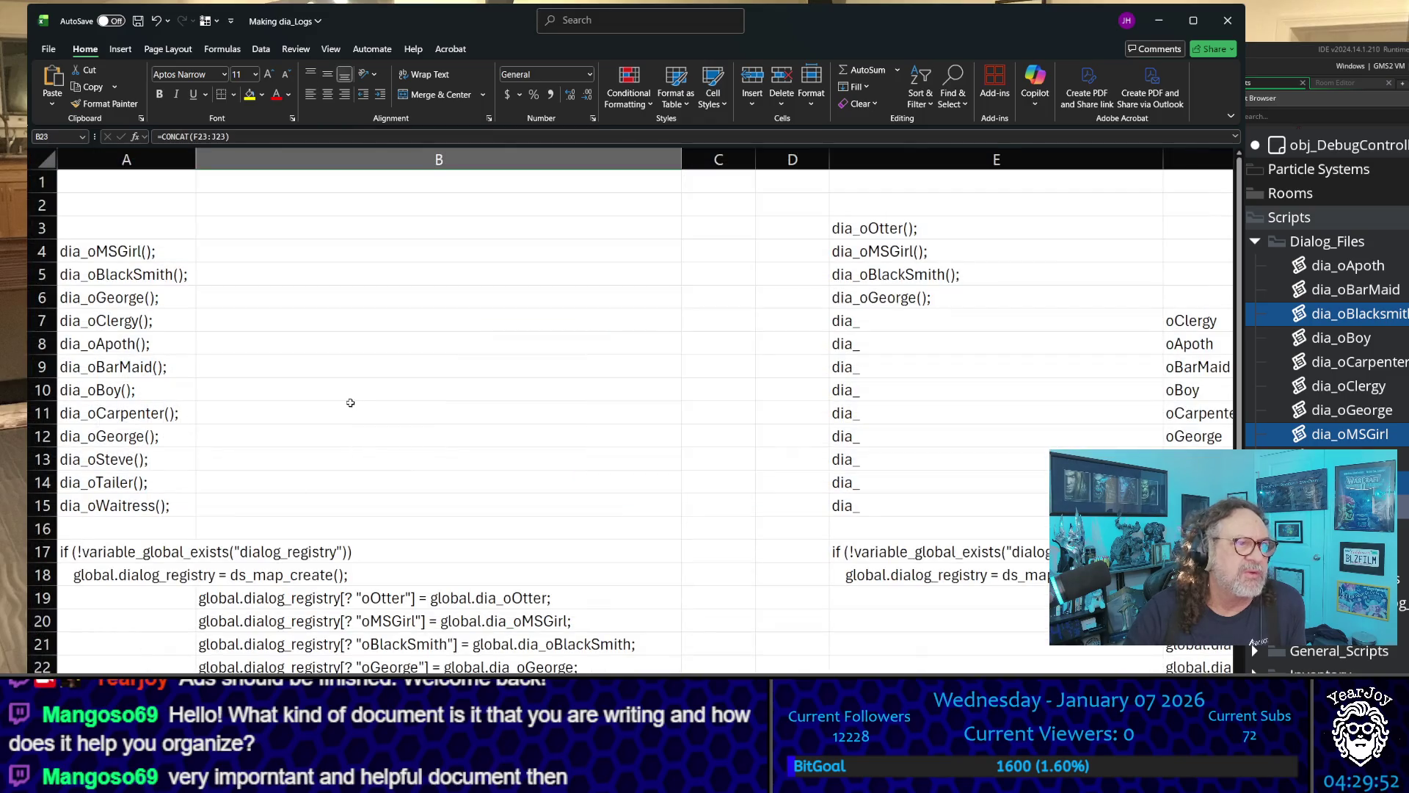
pyautogui.scroll(-5, 351, 403)
pyautogui.scroll(3, 350, 435)
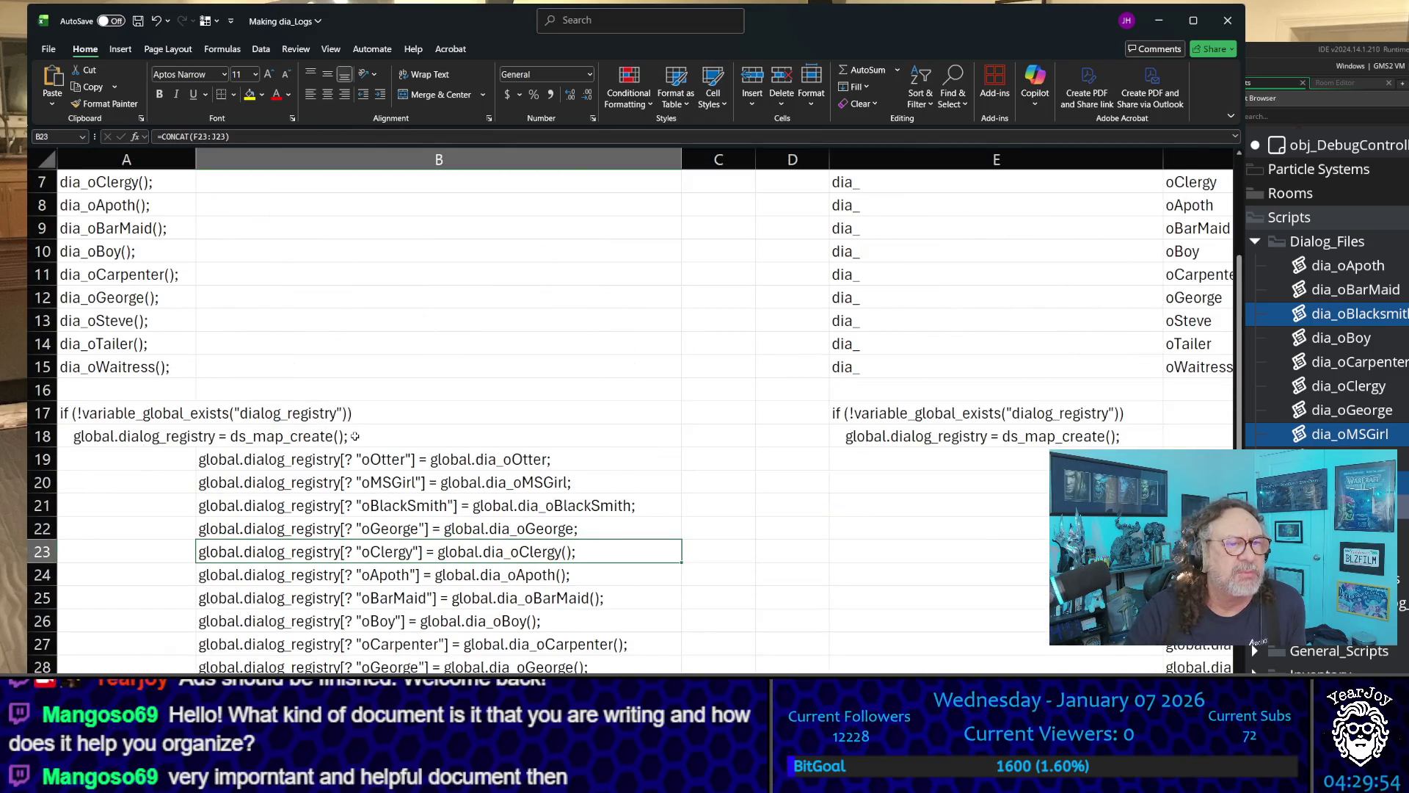
pyautogui.scroll(-3, 355, 436)
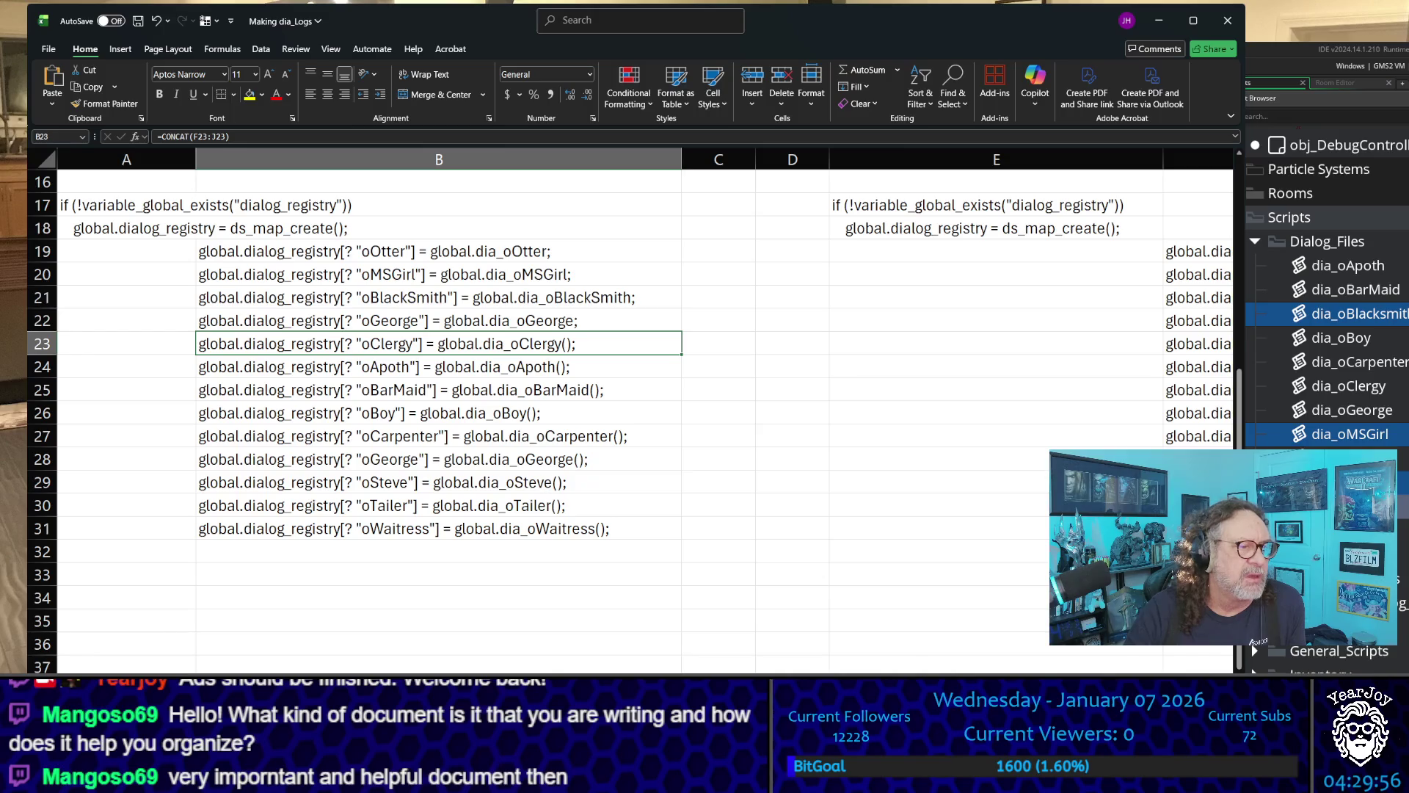
pyautogui.hotkey('ctrl', 'pagedown')
pyautogui.scroll(-6, 431, 353)
pyautogui.scroll(-5, 433, 384)
pyautogui.scroll(5, 431, 383)
pyautogui.scroll(6, 431, 384)
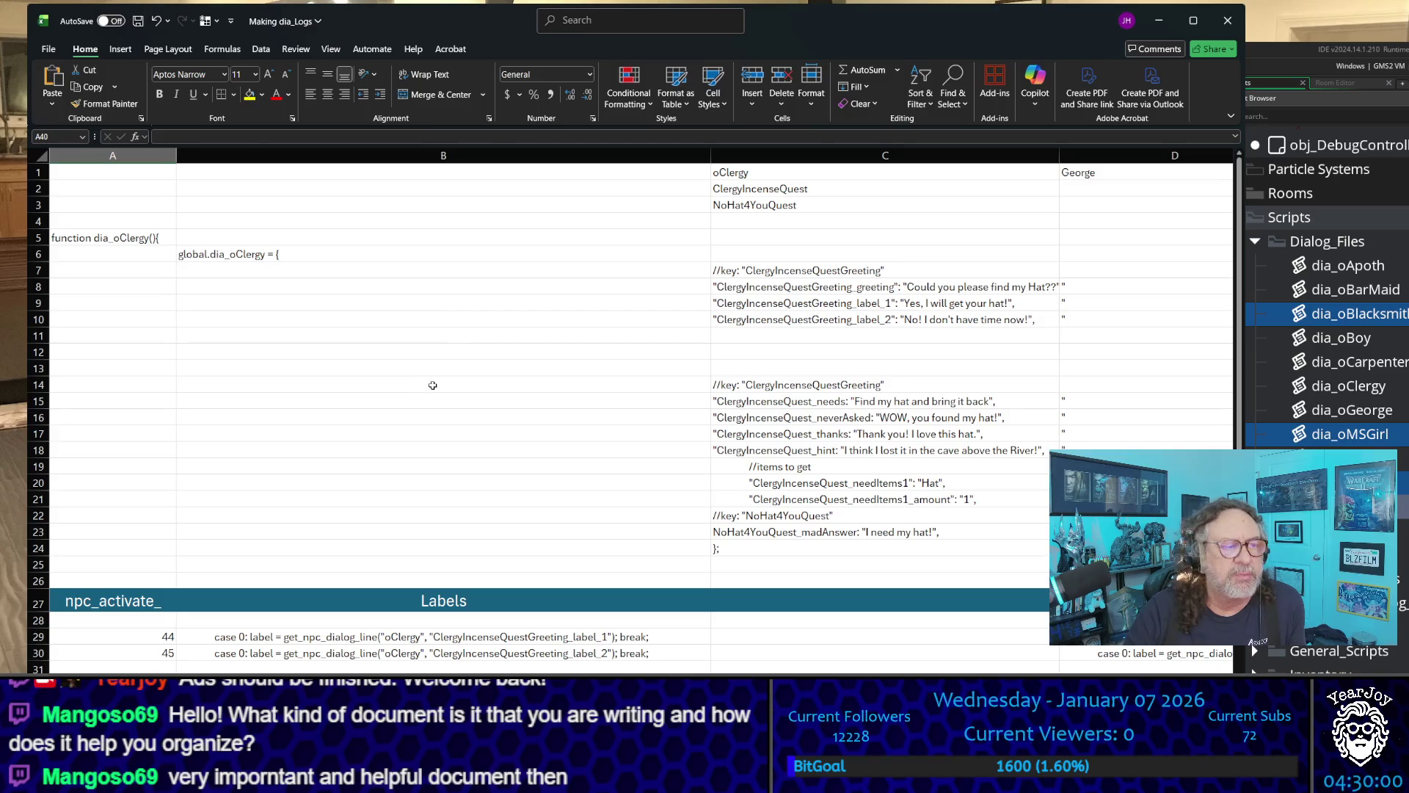
pyautogui.hotkey('ctrl', 'pagedown')
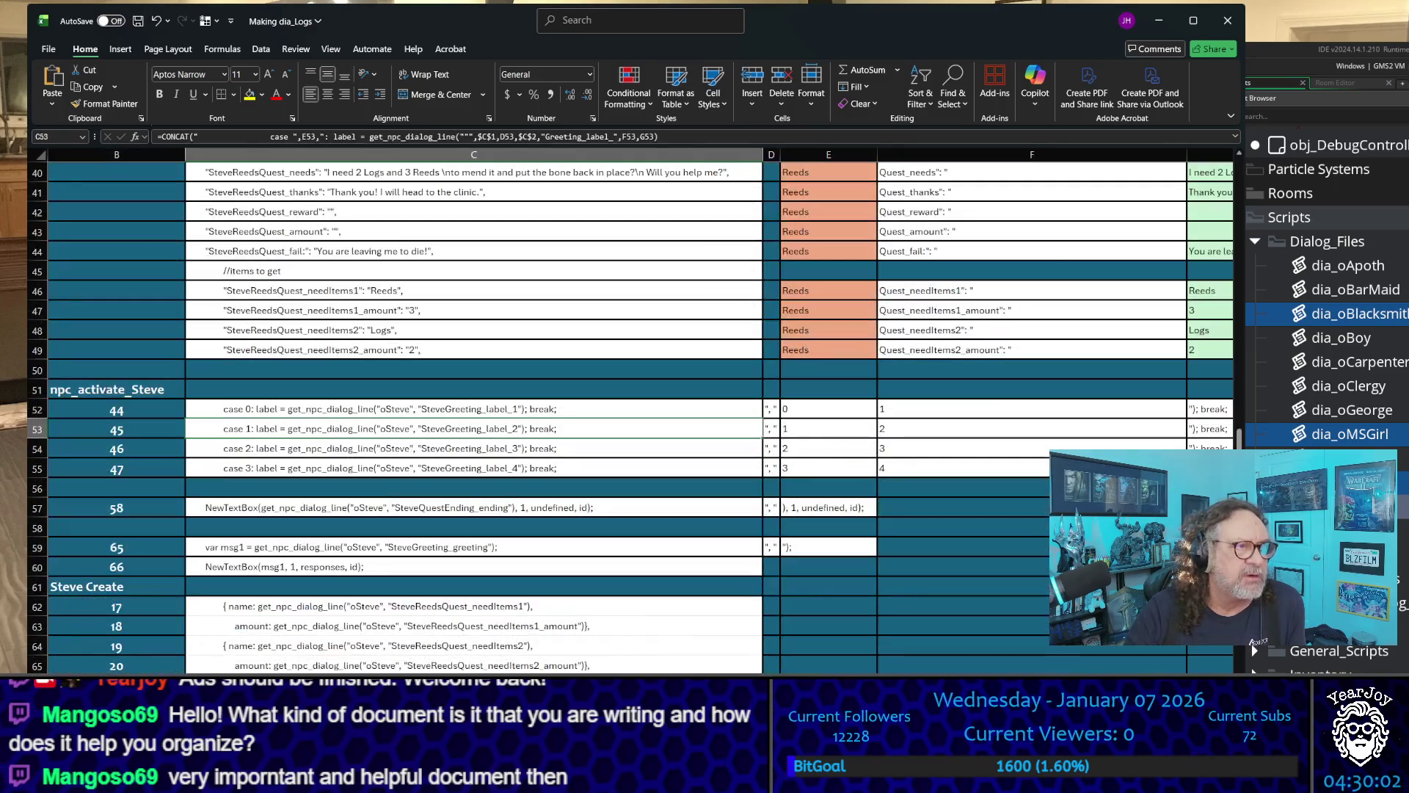
pyautogui.scroll(5, 739, 428)
pyautogui.scroll(4, 739, 428)
pyautogui.scroll(4, 739, 429)
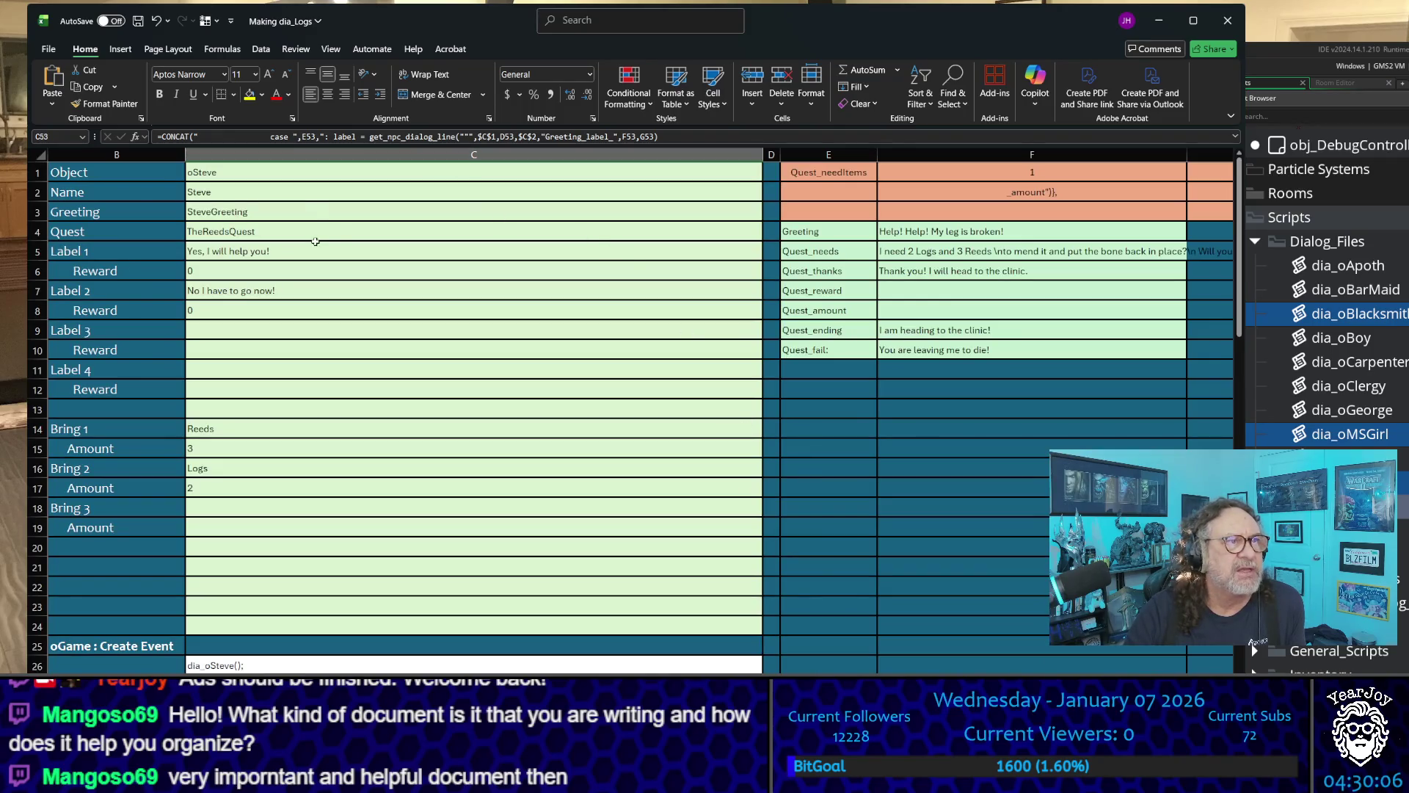
# - Paint E3's orange centred formatting onto the quest labels in E4:E10
pyautogui.moveTo(252, 174); pyautogui.dragTo(293, 634)
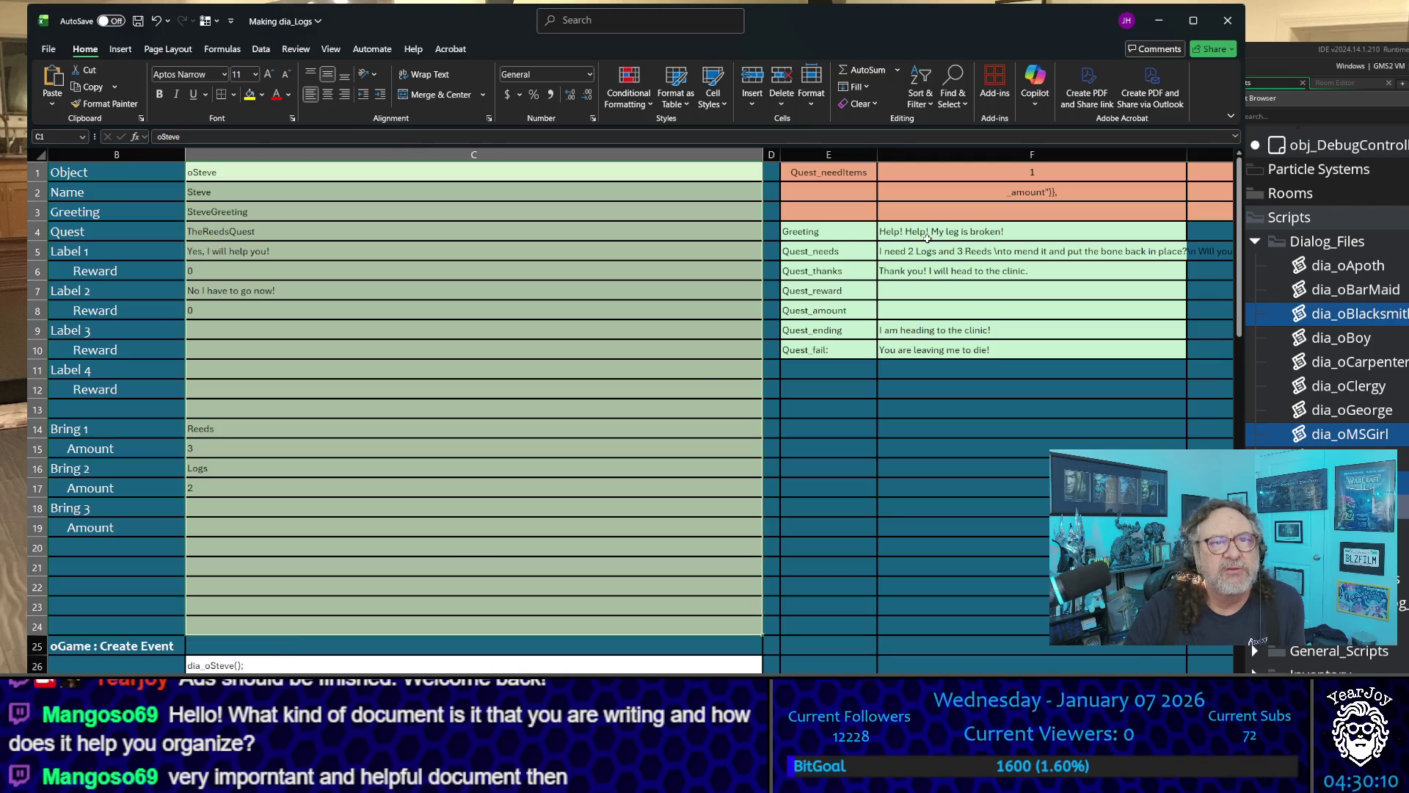
pyautogui.moveTo(928, 235); pyautogui.dragTo(949, 351)
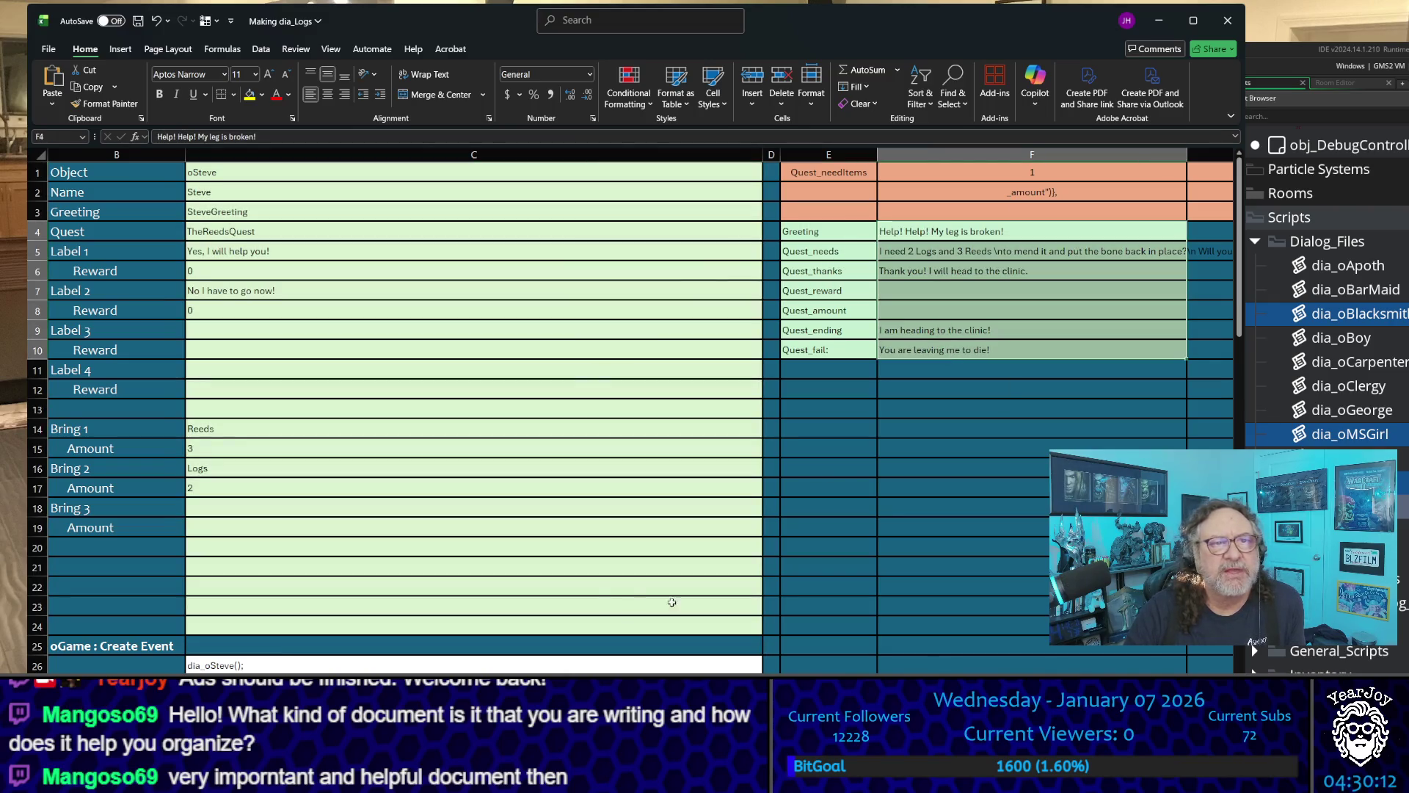
pyautogui.click(857, 204)
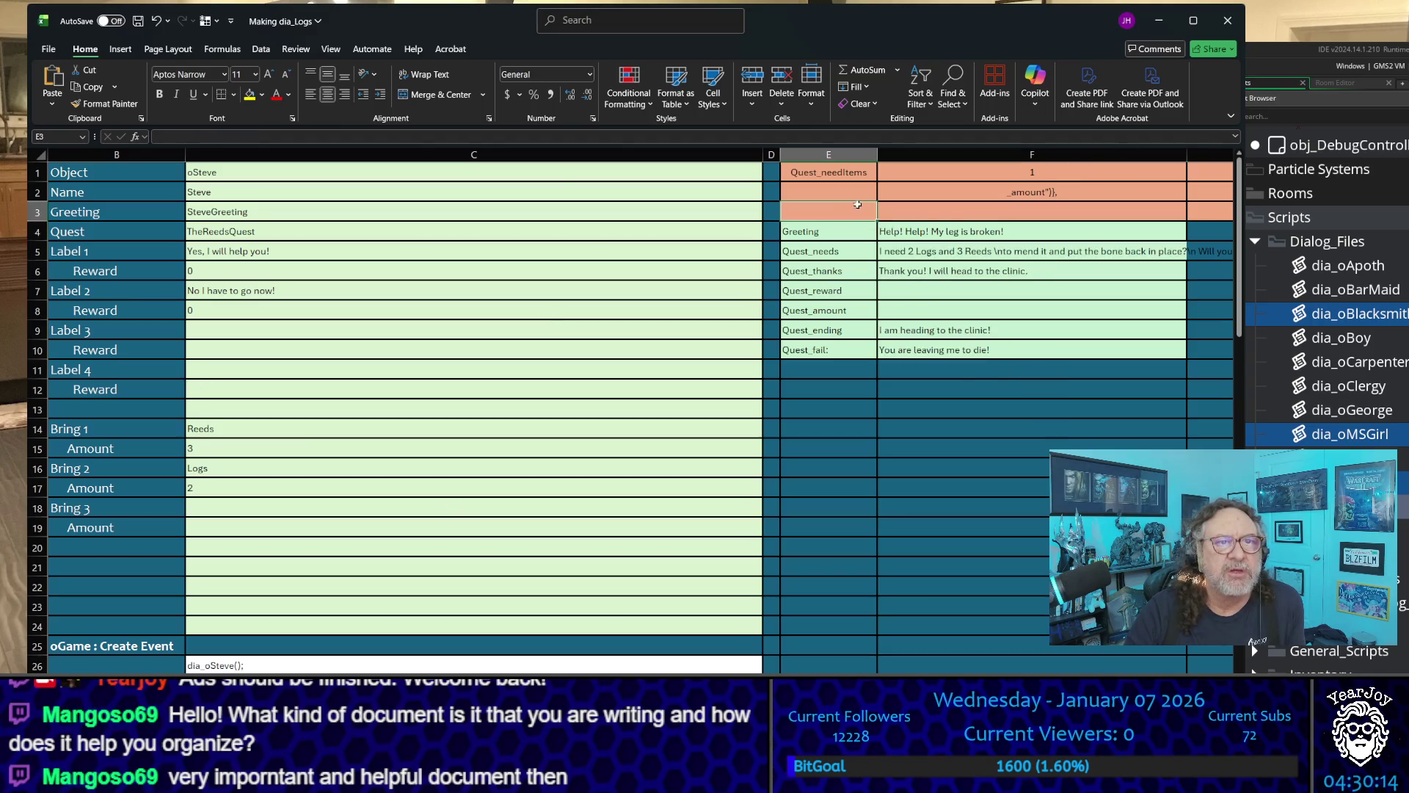
pyautogui.click(104, 103)
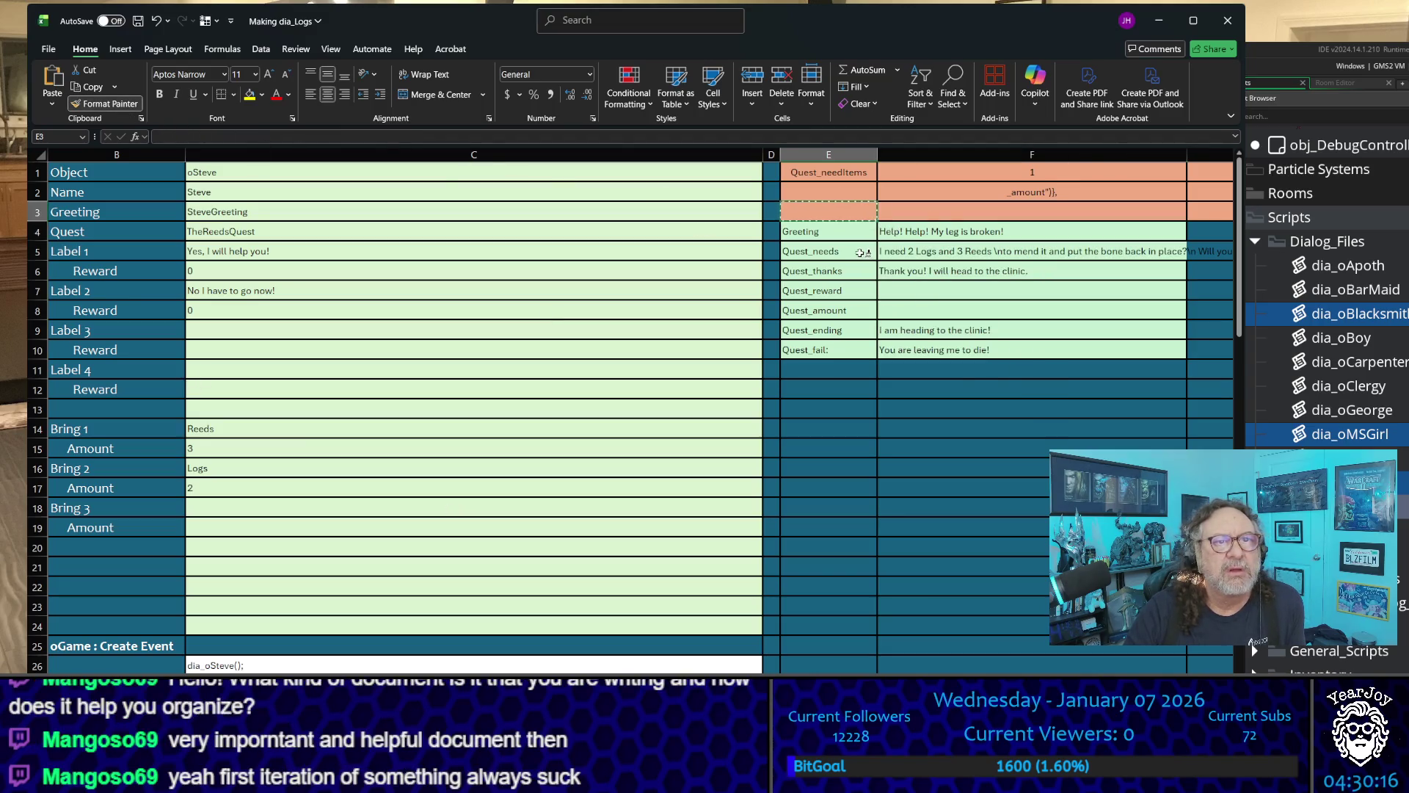
pyautogui.moveTo(860, 232); pyautogui.dragTo(837, 351)
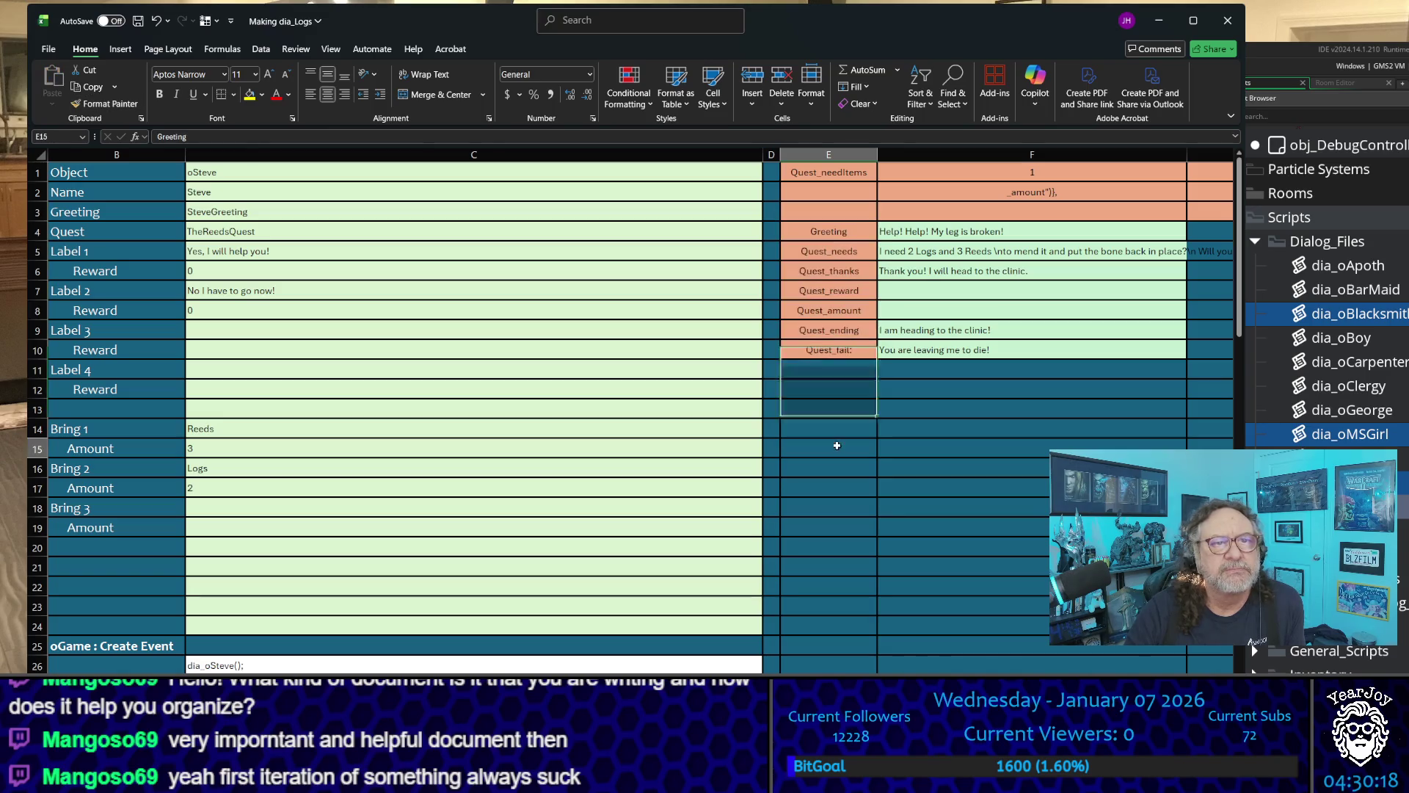
pyautogui.click(1033, 424)
pyautogui.scroll(-1, 1009, 242)
pyautogui.scroll(-7, 970, 275)
pyautogui.scroll(-1, 925, 317)
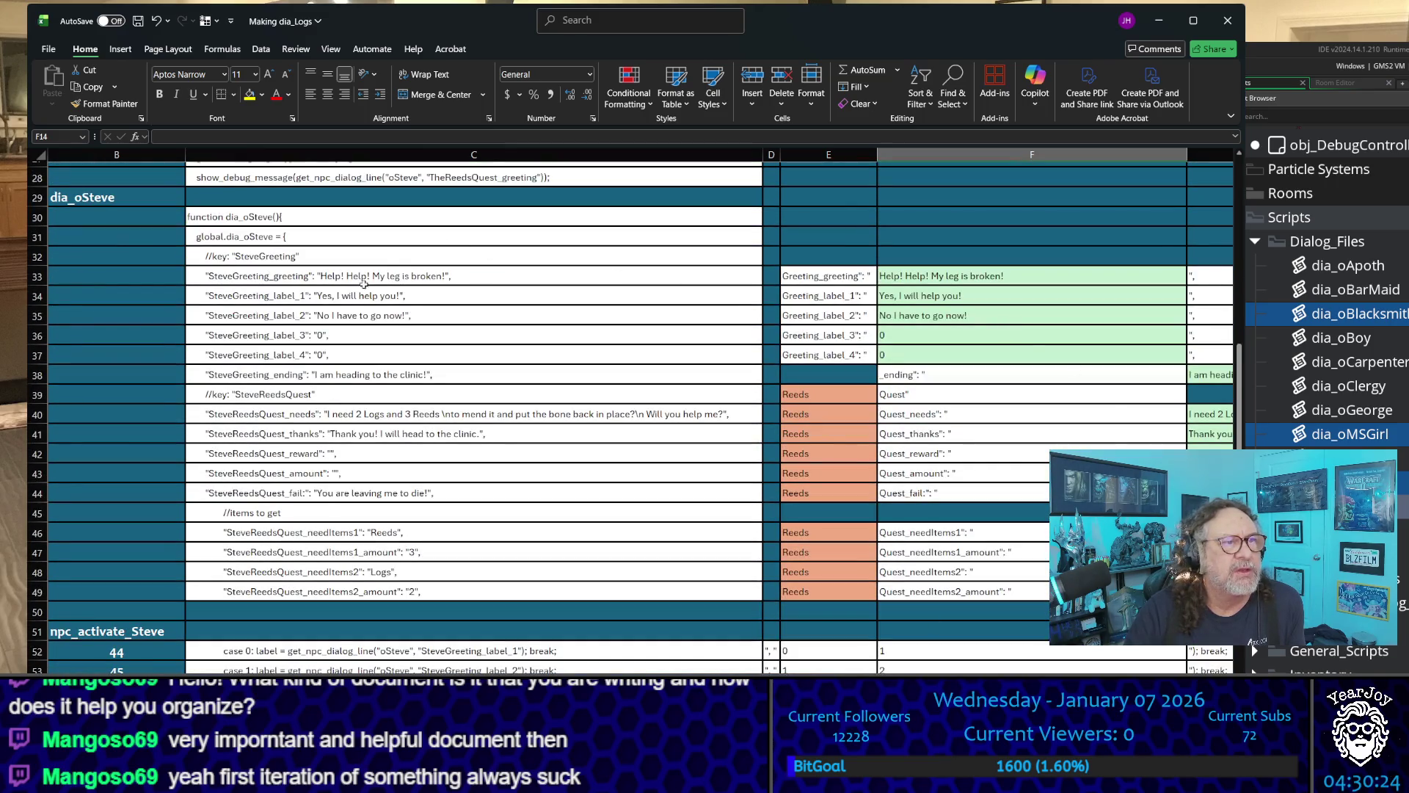
pyautogui.moveTo(364, 284); pyautogui.dragTo(374, 374)
pyautogui.scroll(-2, 445, 367)
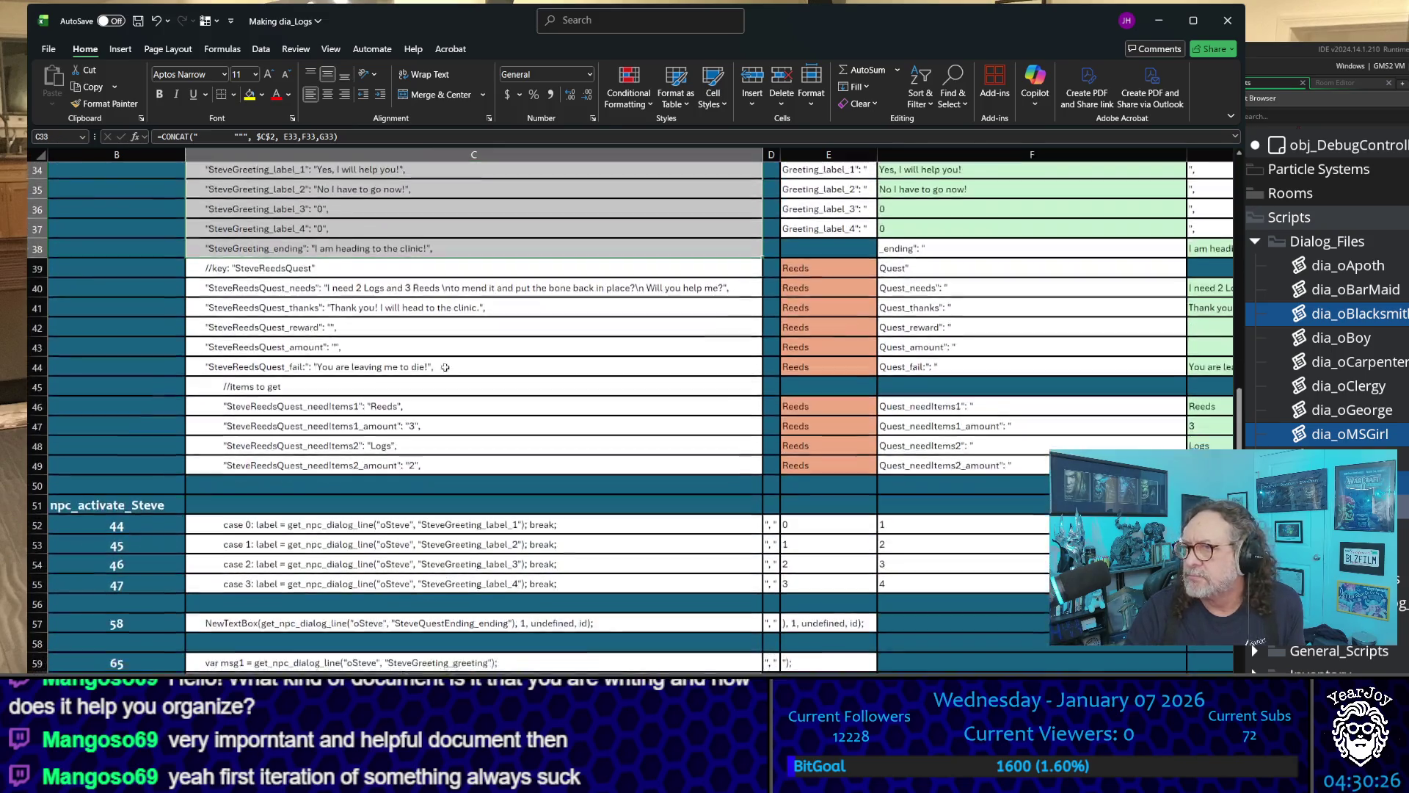
pyautogui.scroll(-1, 445, 366)
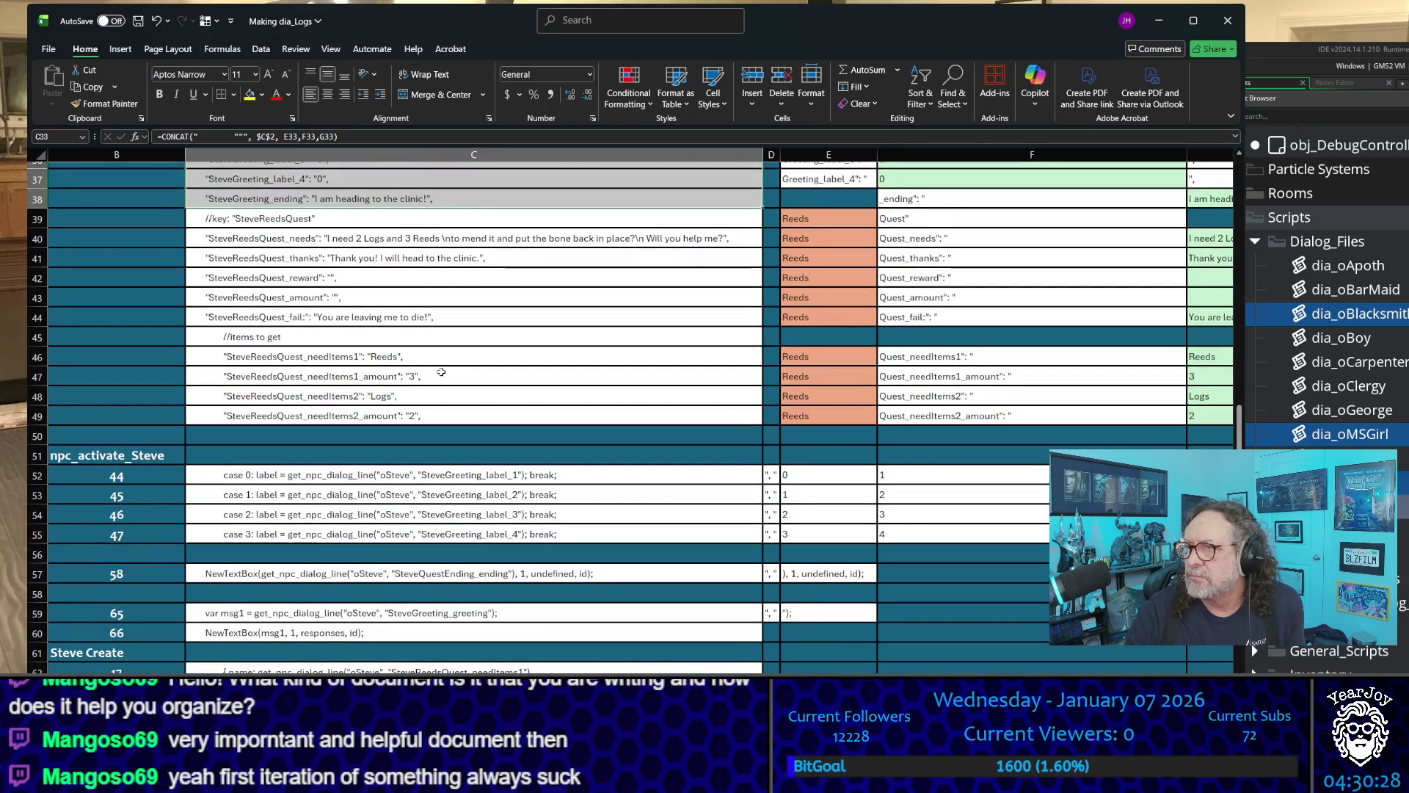
pyautogui.scroll(-3, 441, 373)
pyautogui.scroll(-4, 441, 372)
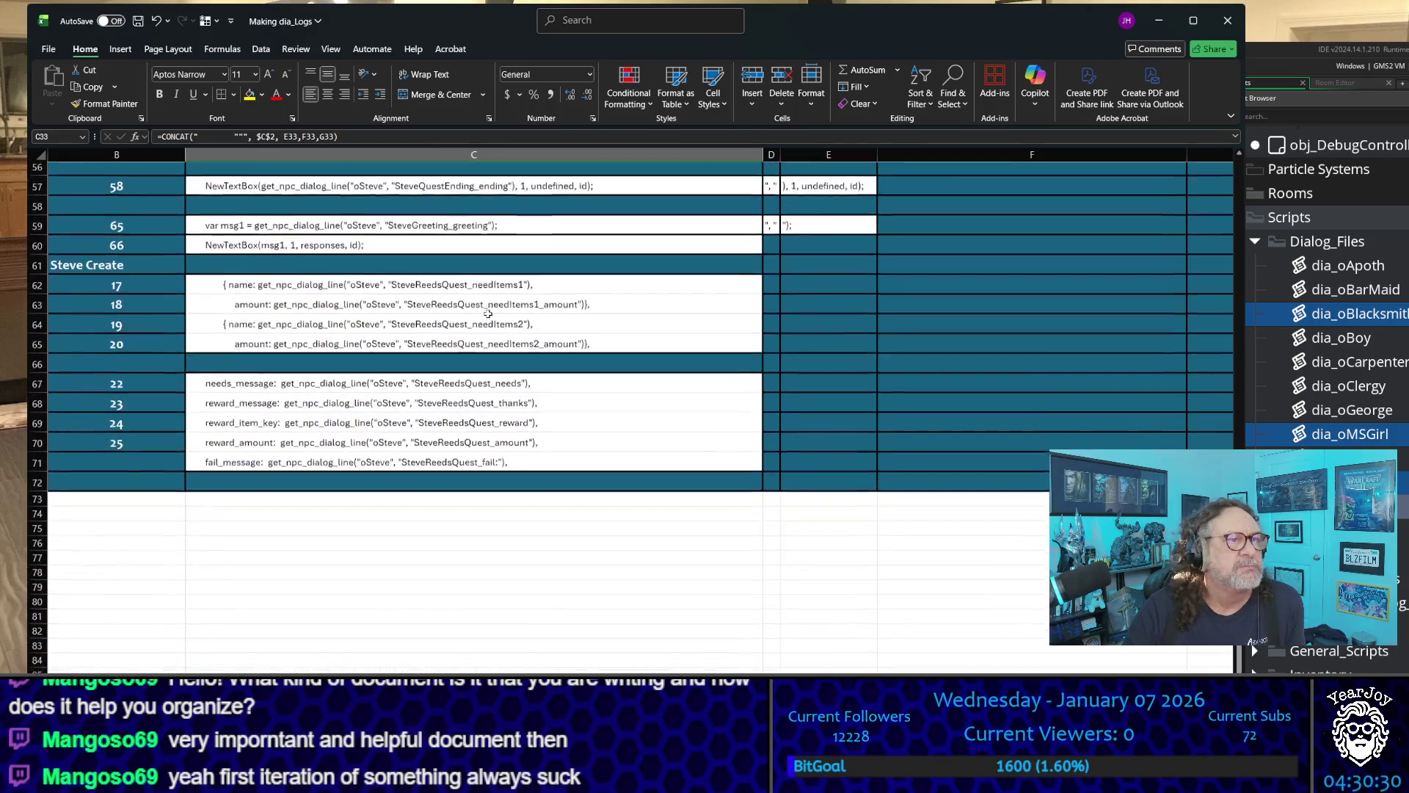
pyautogui.scroll(3, 441, 372)
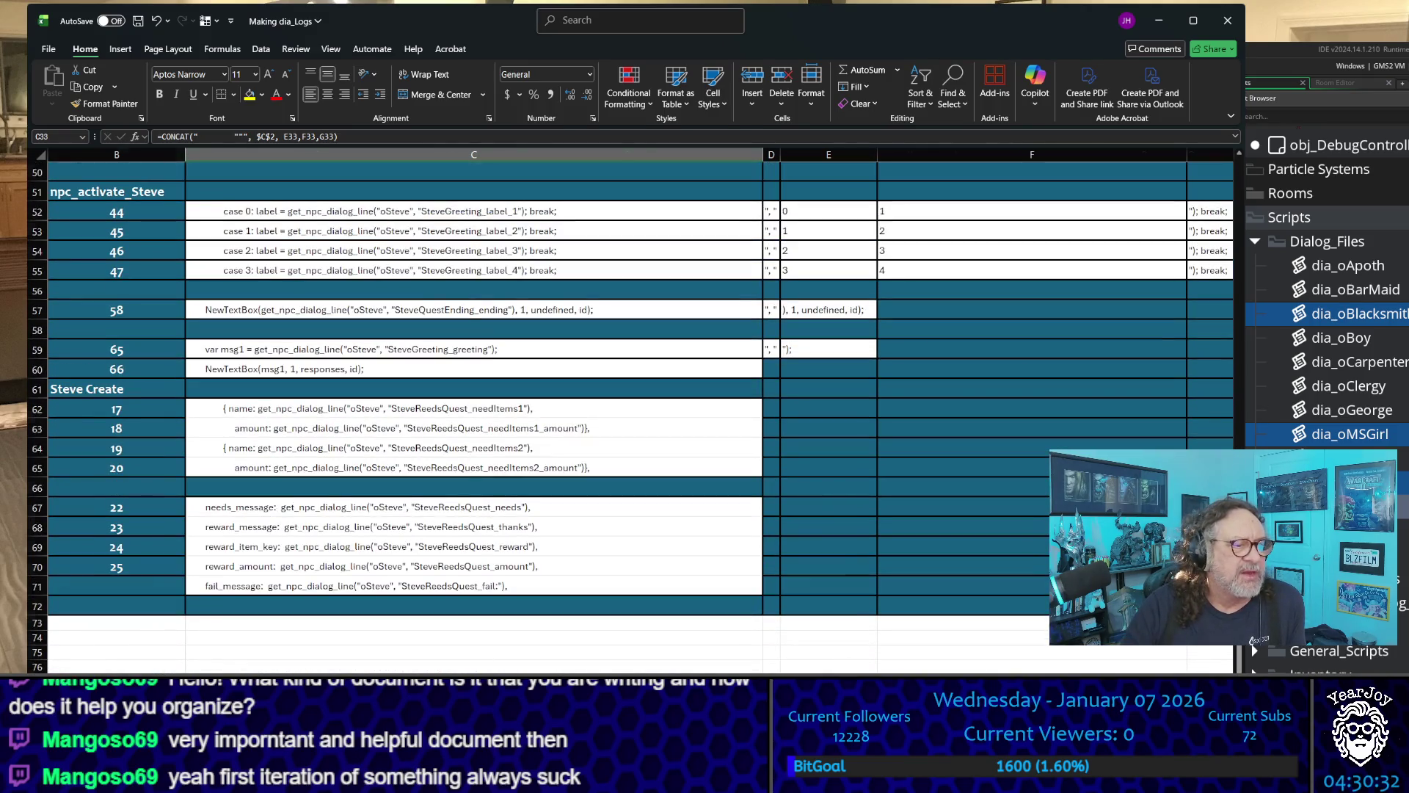
# - Switch worksheets to land on the Boy dialog sheet
pyautogui.hotkey('ctrl', 'pagedown')
pyautogui.hotkey('ctrl', 'pageup')
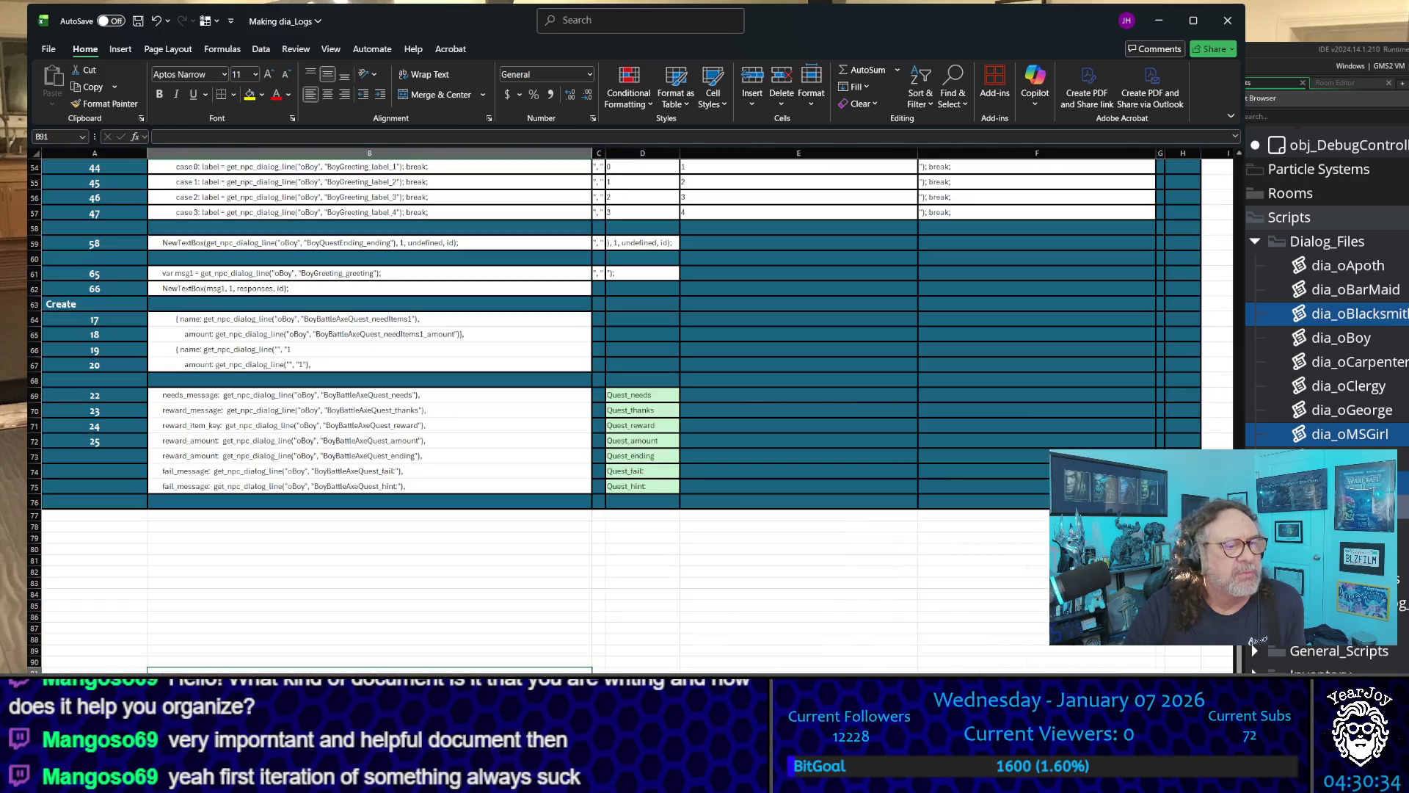
# - Move to the Waitress sheet and save the Making dia_Logs workbook to this PC
pyautogui.hotkey('ctrl', 'pagedown')
pyautogui.hotkey('ctrl', 'pagedown')
pyautogui.hotkey('ctrl', 'pagedown')
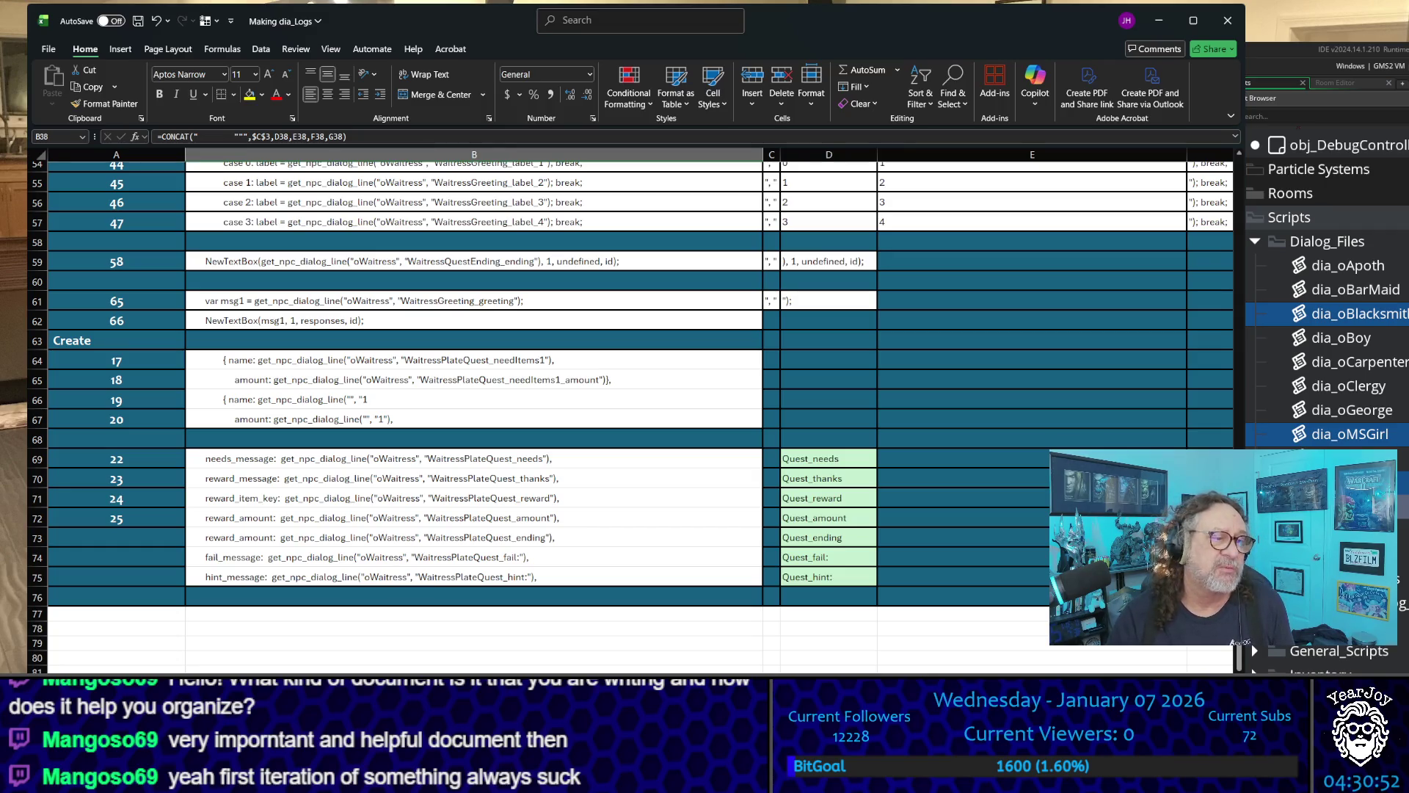
pyautogui.click(215, 668)
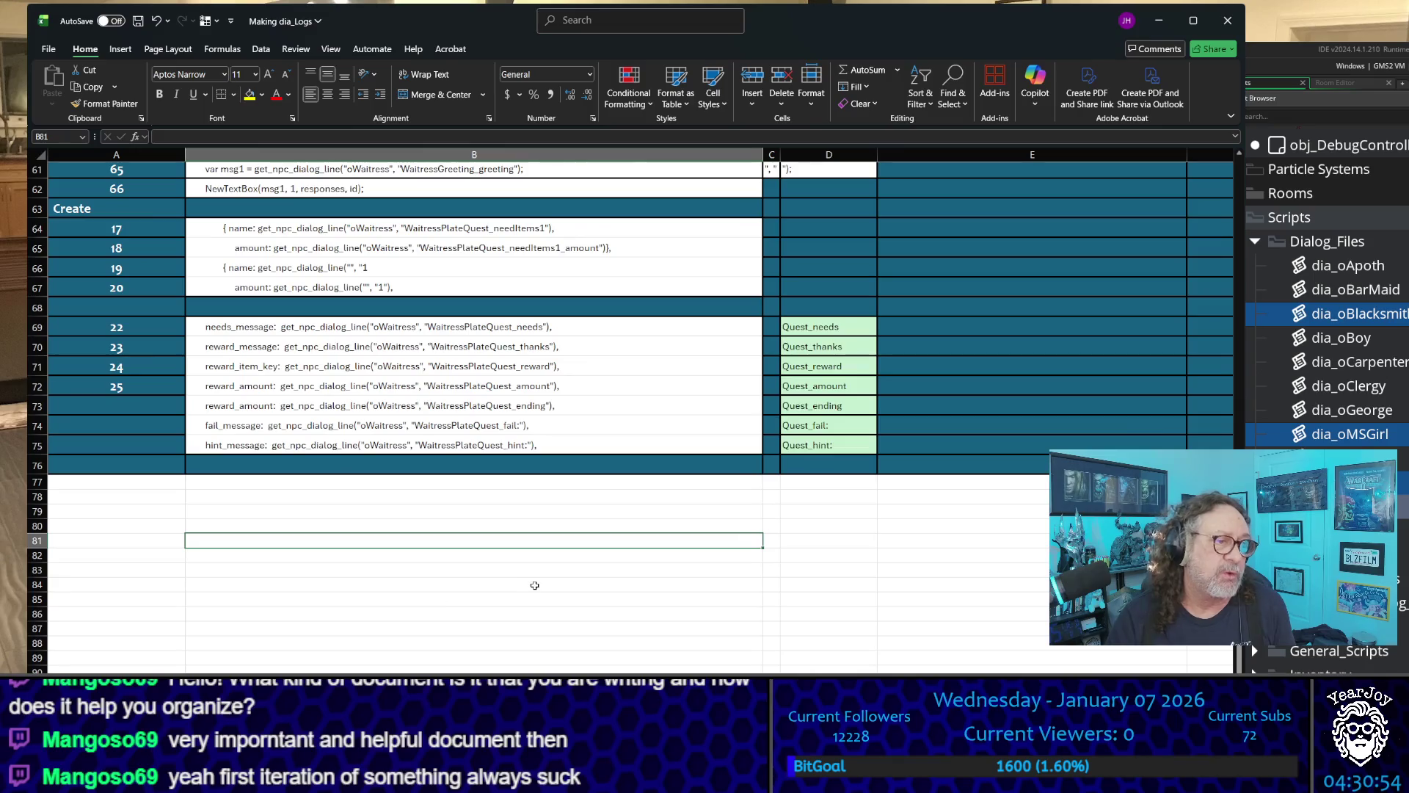
pyautogui.scroll(2, 582, 568)
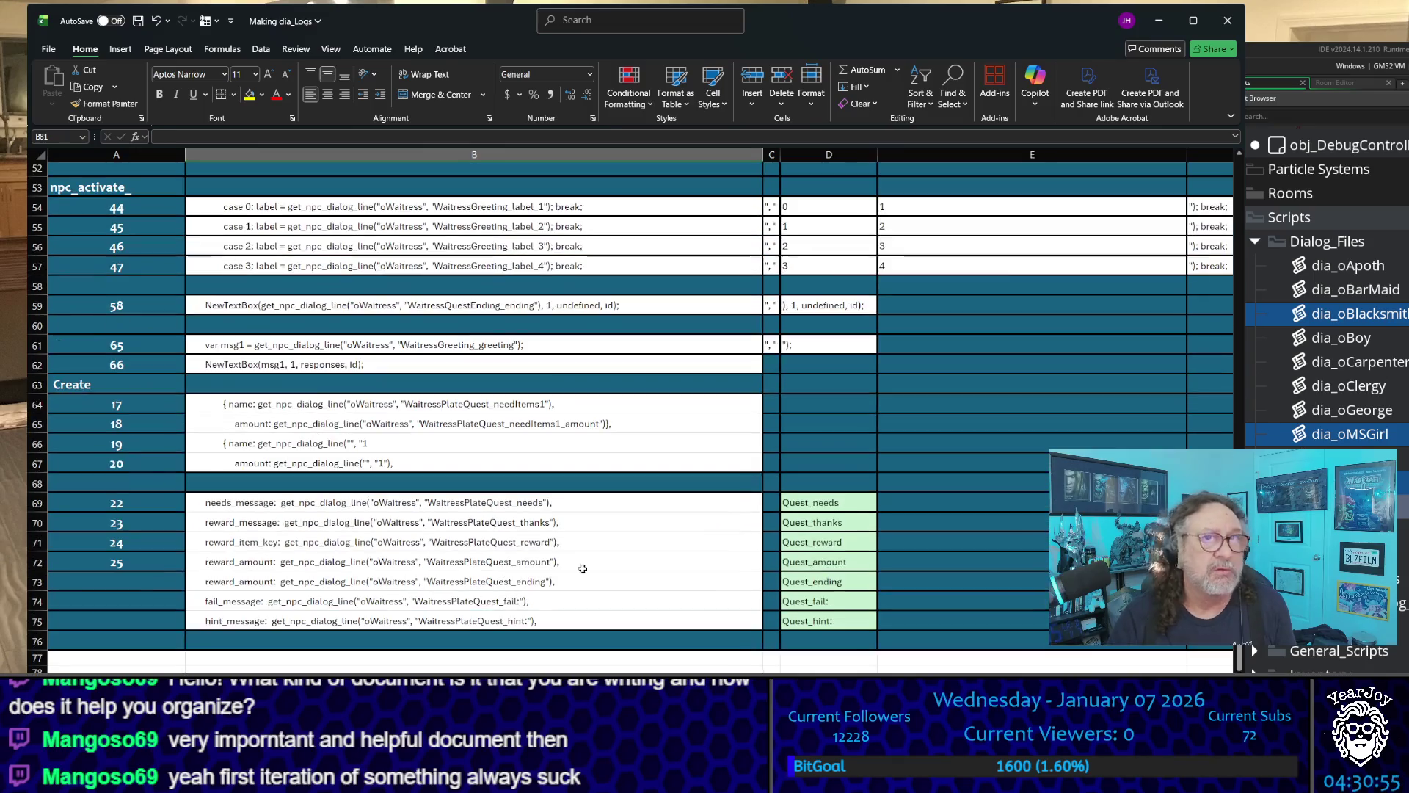
pyautogui.click(49, 51)
pyautogui.click(77, 189)
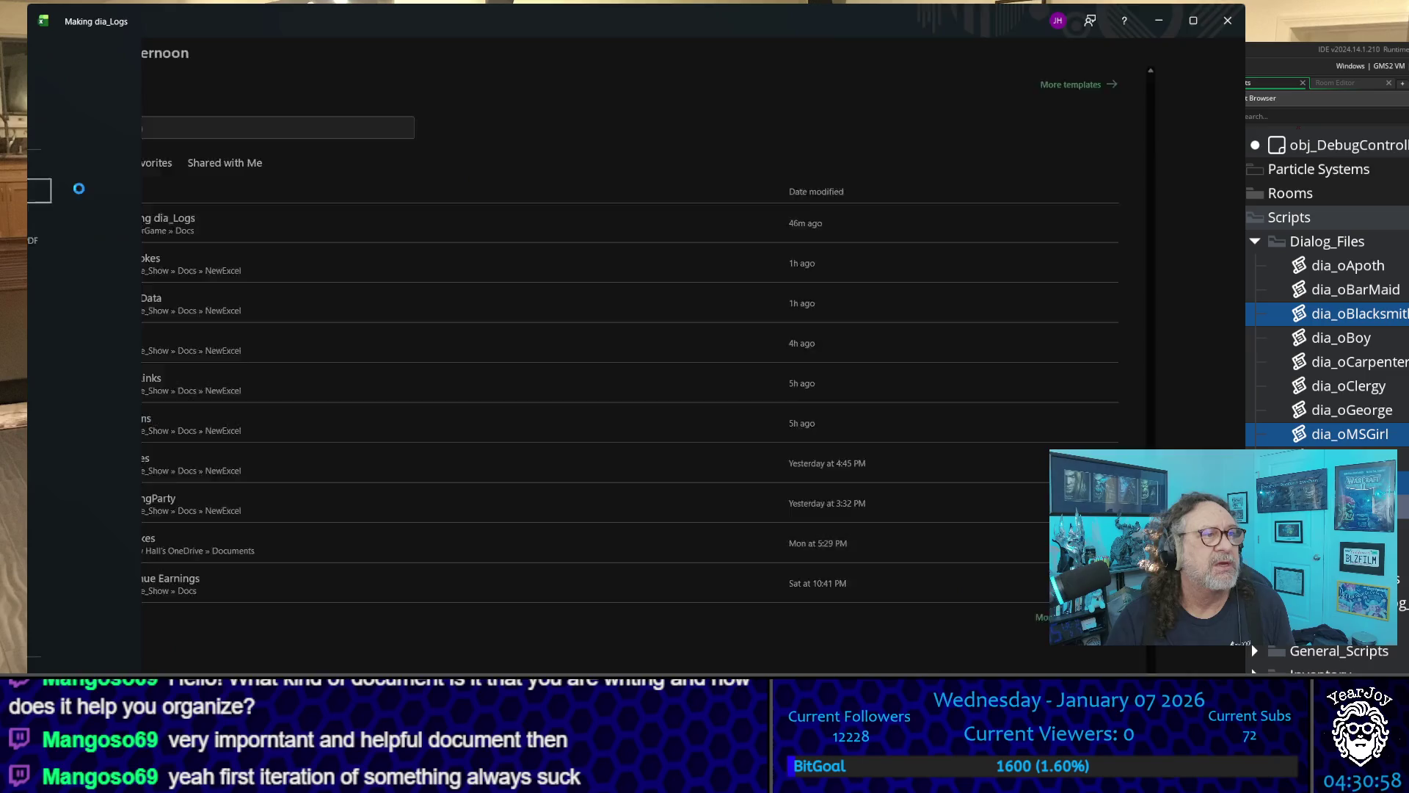
# - Minimize the Excel window so GameMaker's dia_oOtter script is in front
pyautogui.click(1230, 23)
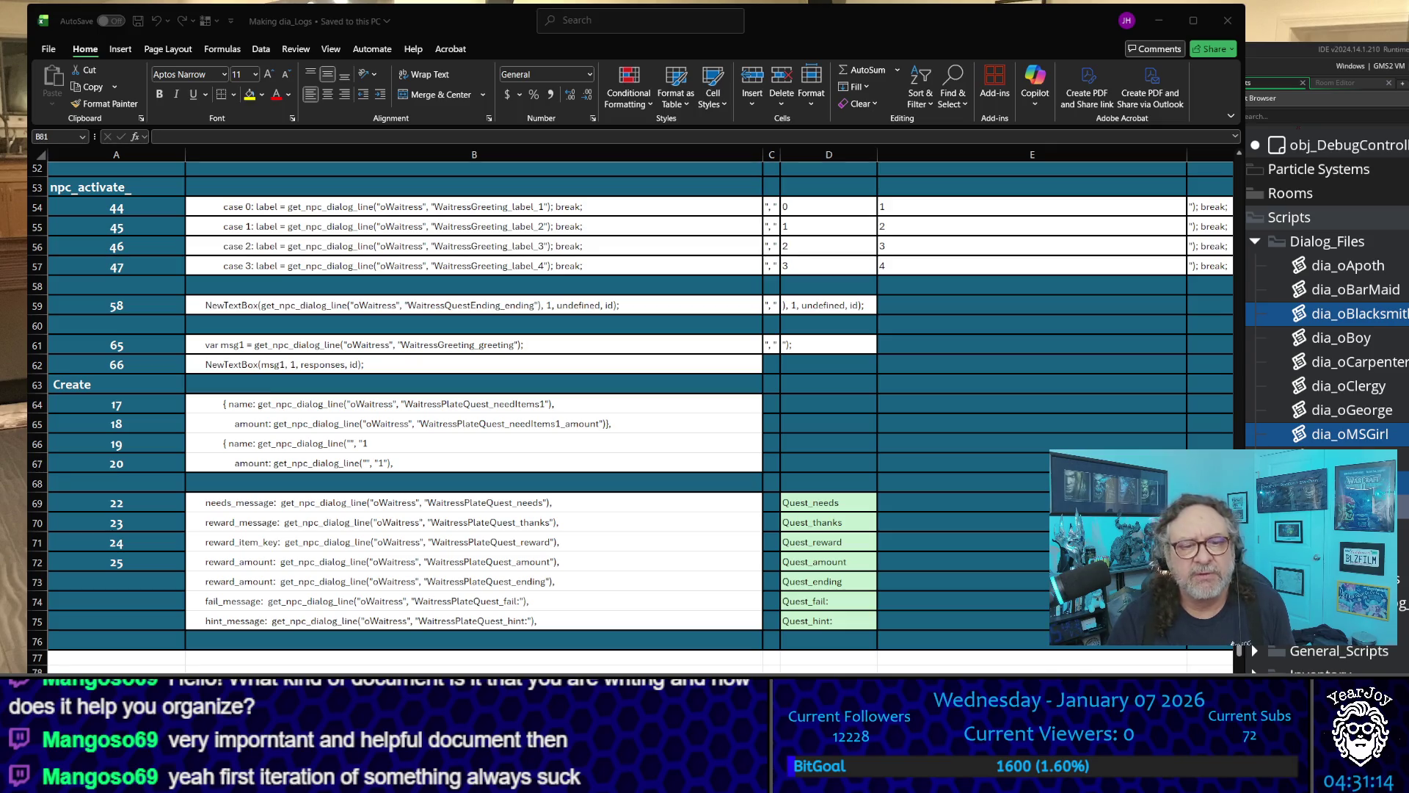
pyautogui.hotkey('alt', 'Tab')
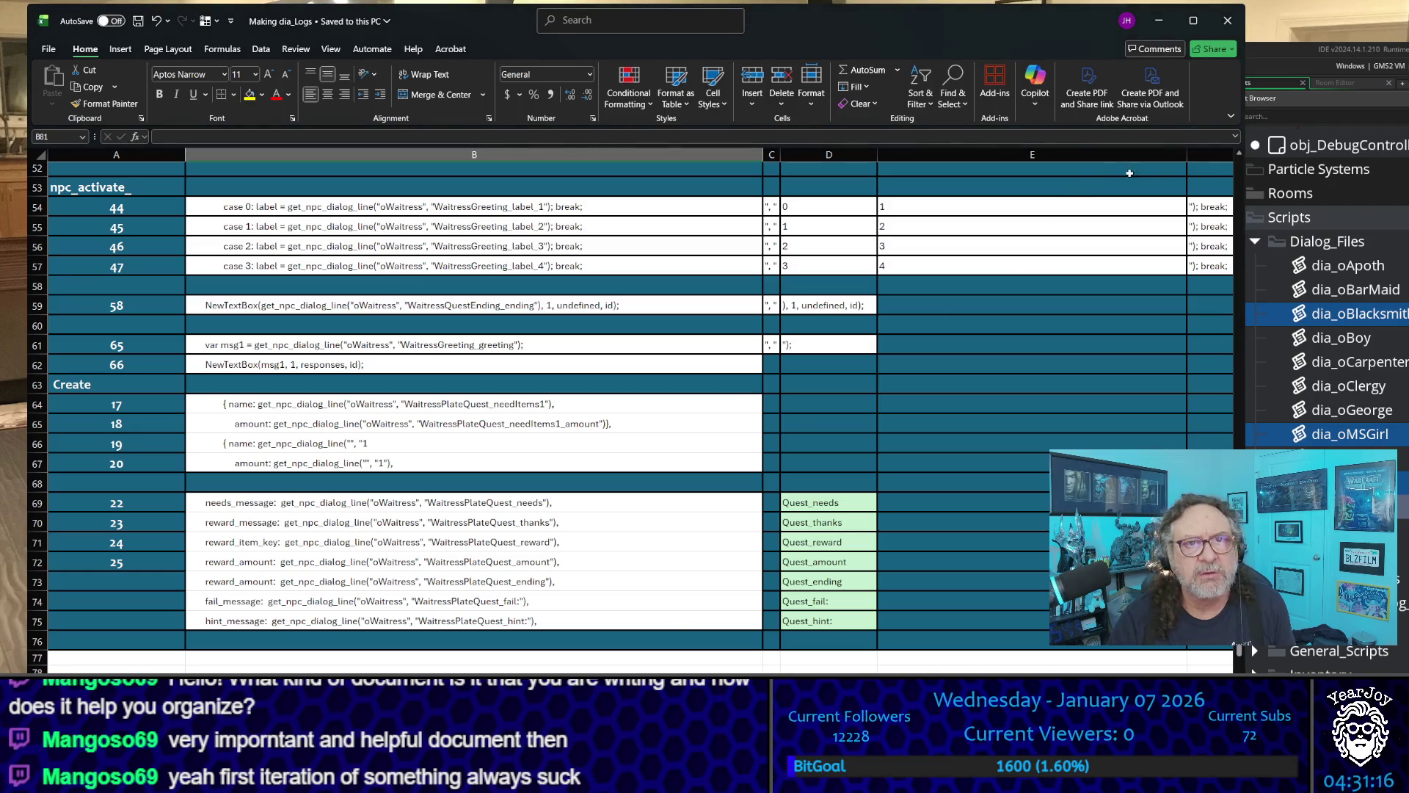
pyautogui.click(1162, 22)
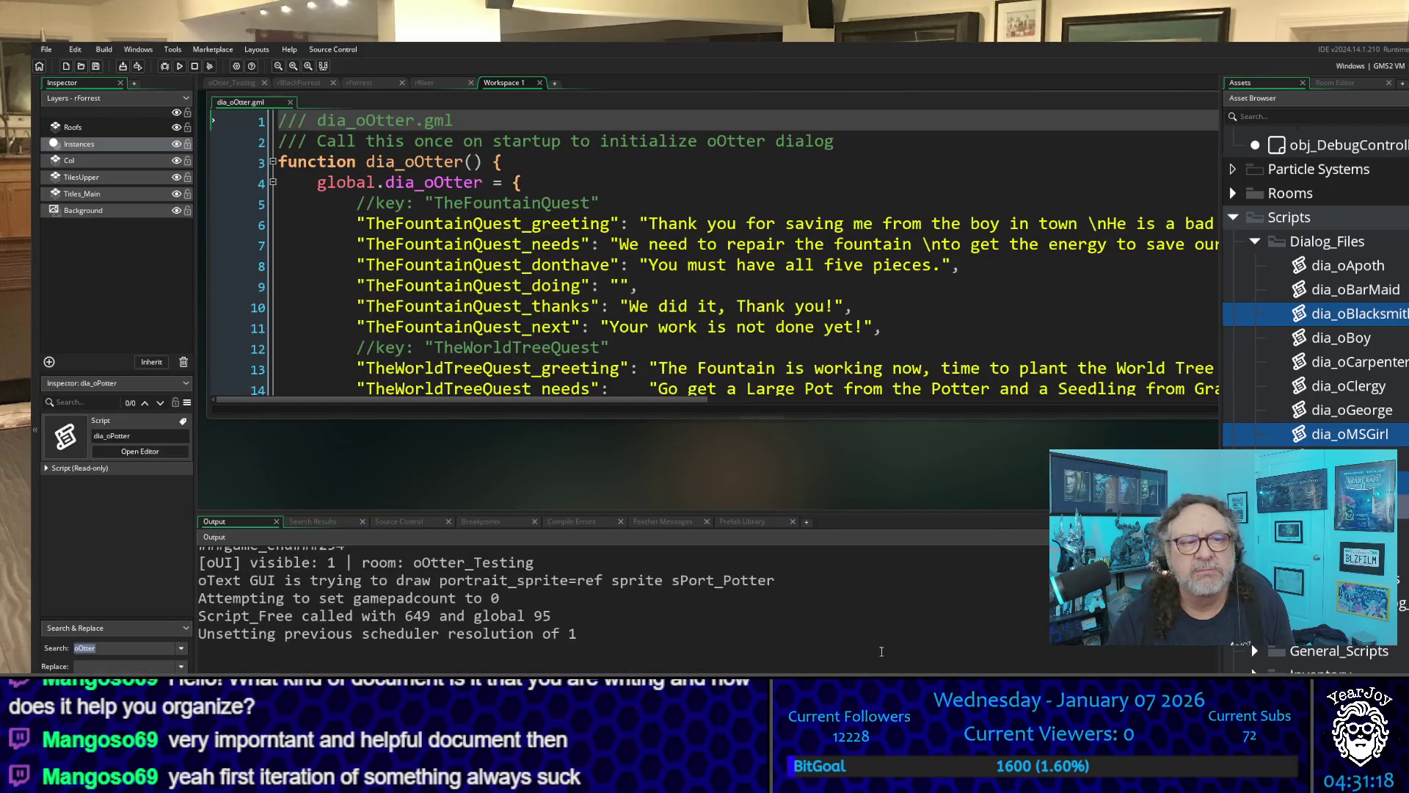
pyautogui.scroll(-1, 588, 463)
pyautogui.scroll(1, 592, 462)
pyautogui.scroll(4, 590, 440)
pyautogui.scroll(2, 591, 411)
pyautogui.scroll(5, 716, 402)
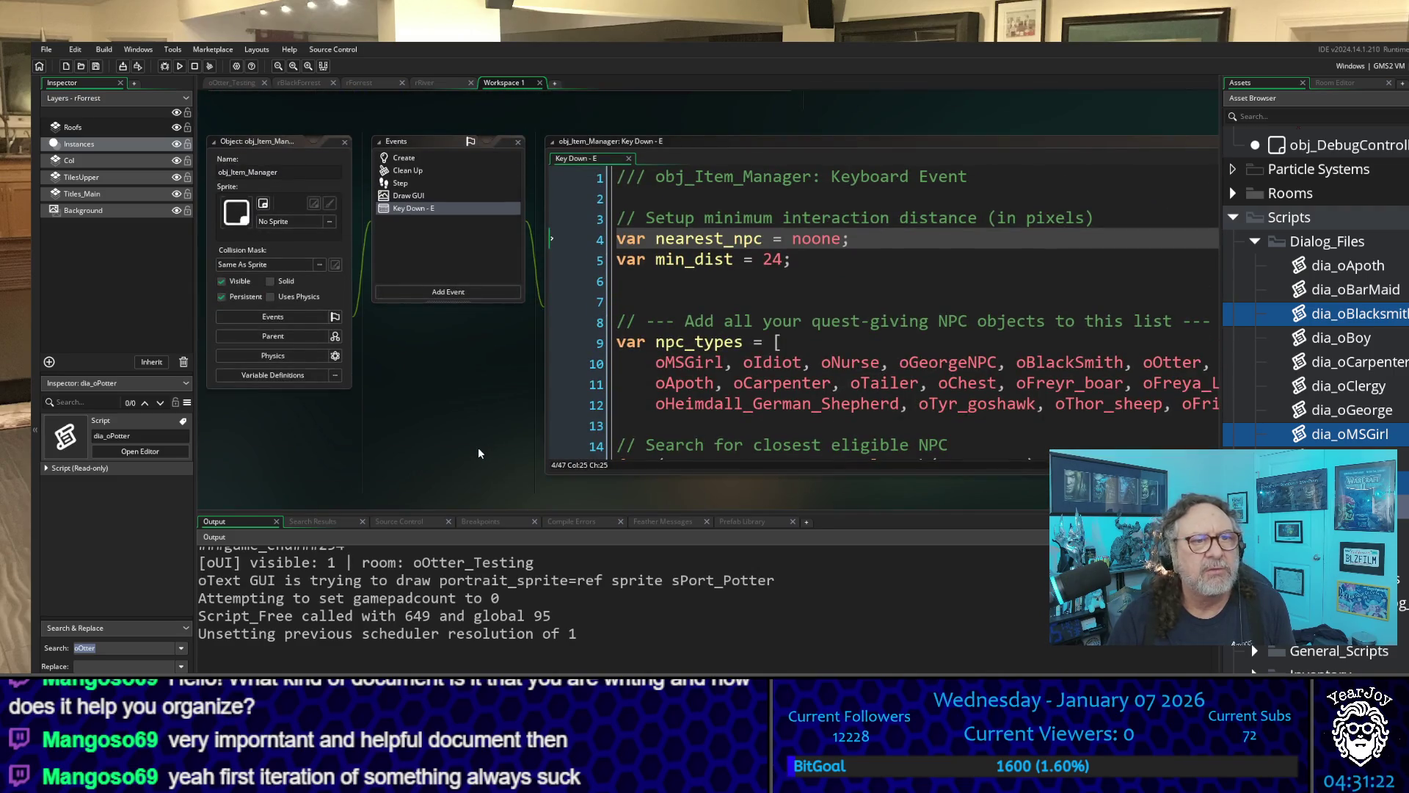
pyautogui.scroll(5, 477, 448)
pyautogui.scroll(4, 480, 447)
pyautogui.scroll(-5, 479, 446)
pyautogui.scroll(-1, 480, 448)
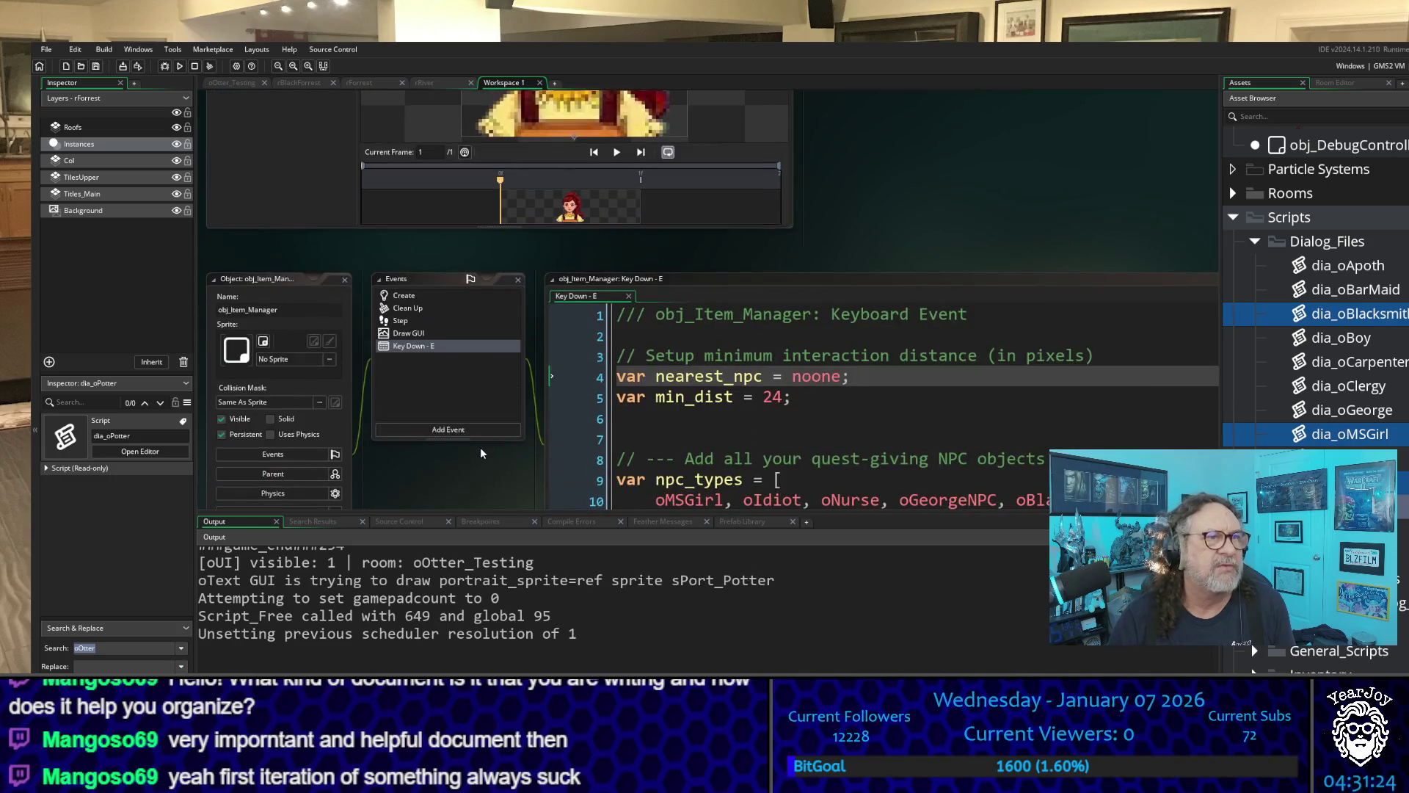
pyautogui.scroll(-4, 481, 447)
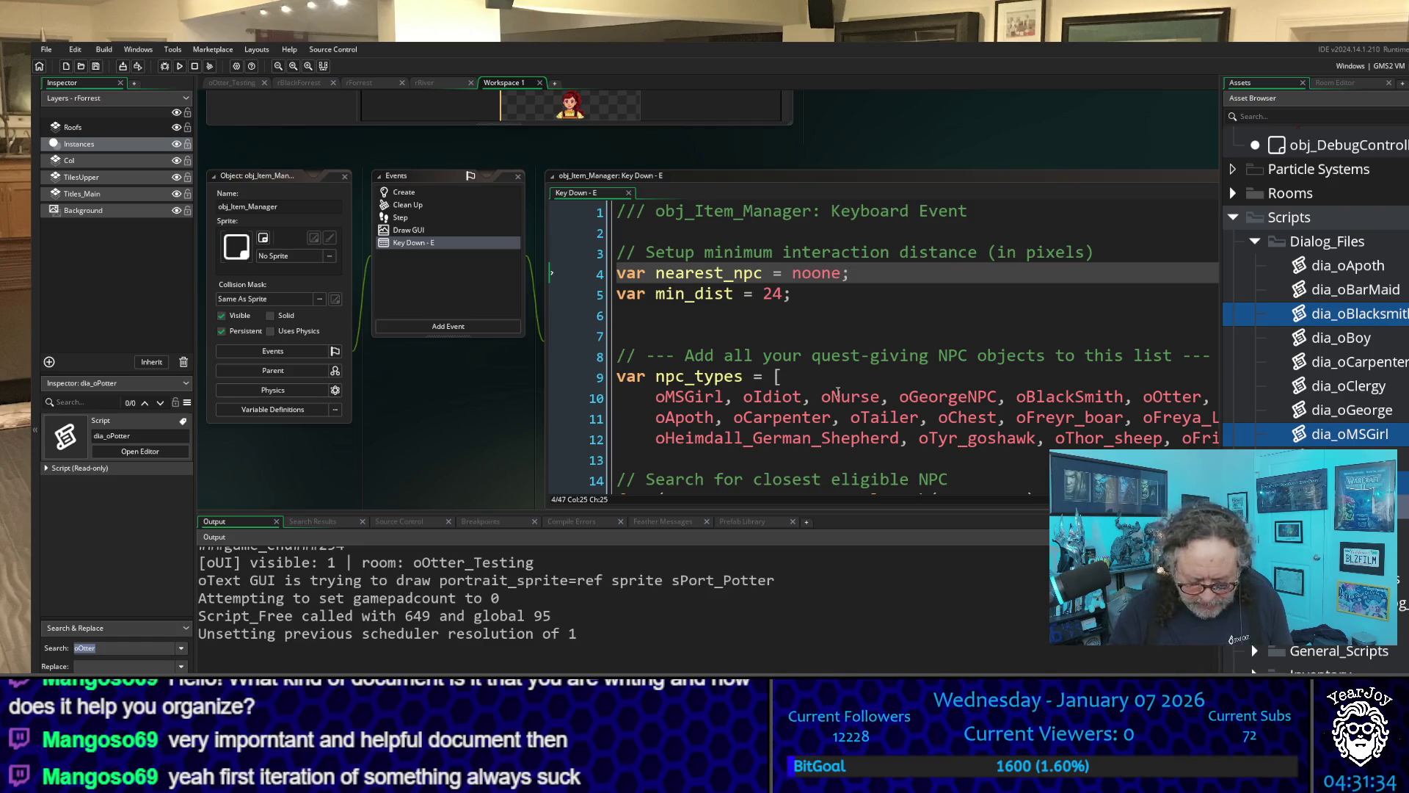
# - Build and run the project with F5 so the player appears by the test-room fountain
pyautogui.press('F5')
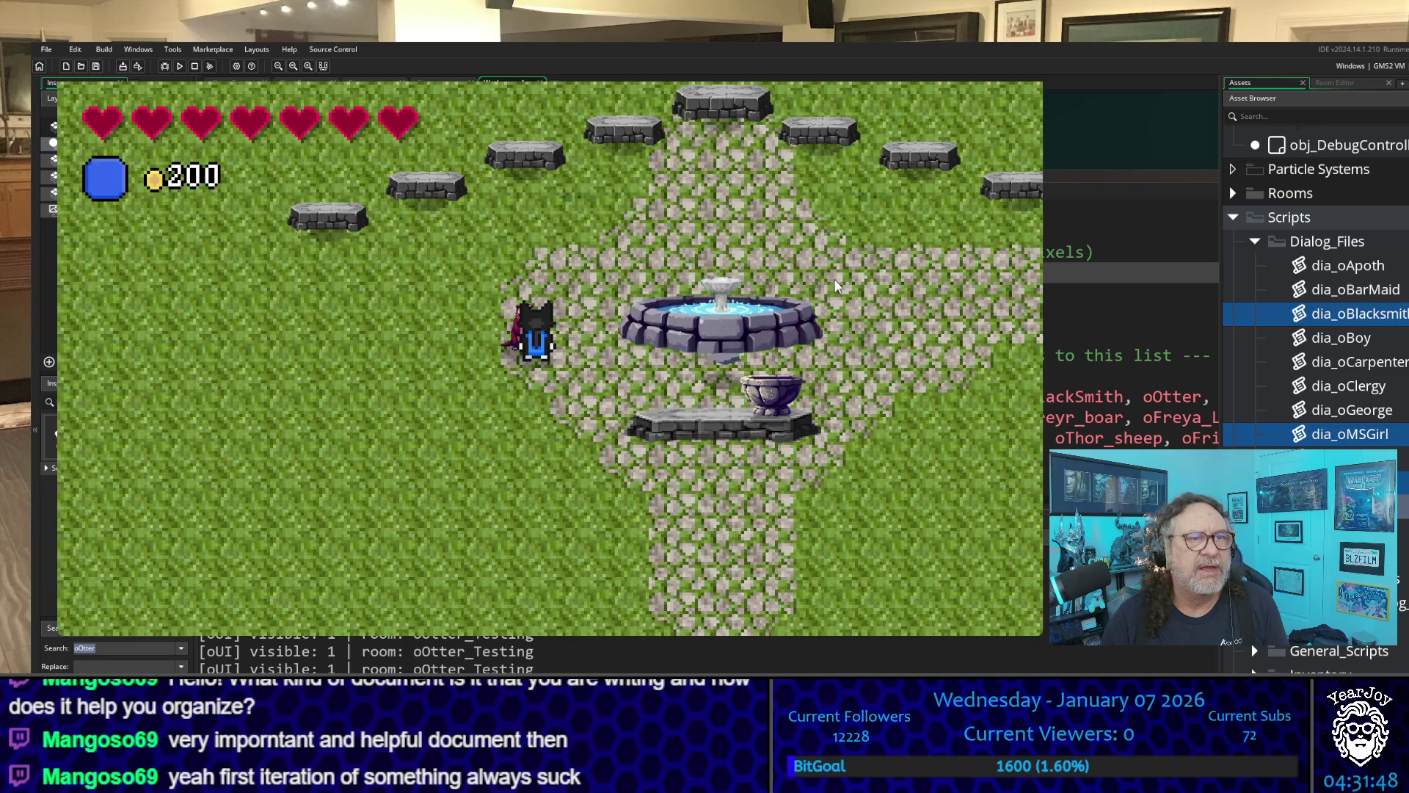
# - Walk the player around and past the fountain and out of the test room
pyautogui.press('Right')
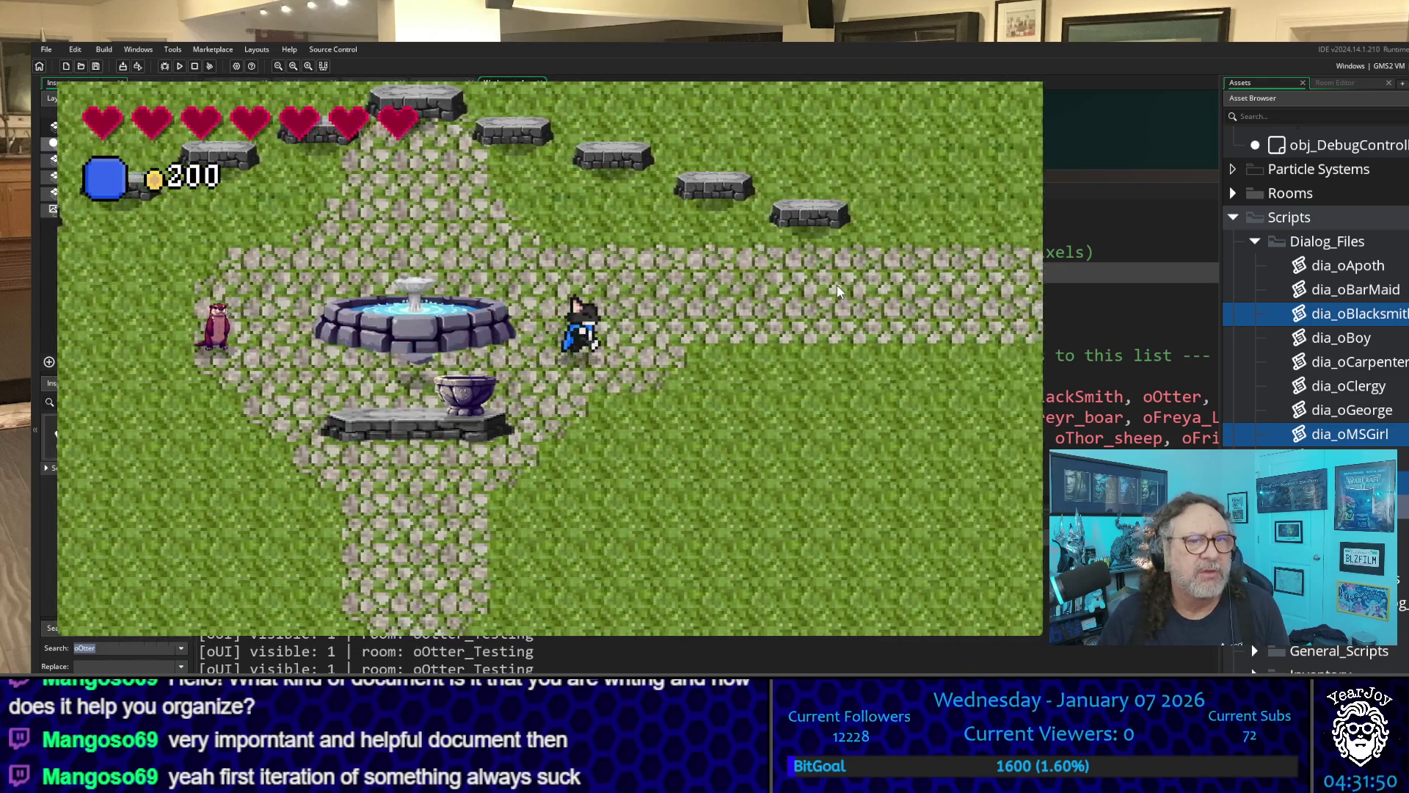
pyautogui.press('Up')
pyautogui.press('Right')
pyautogui.press('Down')
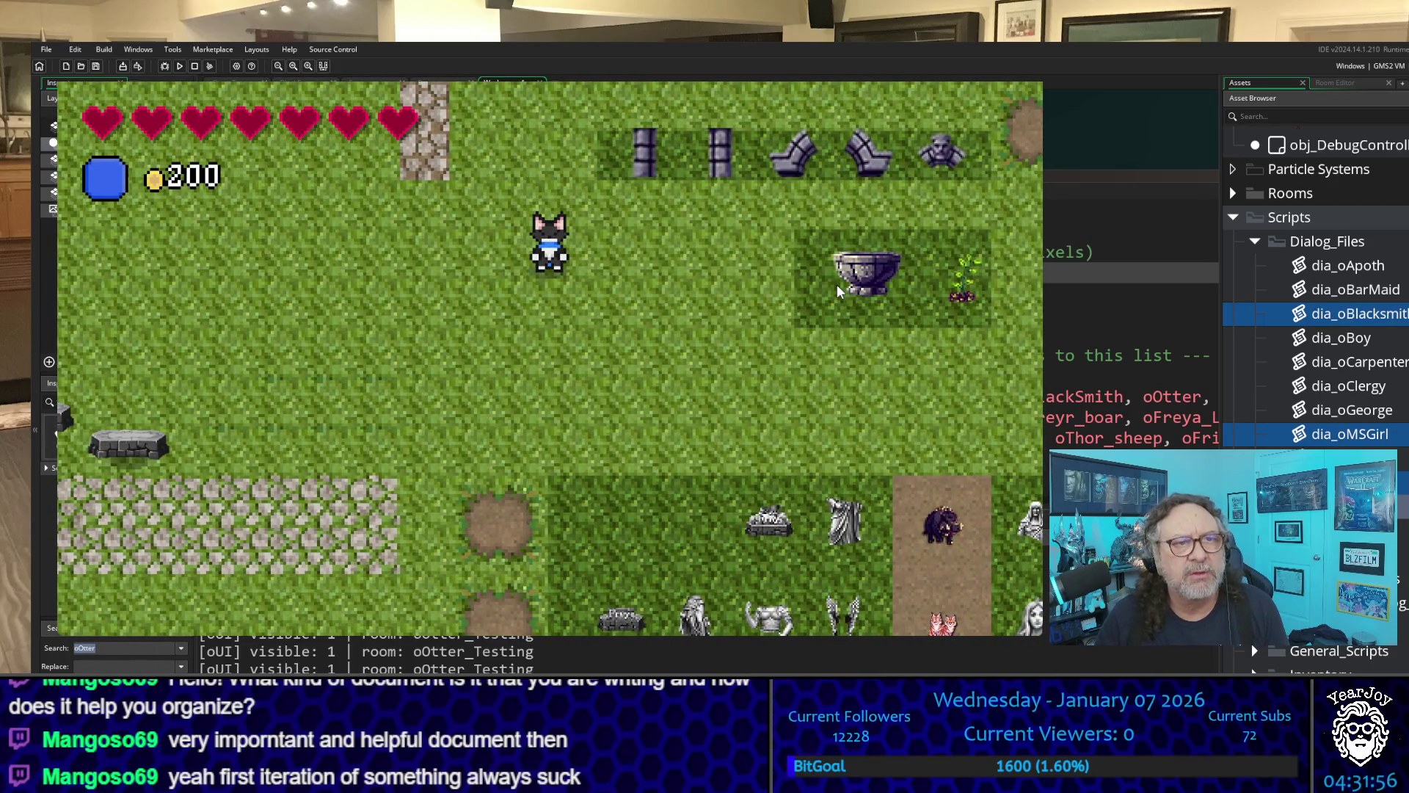
pyautogui.press('Left')
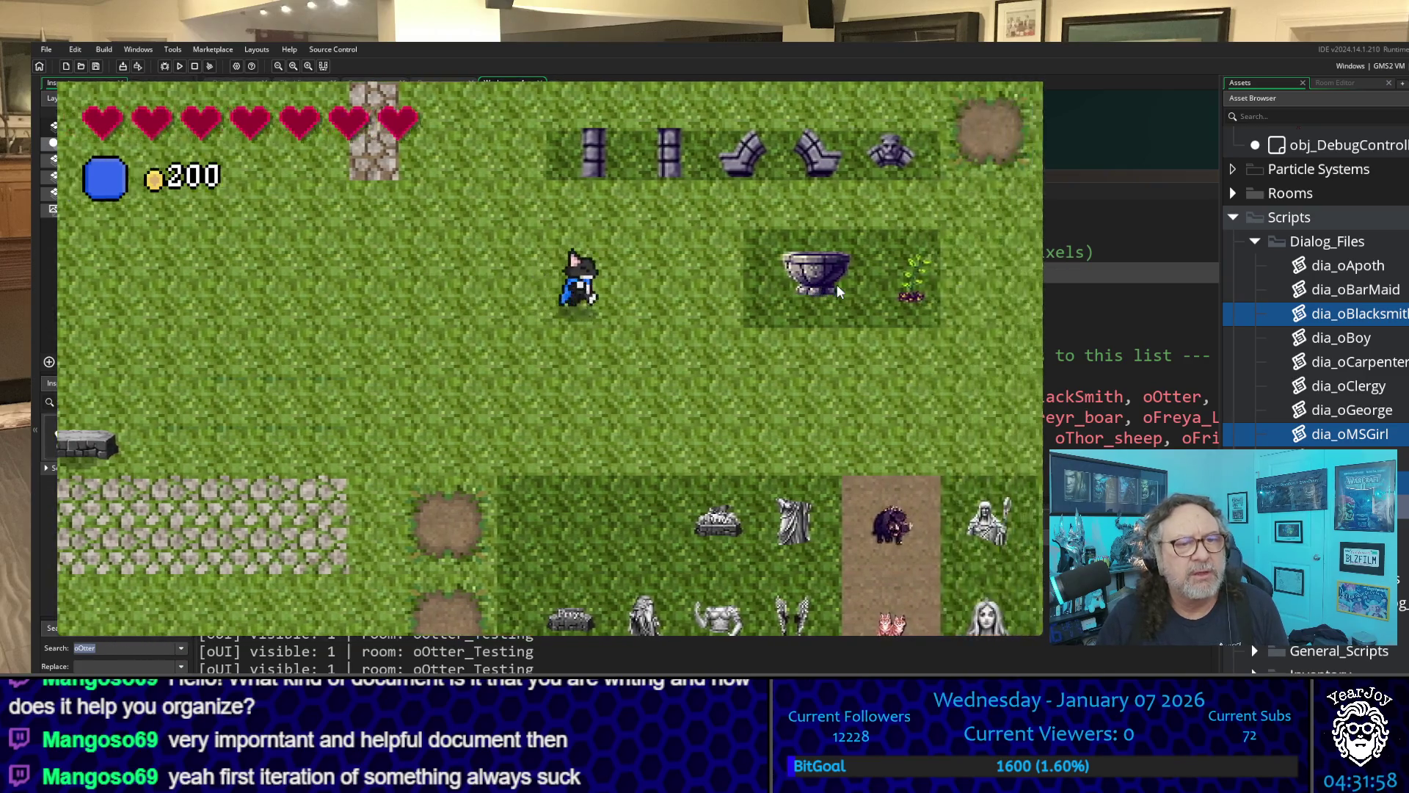
pyautogui.press('Right')
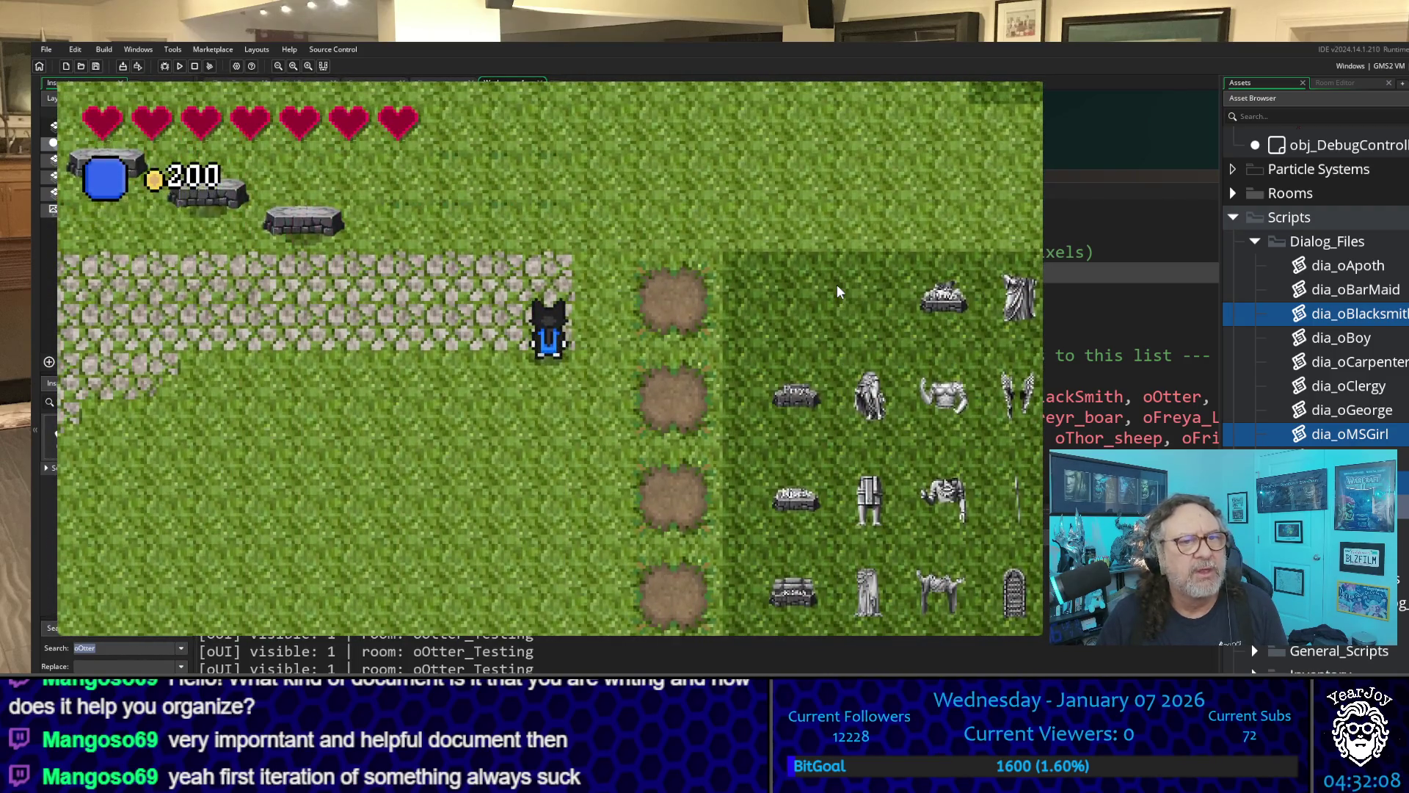
pyautogui.press('Up')
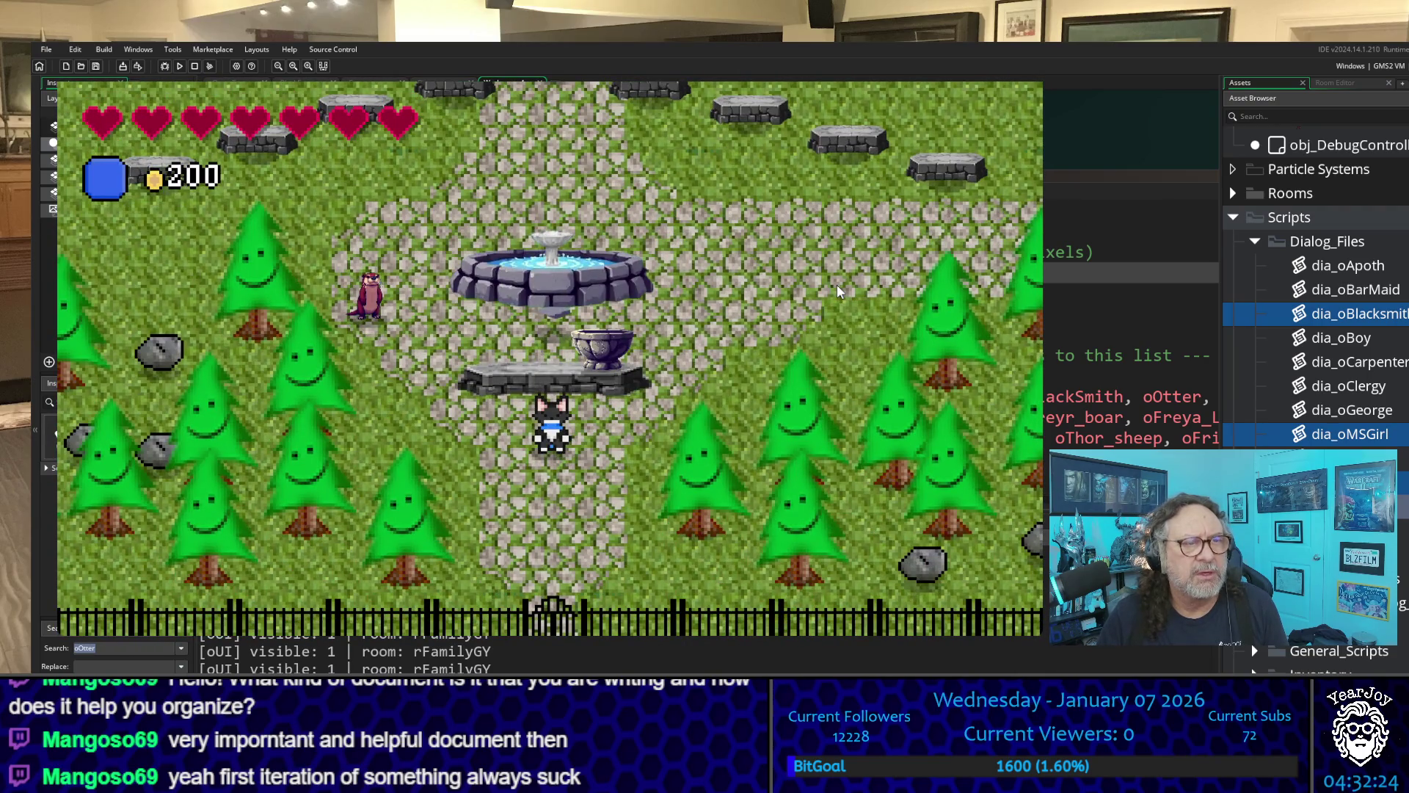
pyautogui.press('Left')
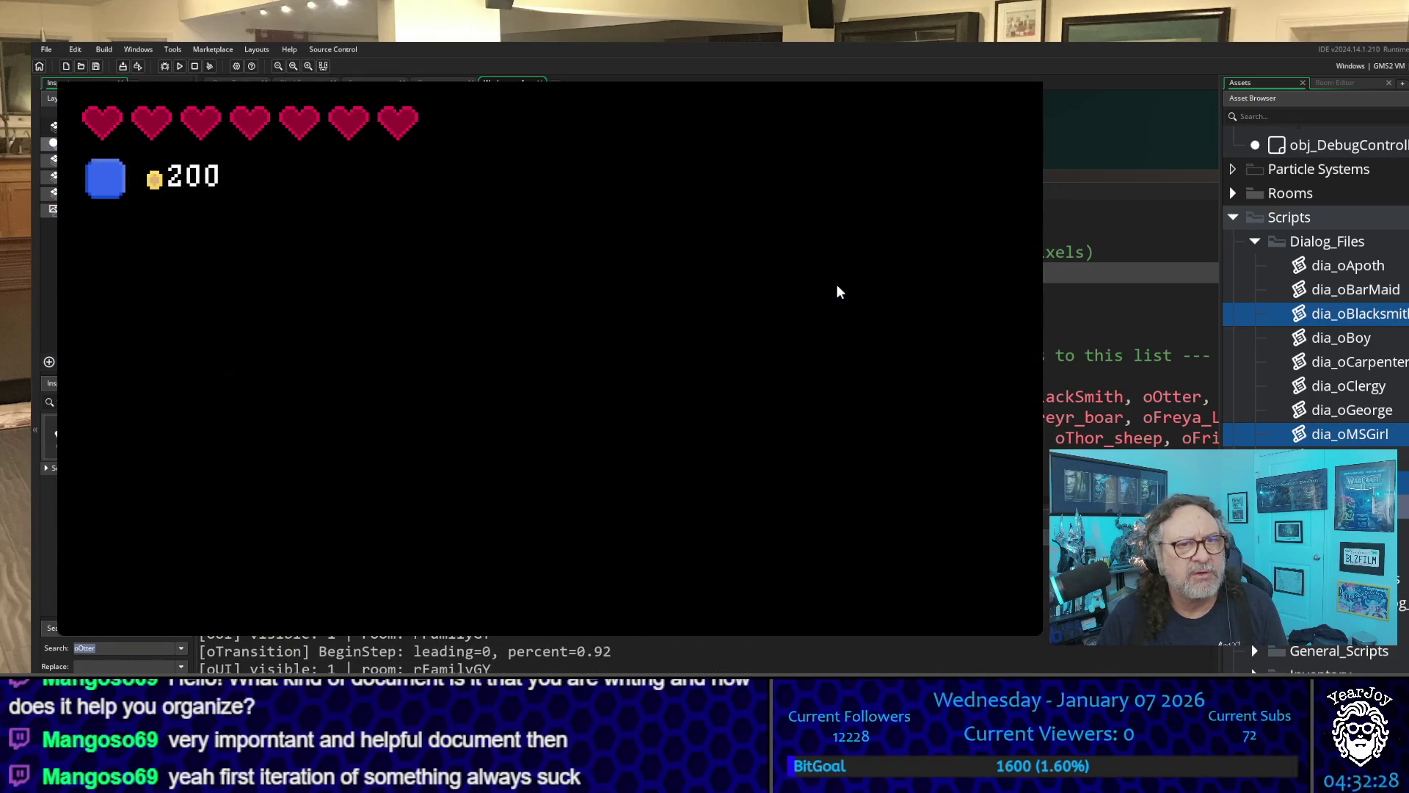
# - Cross the rFamilyGY room and walk up to the otter NPC by the fountain
pyautogui.press('Up')
pyautogui.press('Right')
pyautogui.press('Up')
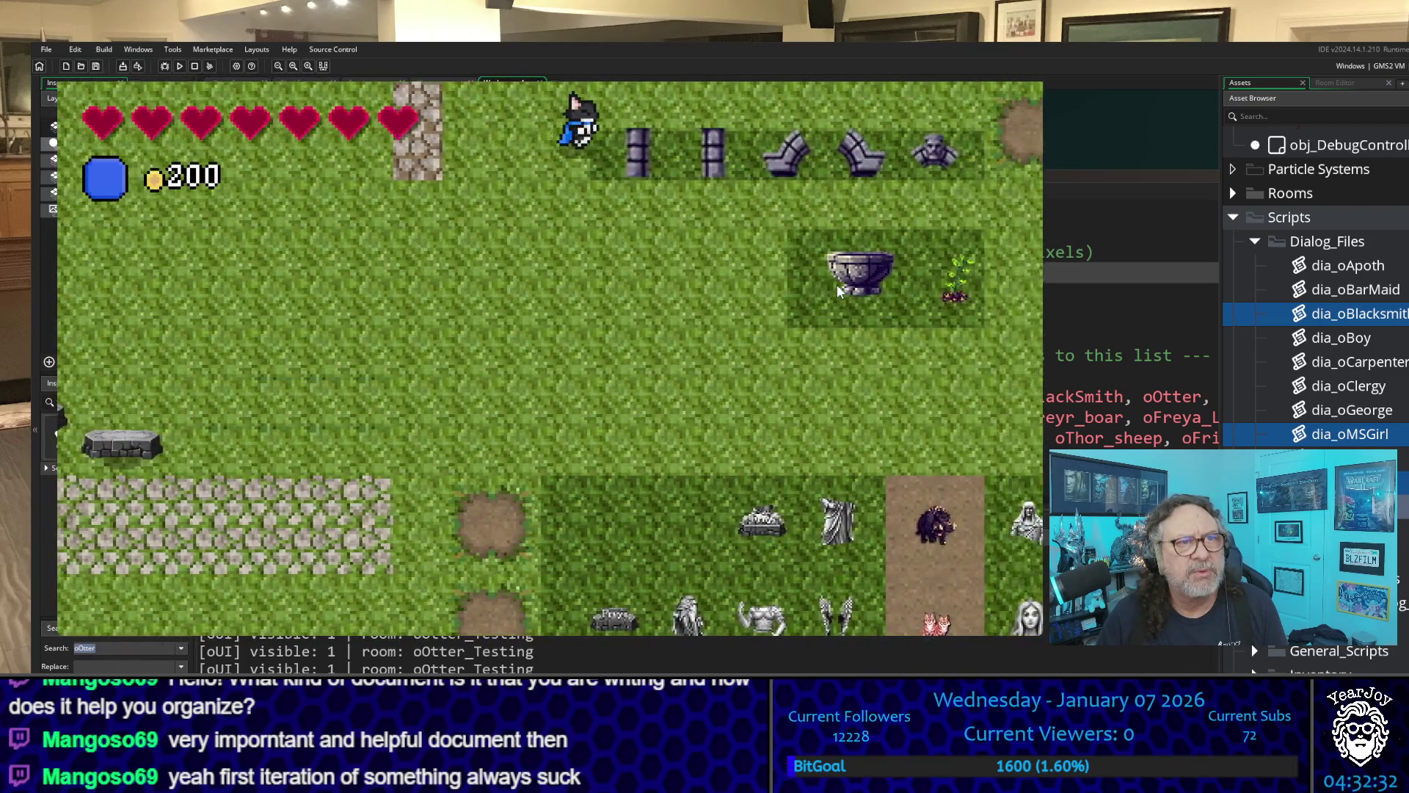
pyautogui.press('Up')
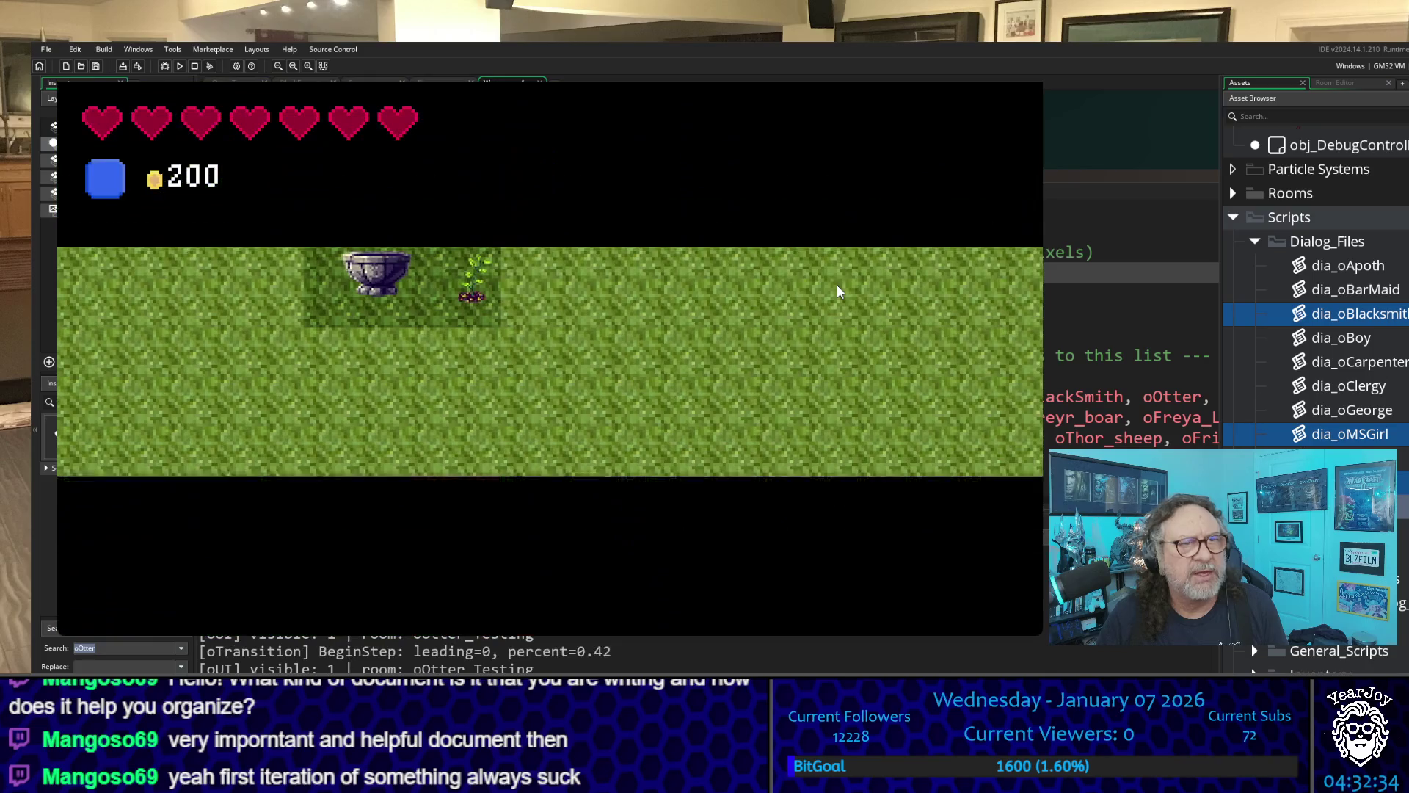
pyautogui.press('Up')
pyautogui.press('Left')
pyautogui.press('Right')
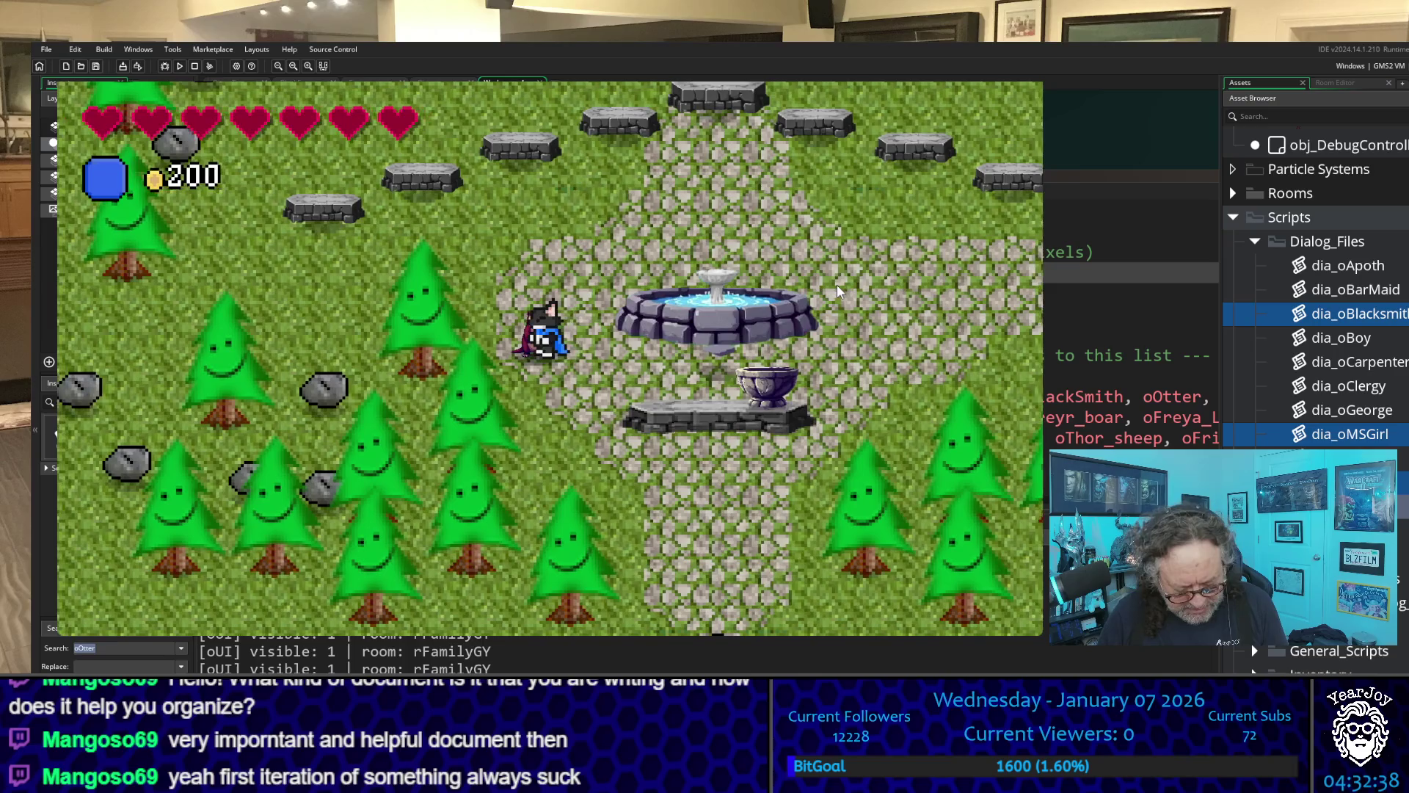
# - Talk to the otter repeatedly, advancing its dialogs through the missing LargePot and Seedling lines
pyautogui.press('space')
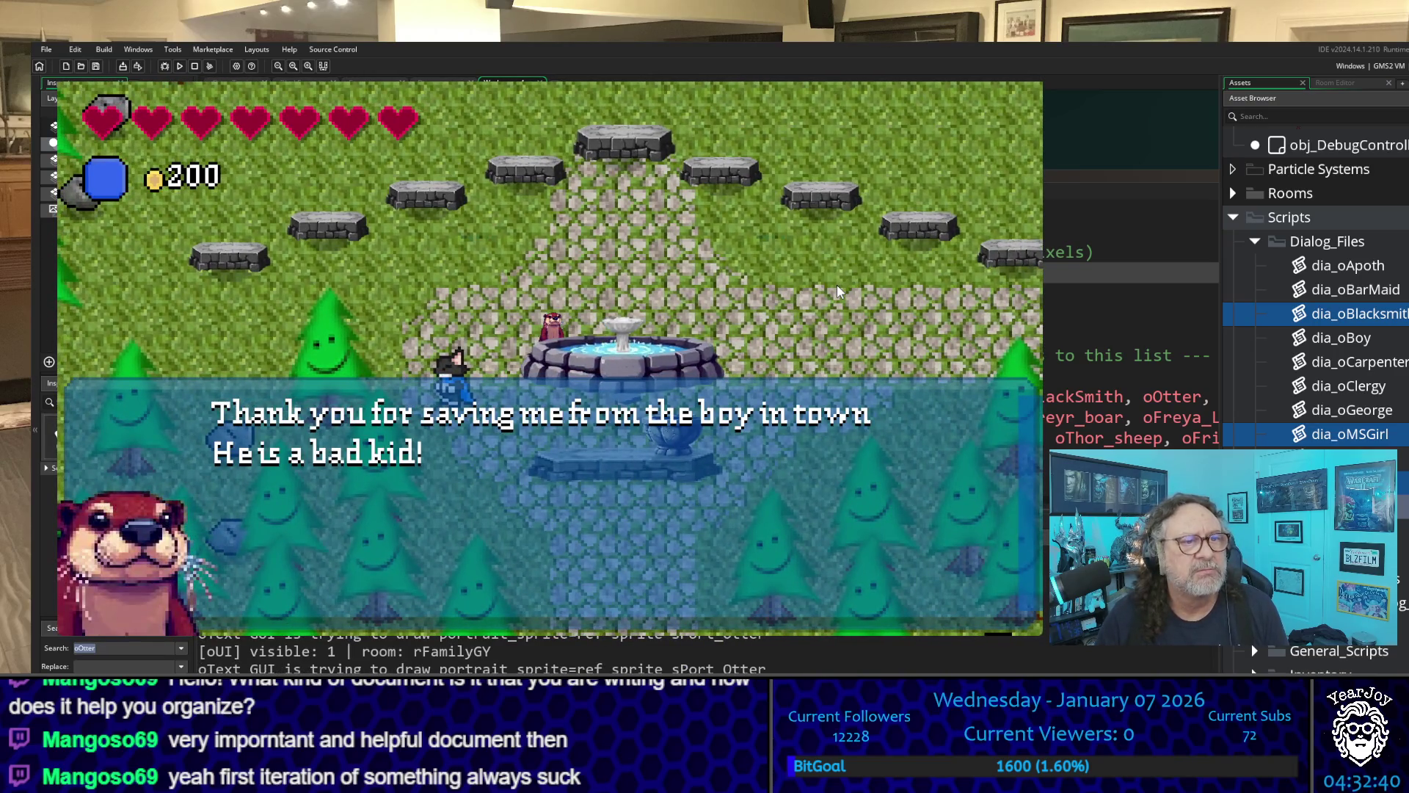
pyautogui.press('space')
pyautogui.press('Left')
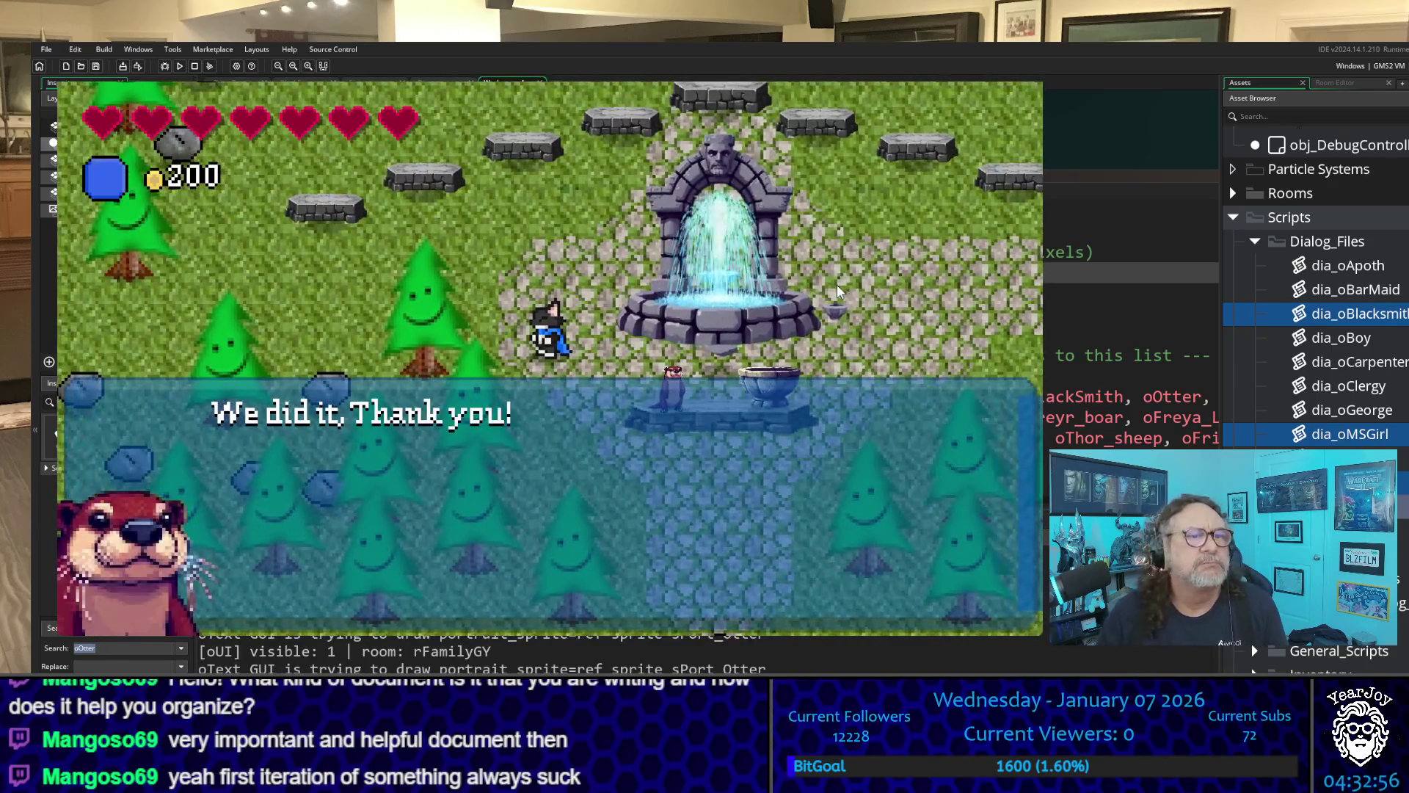
pyautogui.press('space')
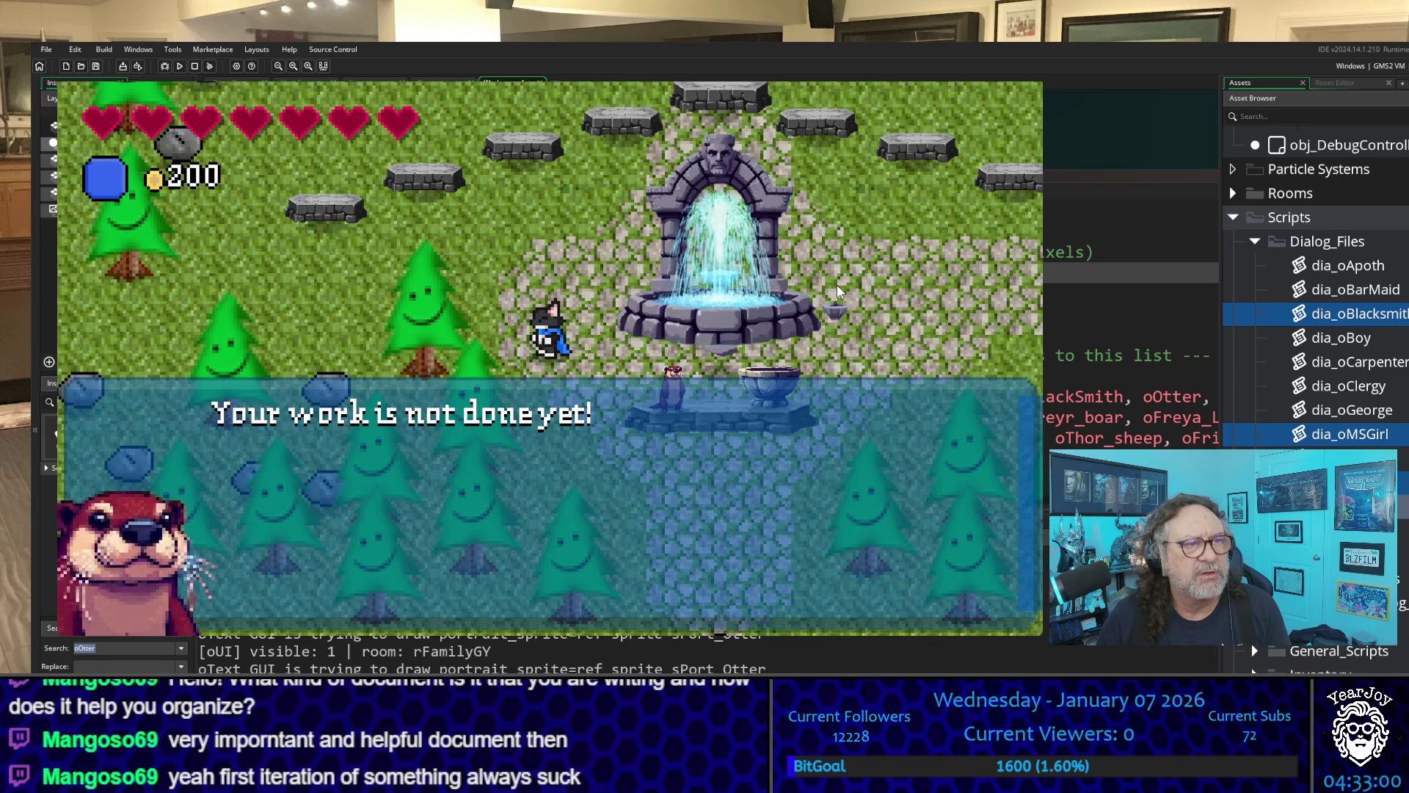
pyautogui.press('space')
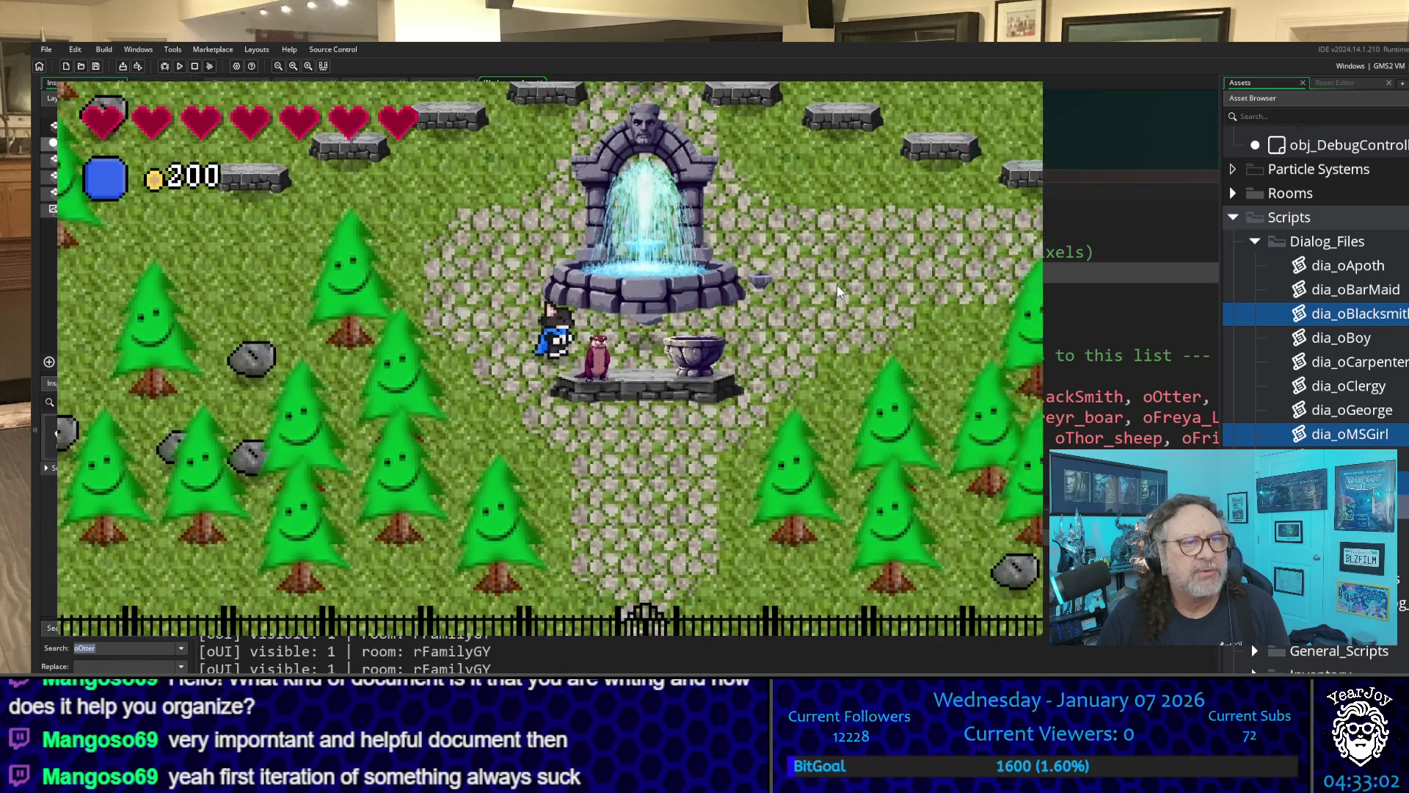
pyautogui.press('Right')
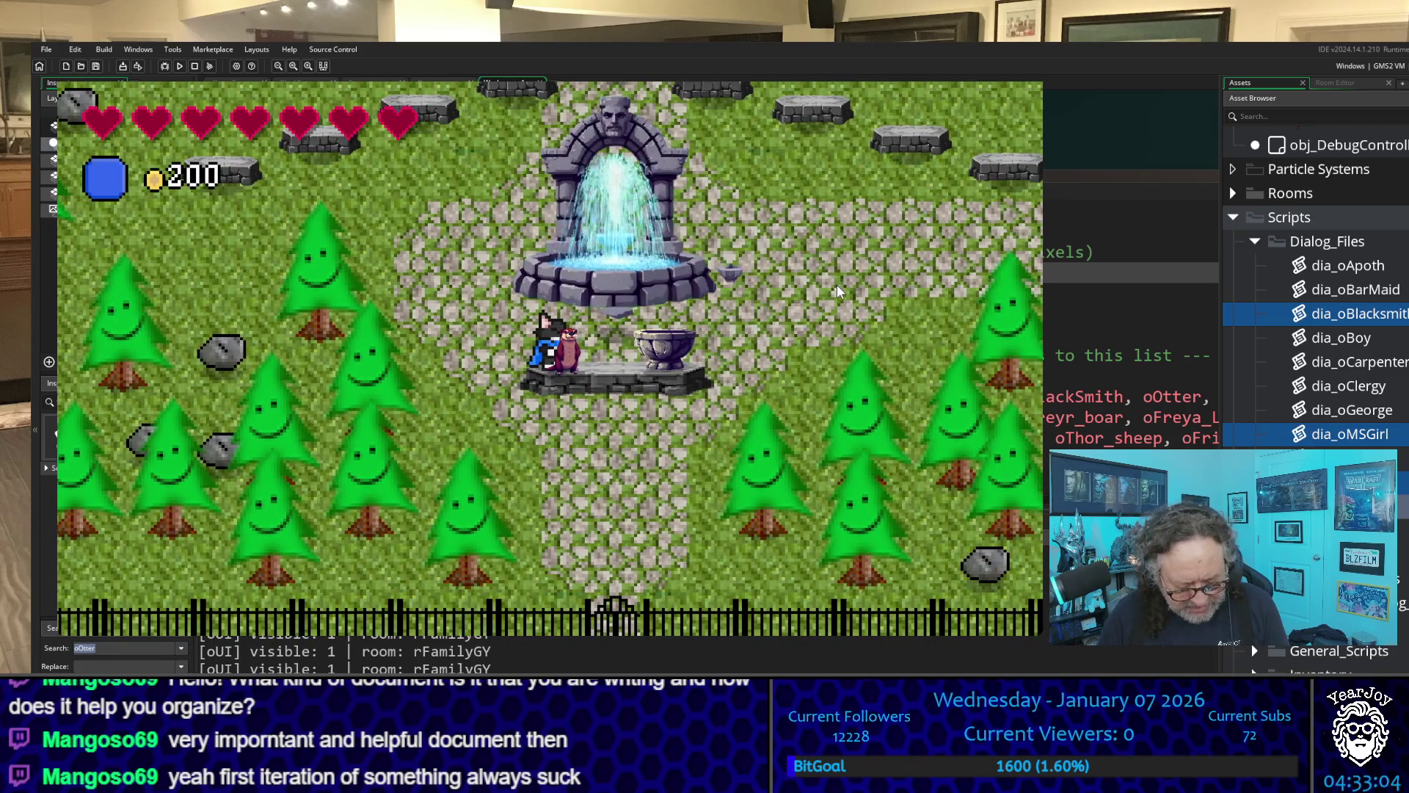
pyautogui.press('space')
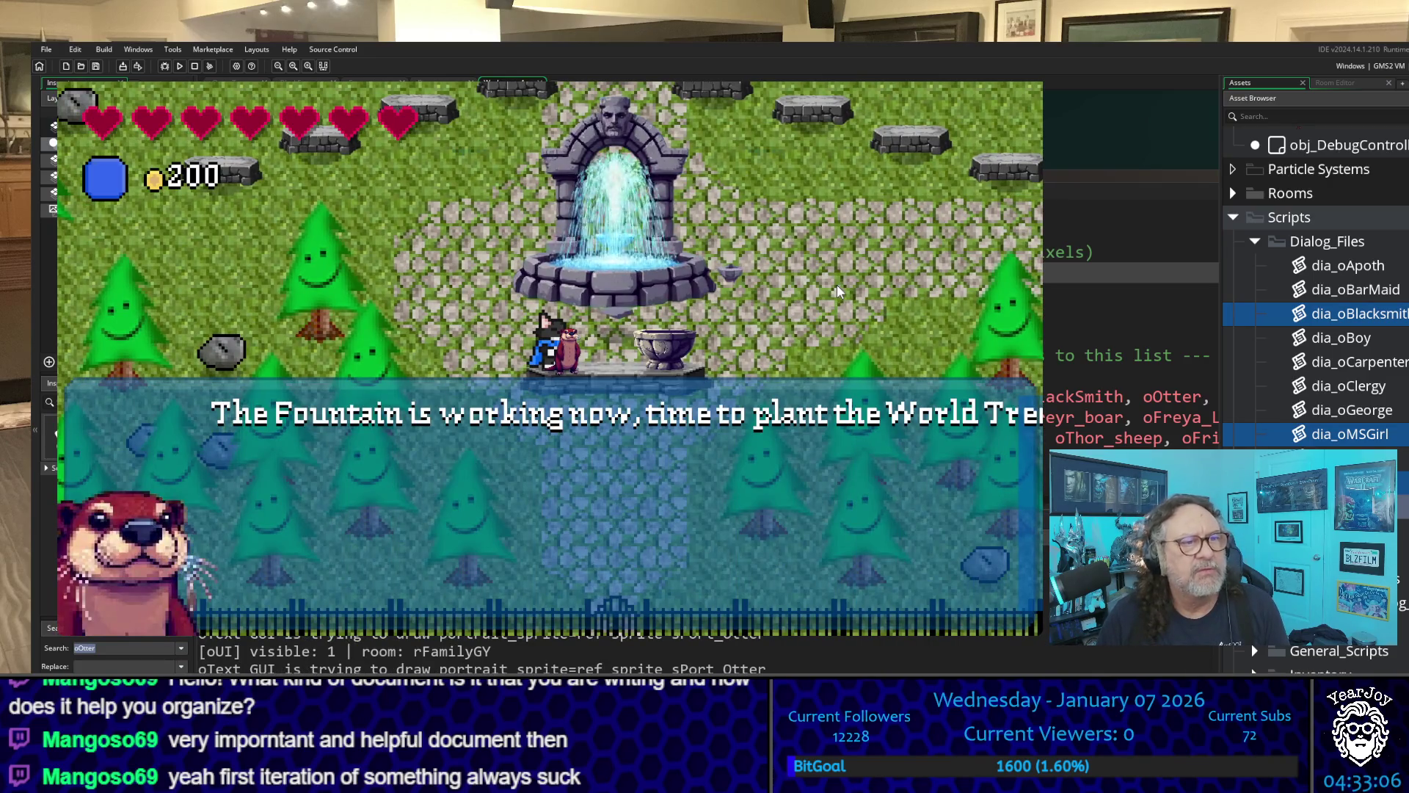
pyautogui.press('space')
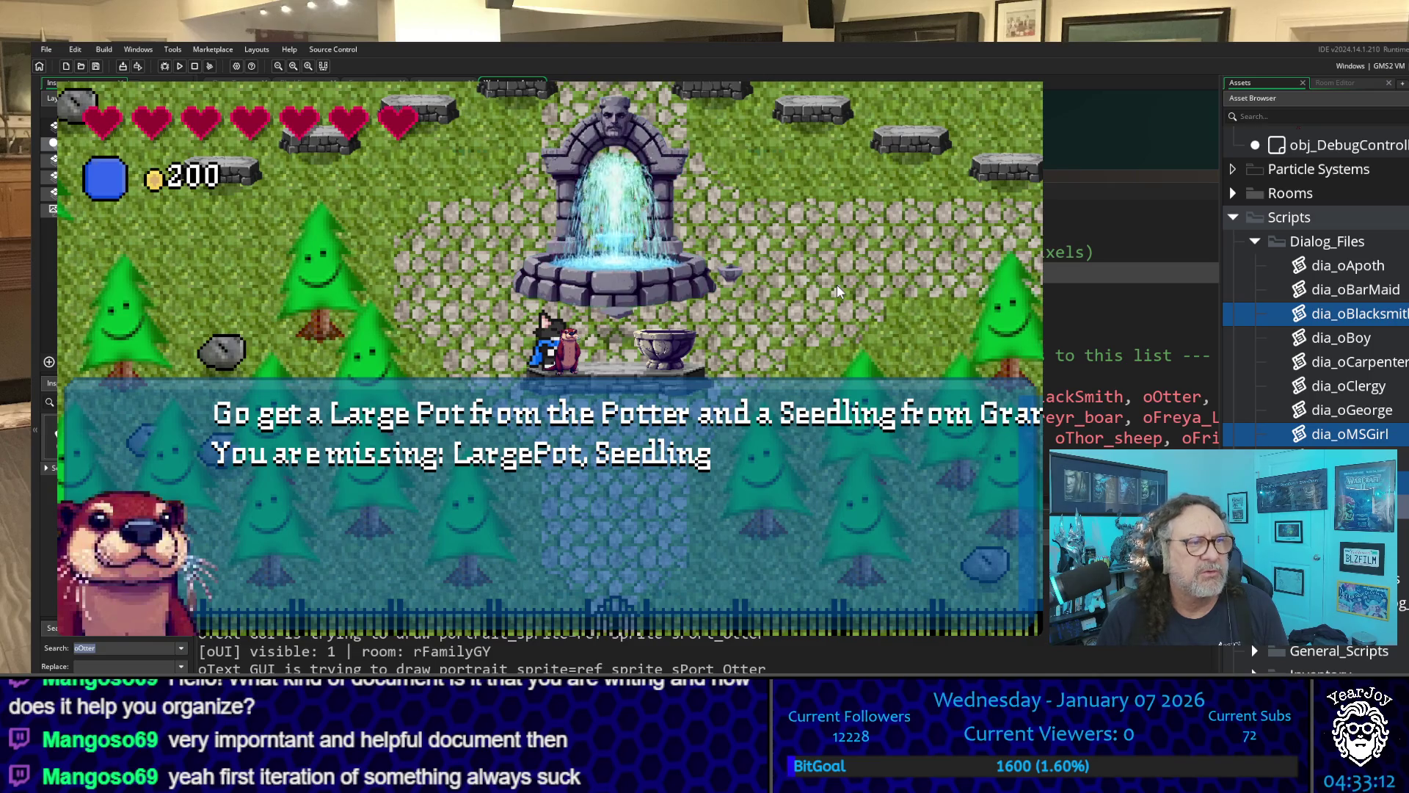
pyautogui.press('space')
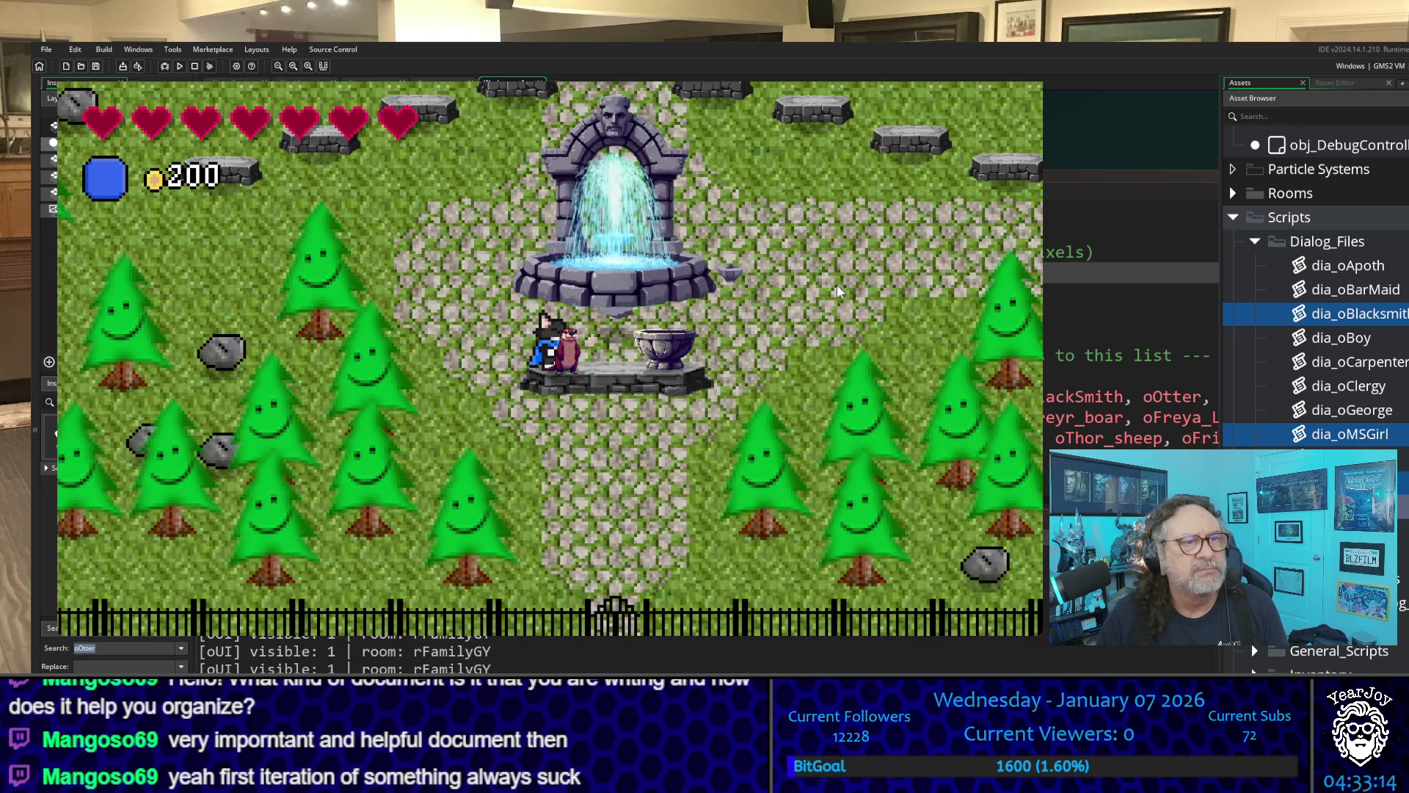
# - Walk right past the otter, then away from the fountain into the room transition
pyautogui.press('Right')
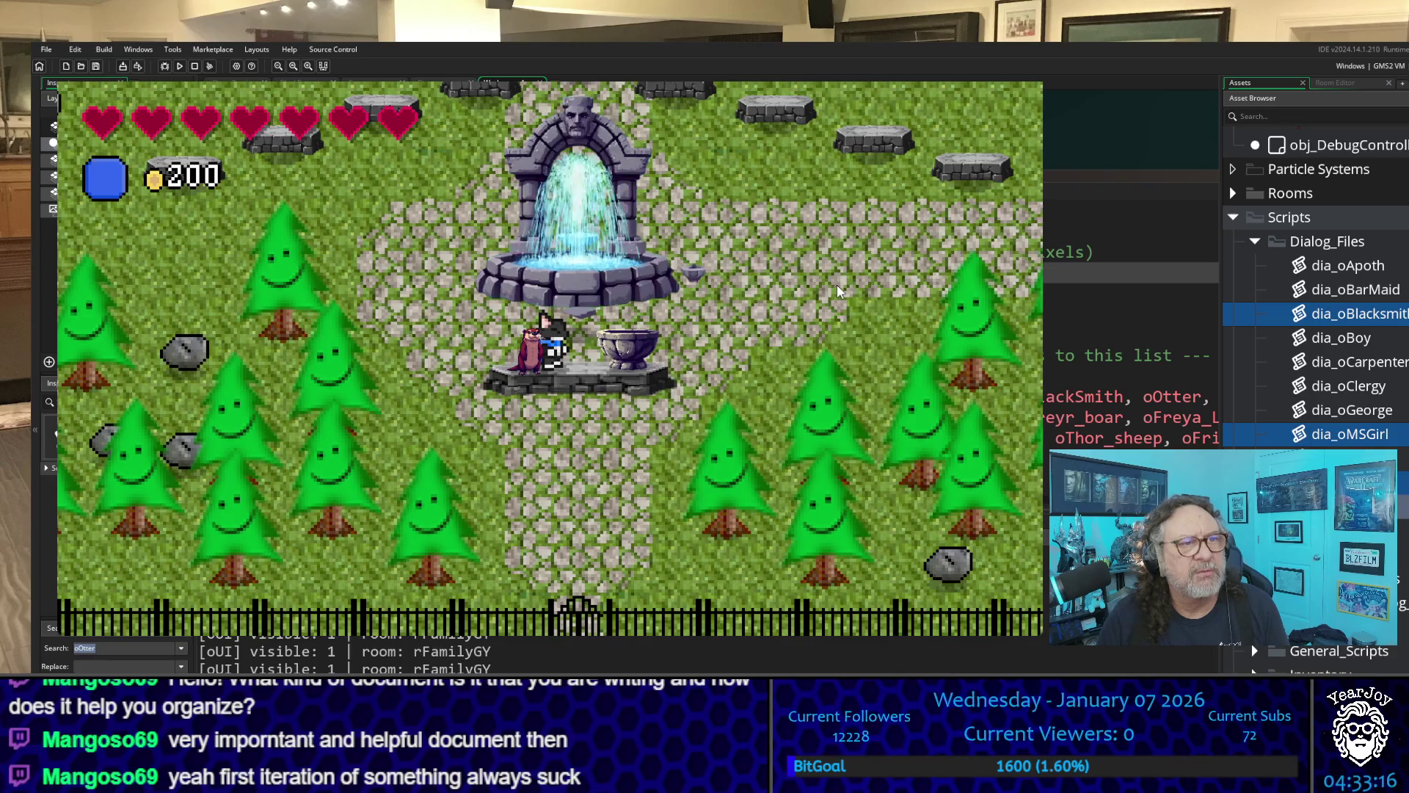
pyautogui.press('Right')
pyautogui.press('Right')
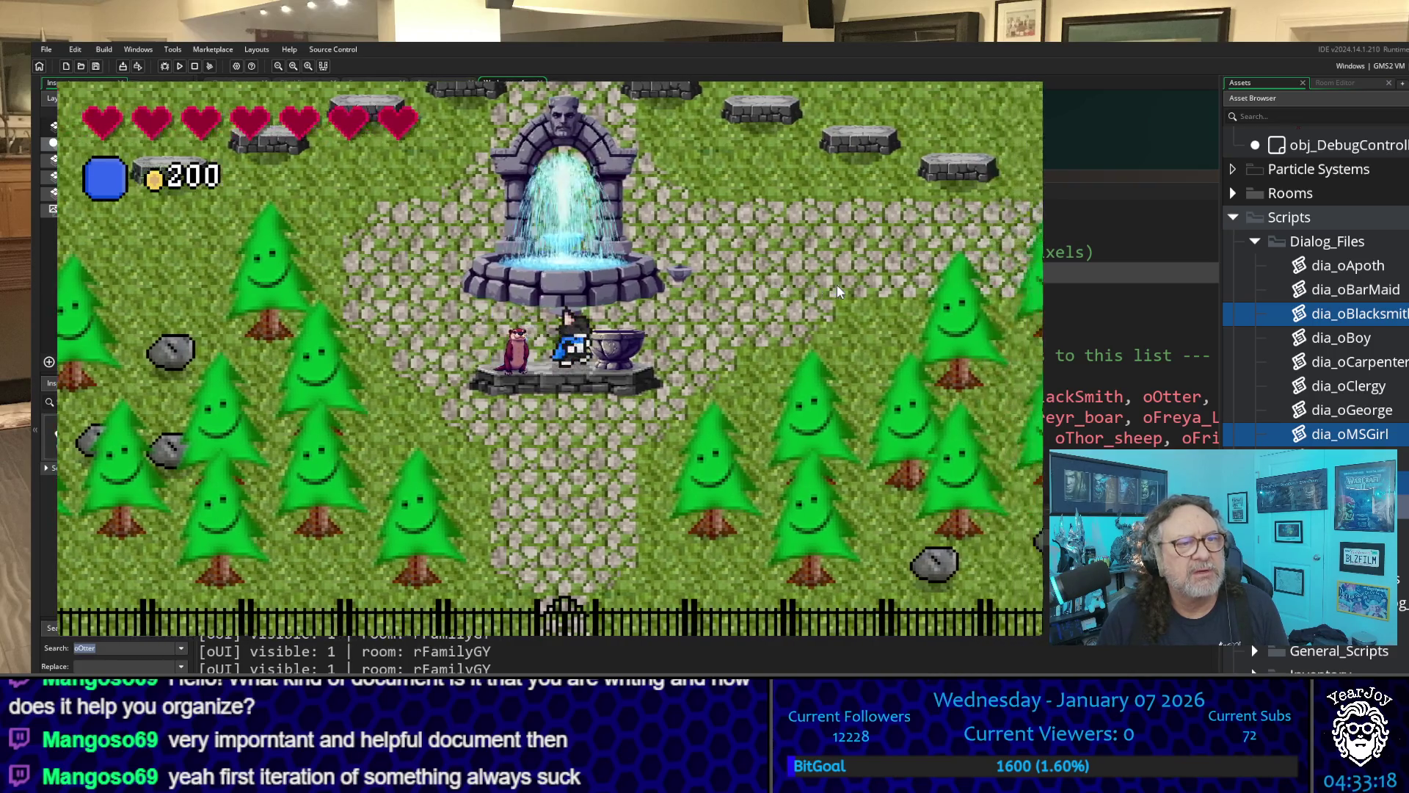
pyautogui.press('Right')
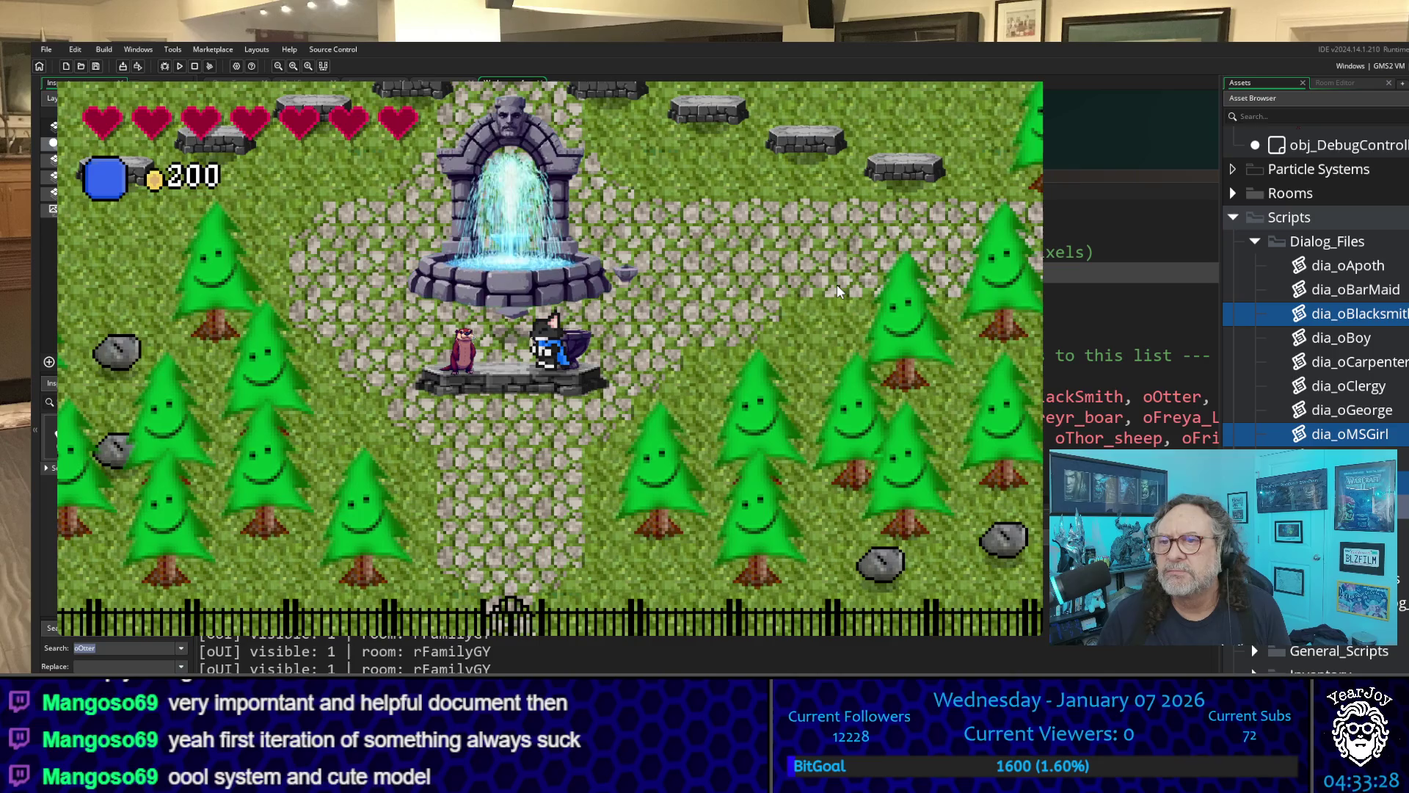
pyautogui.press('Left')
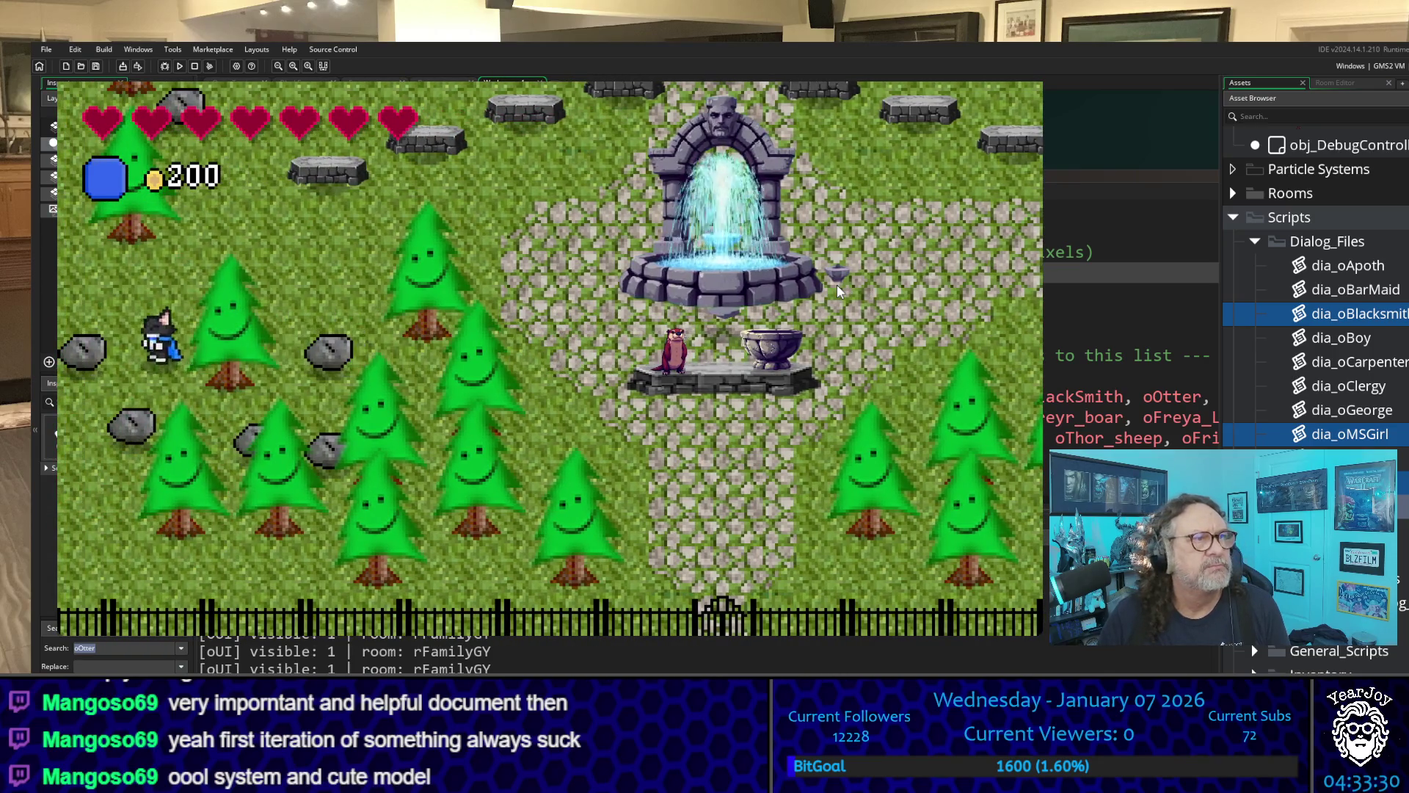
pyautogui.press('Up')
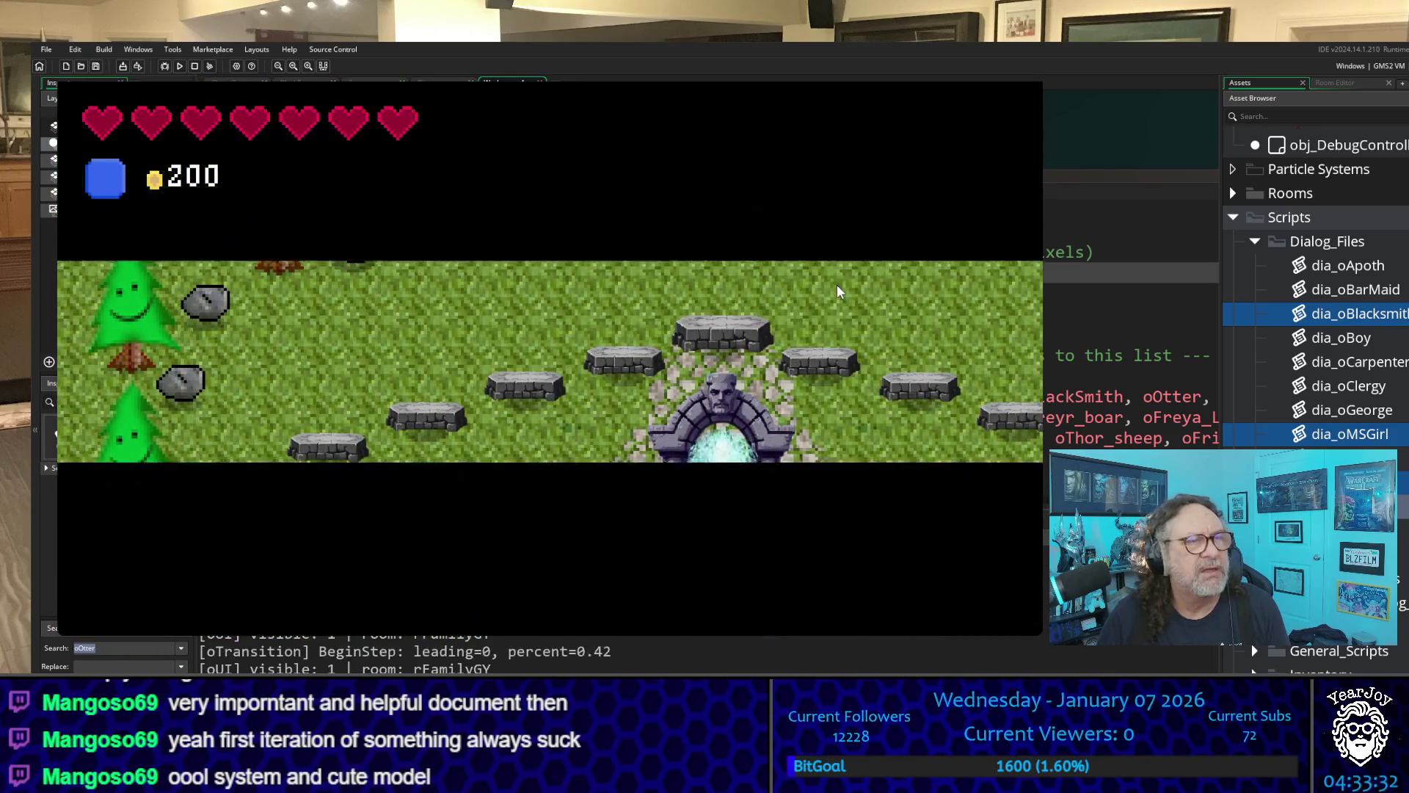
# - Walk the player in a loop around the fountain and back up toward the otter
pyautogui.press('Up')
pyautogui.press('Right')
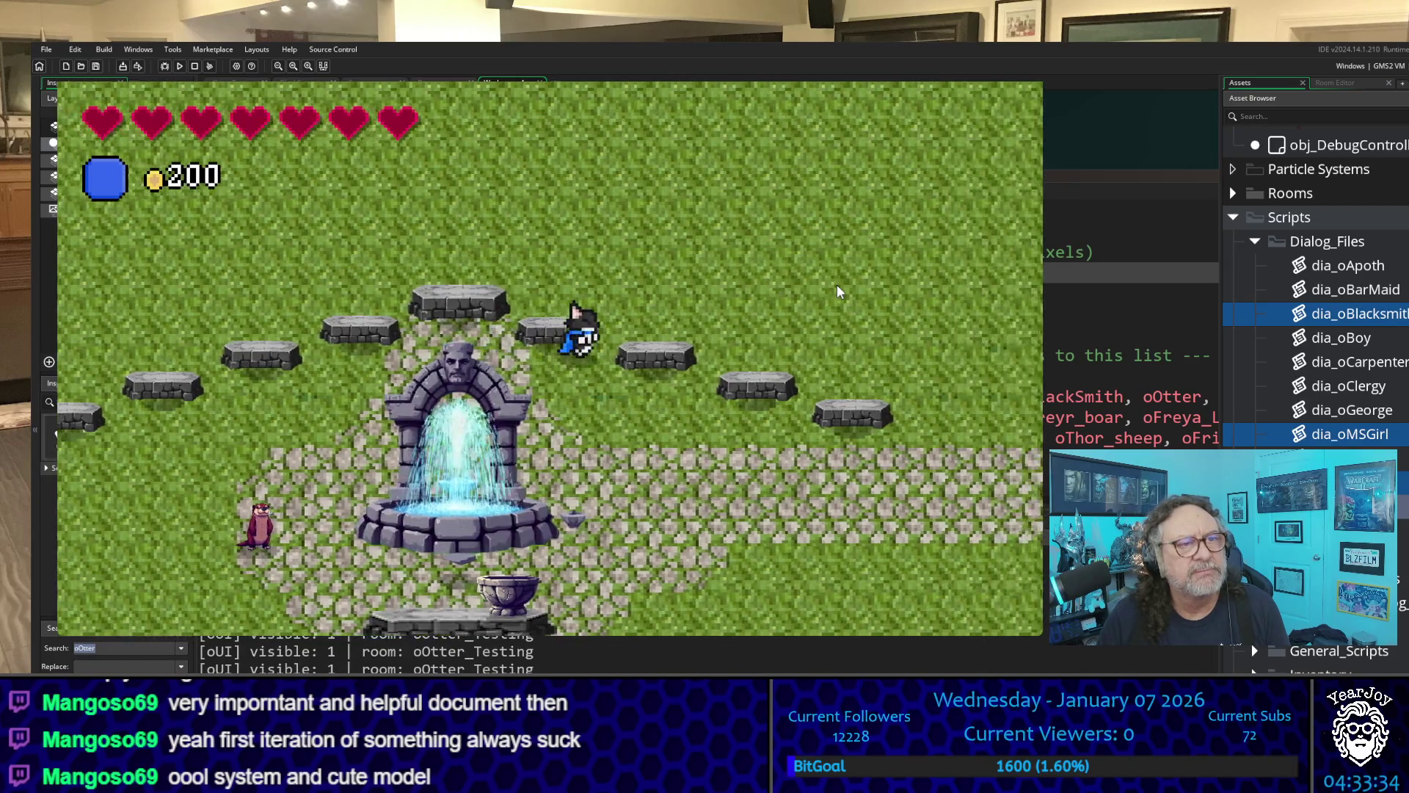
pyautogui.press('Right')
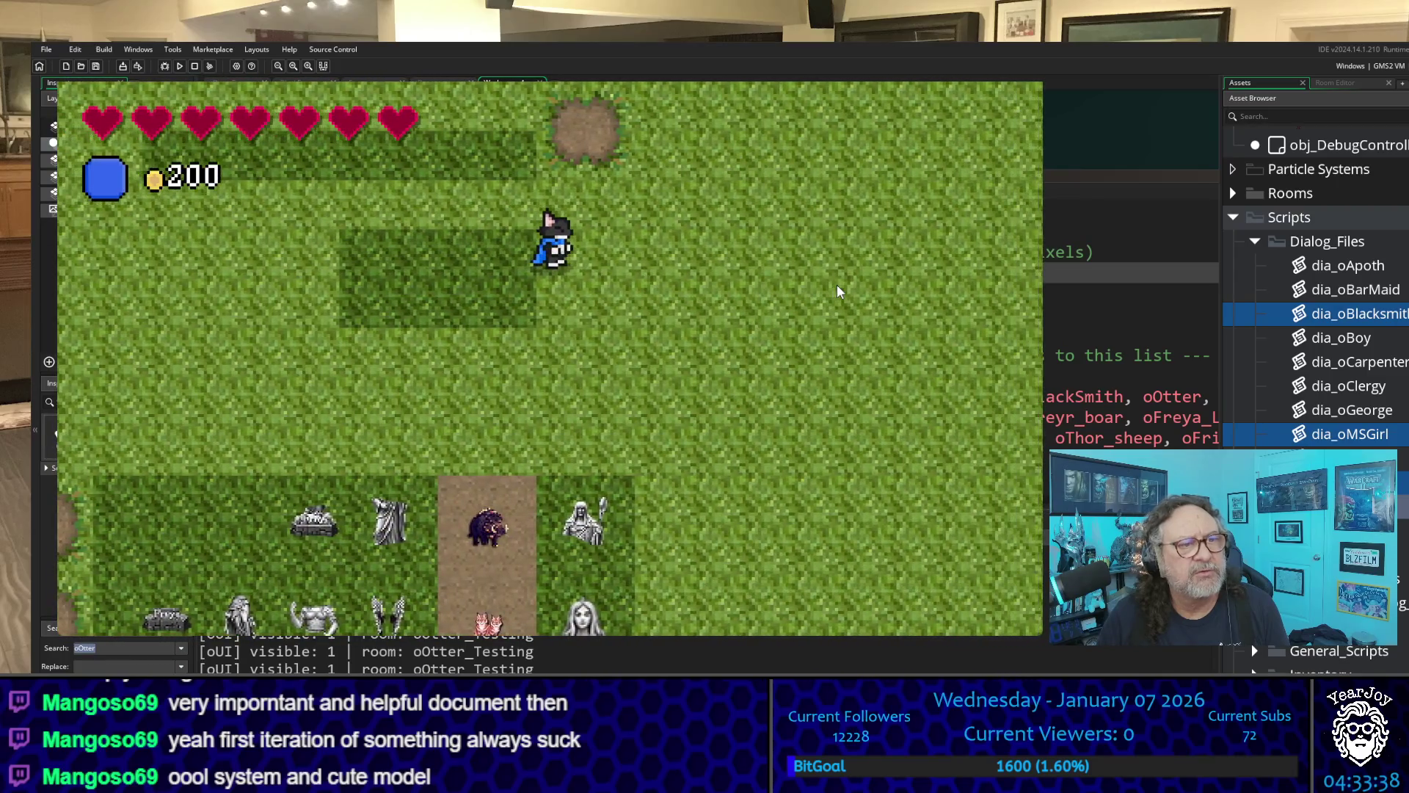
pyautogui.press('Down')
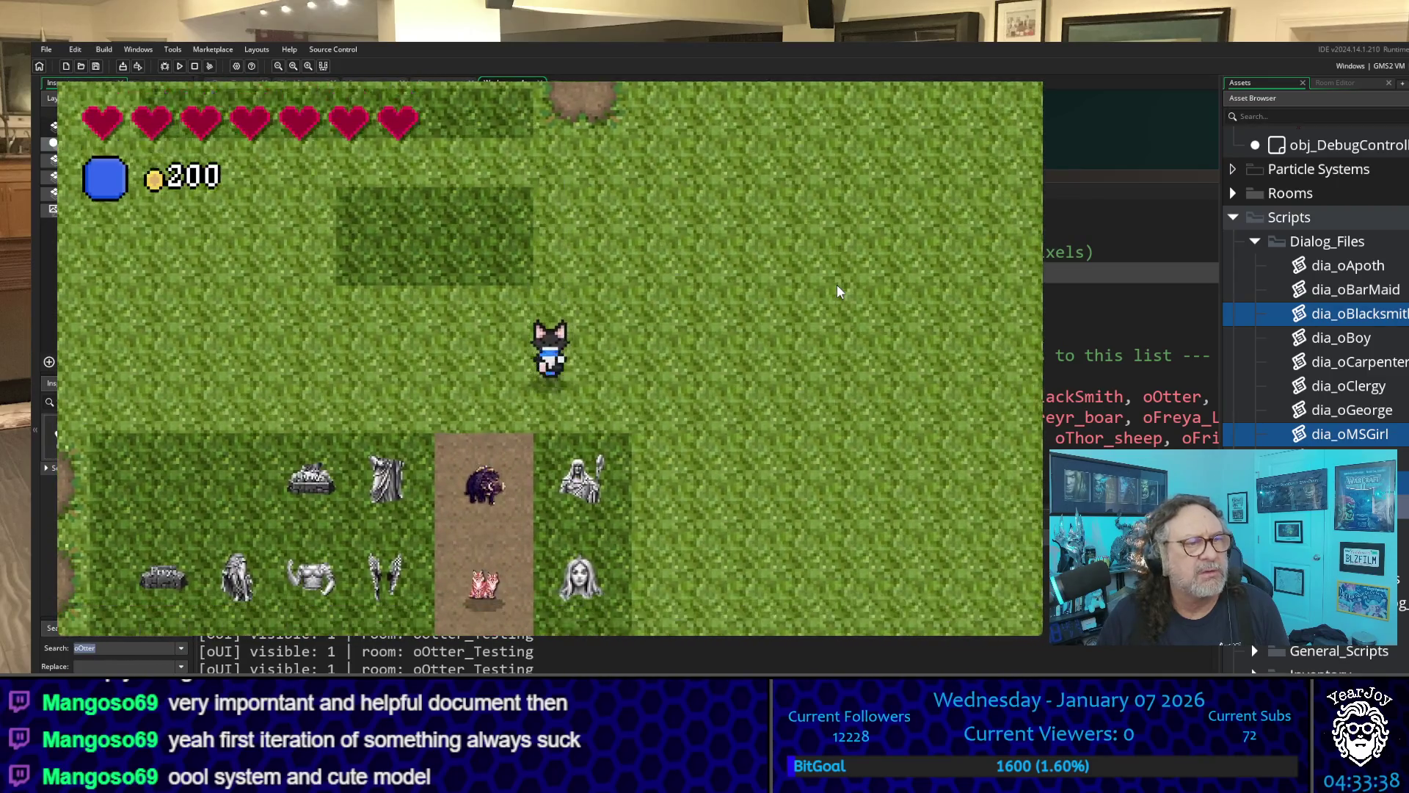
pyautogui.press('Left')
pyautogui.press('Up')
pyautogui.press('Right')
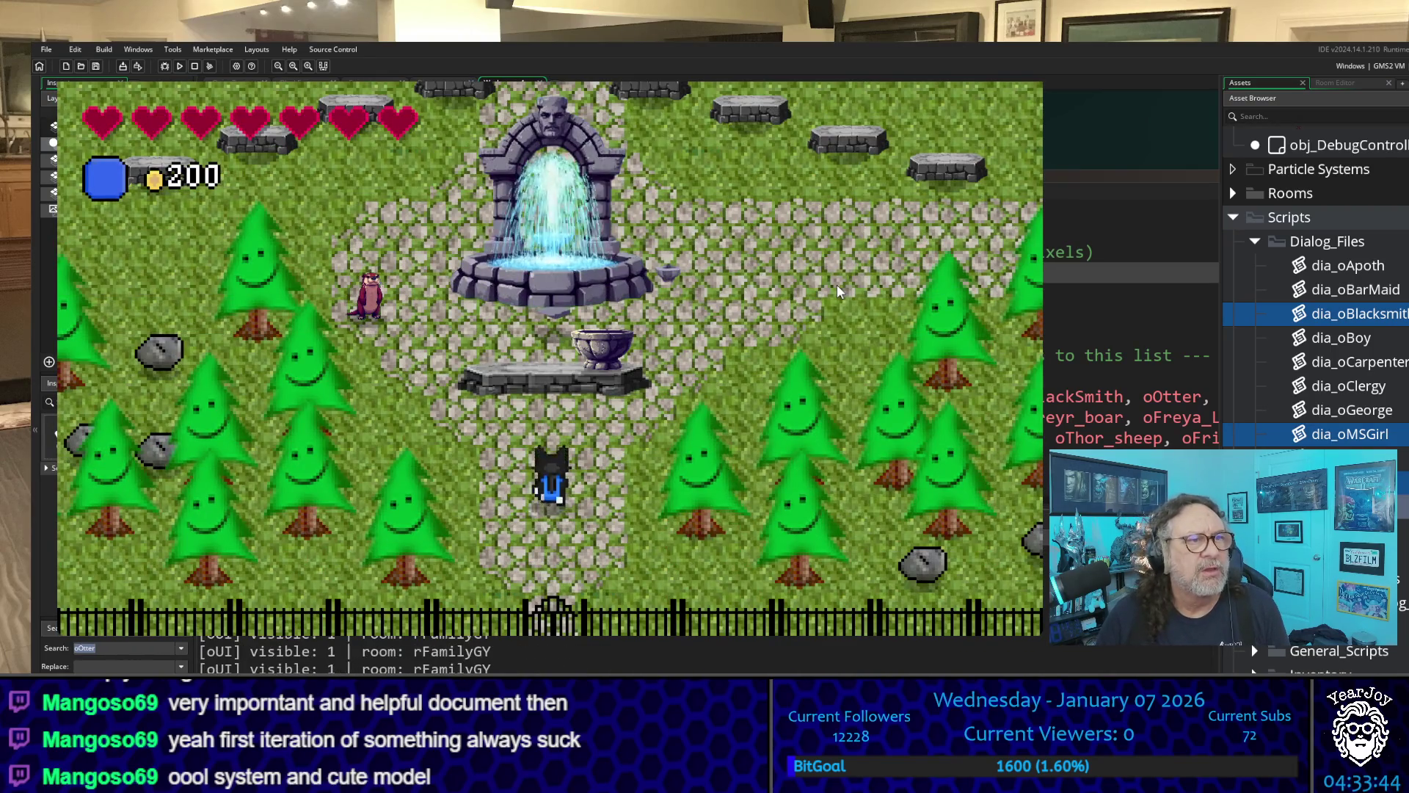
pyautogui.press('Up')
pyautogui.press('Left')
pyautogui.press('Up')
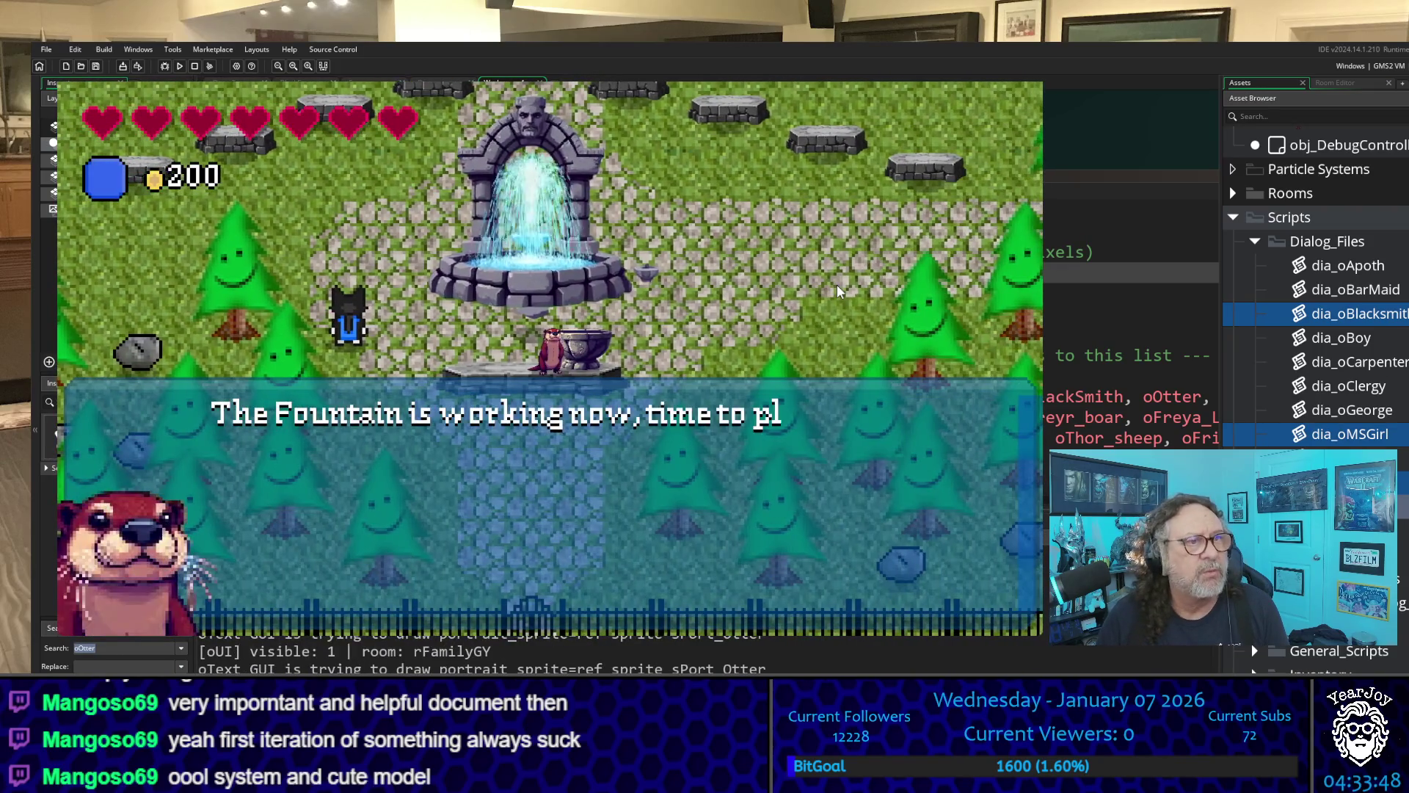
# - Step through the otter's World Tree Seedling dialog until it is dismissed
pyautogui.press('space')
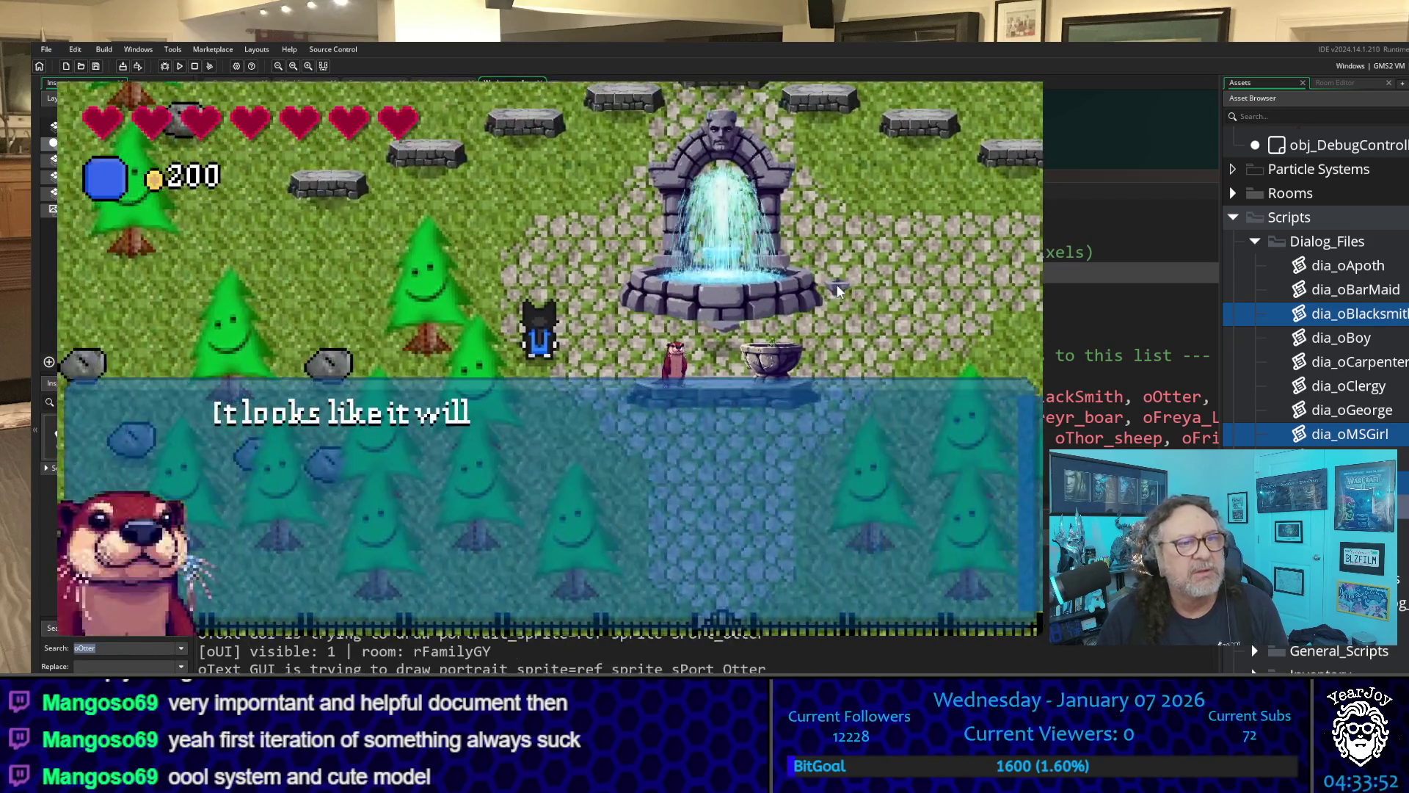
pyautogui.press('space')
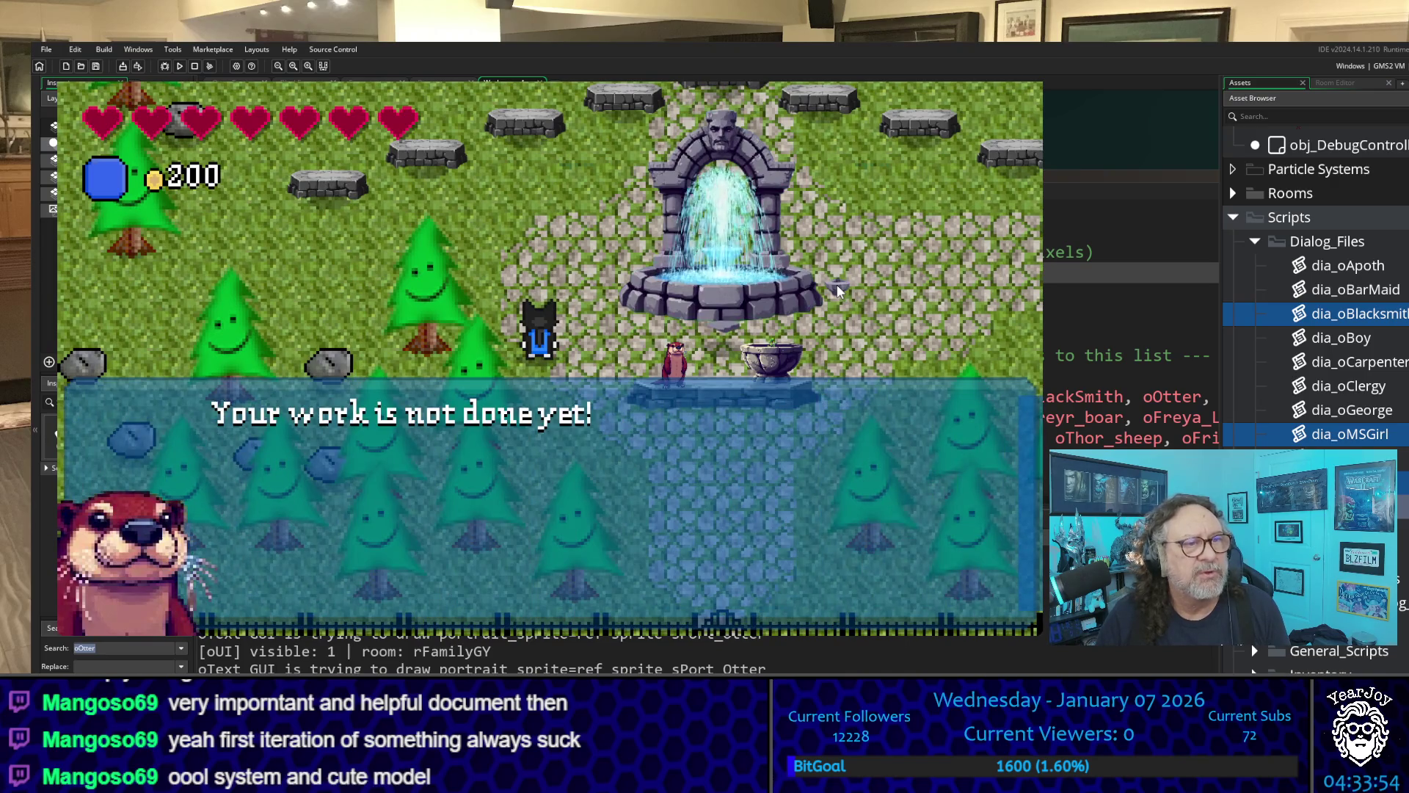
pyautogui.press('space')
pyautogui.press('Right')
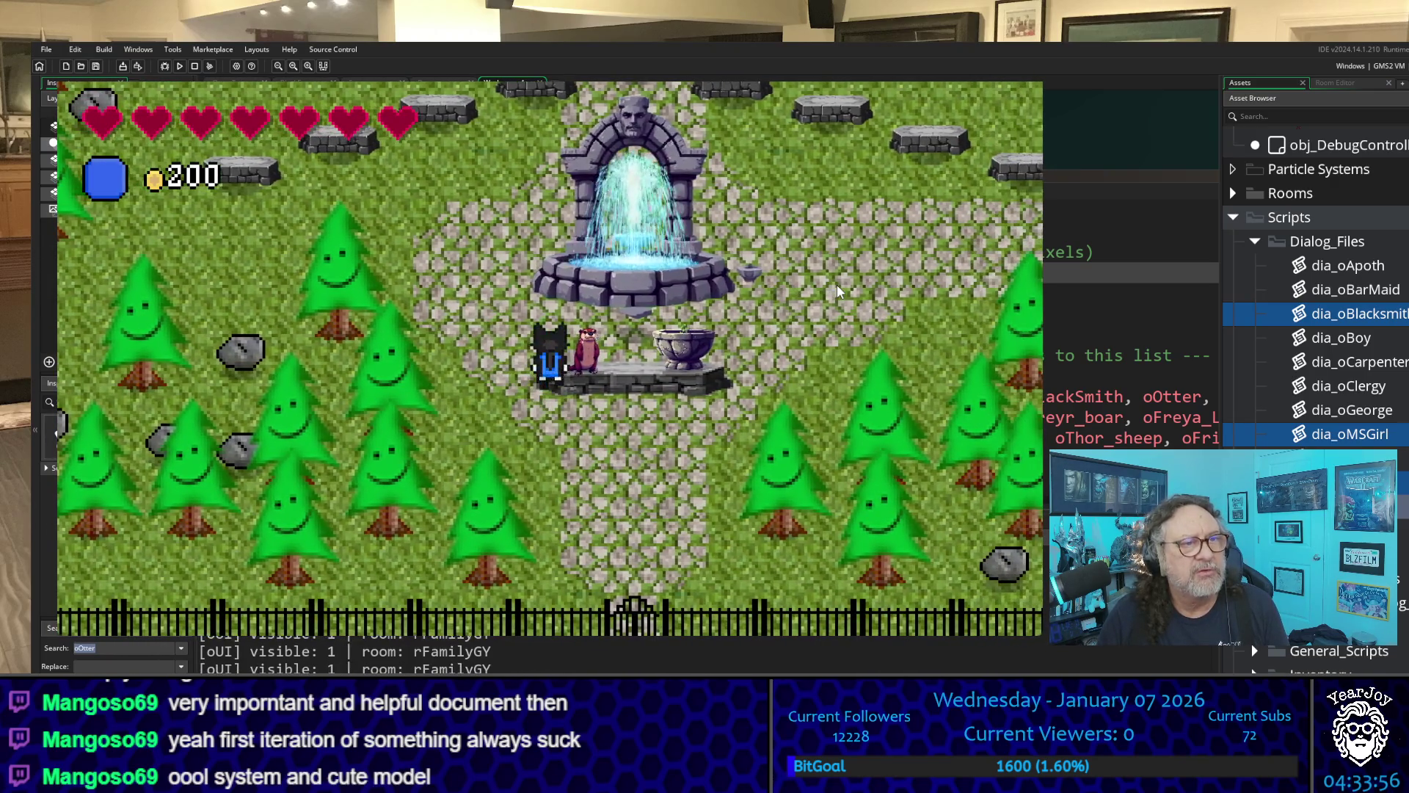
pyautogui.press('space')
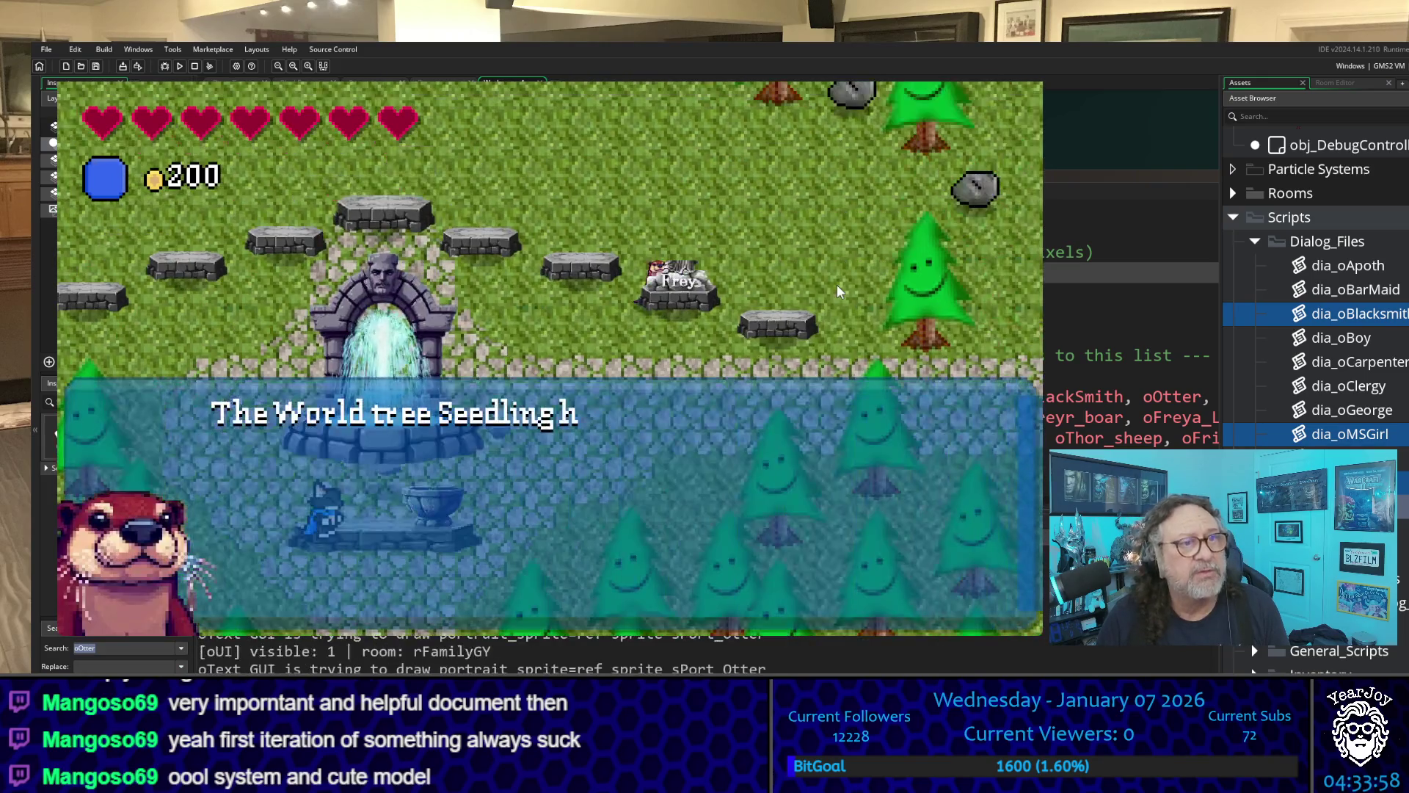
pyautogui.press('space')
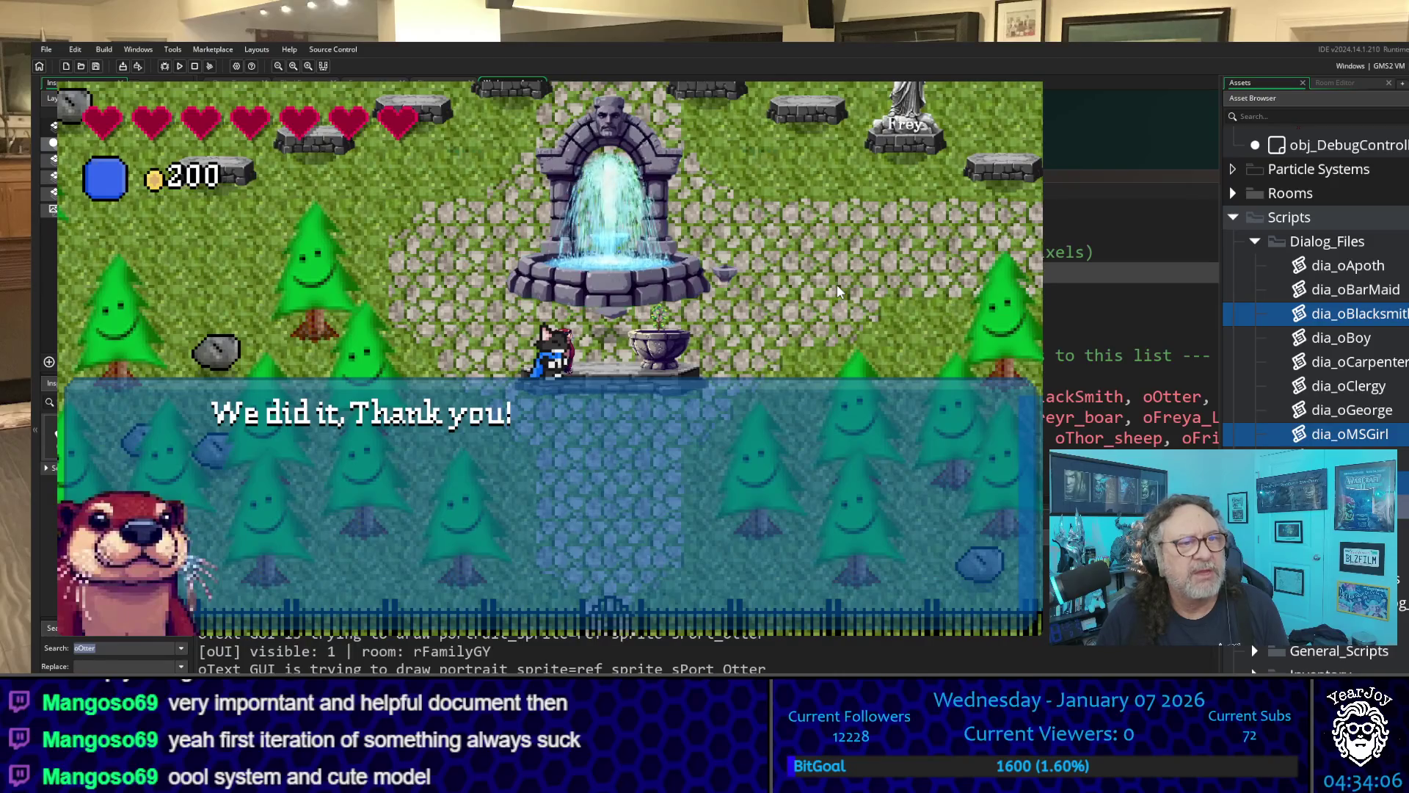
pyautogui.press('space')
pyautogui.press('space')
# - Walk north past the Frey statue, then south and west along the path past the fountain
pyautogui.press('Right')
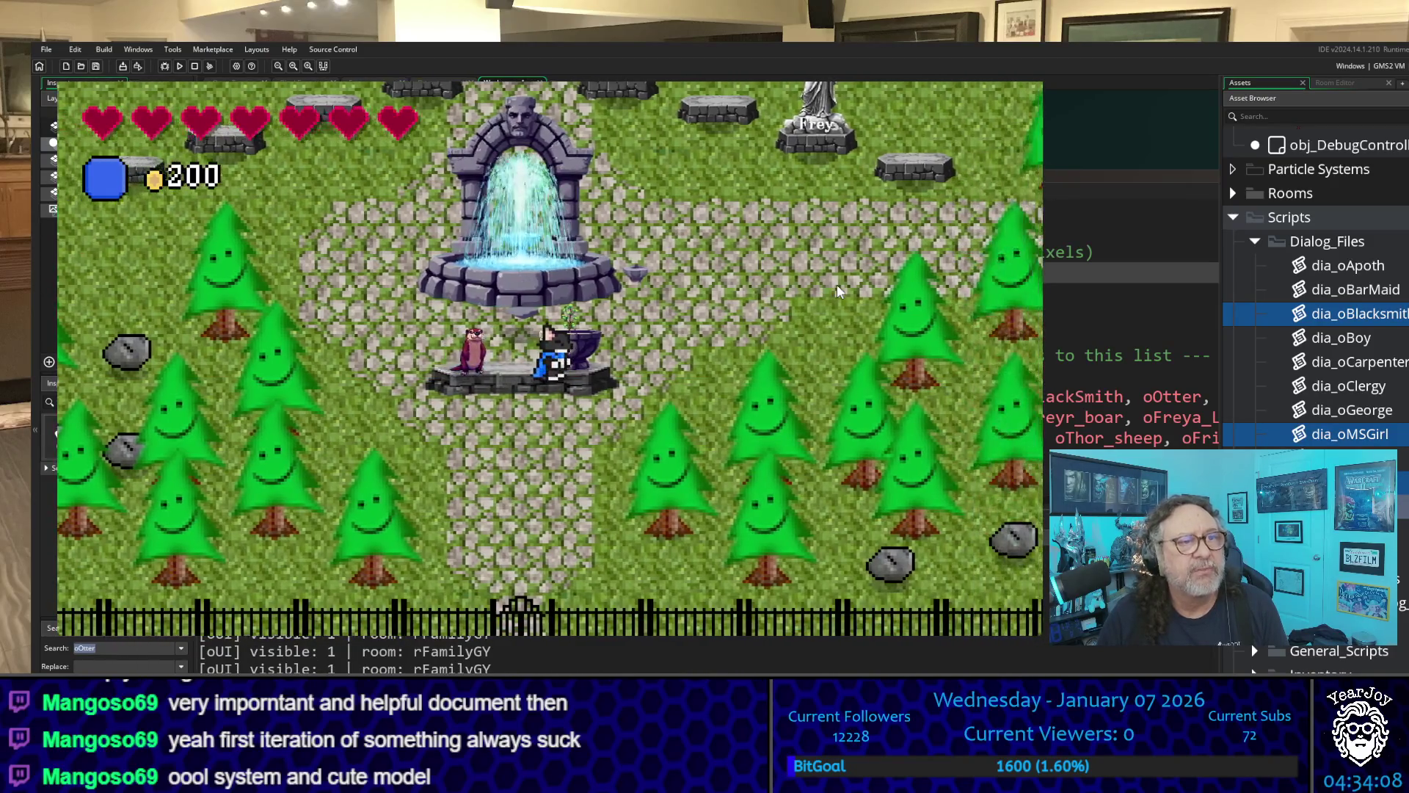
pyautogui.press('Up')
pyautogui.press('Up')
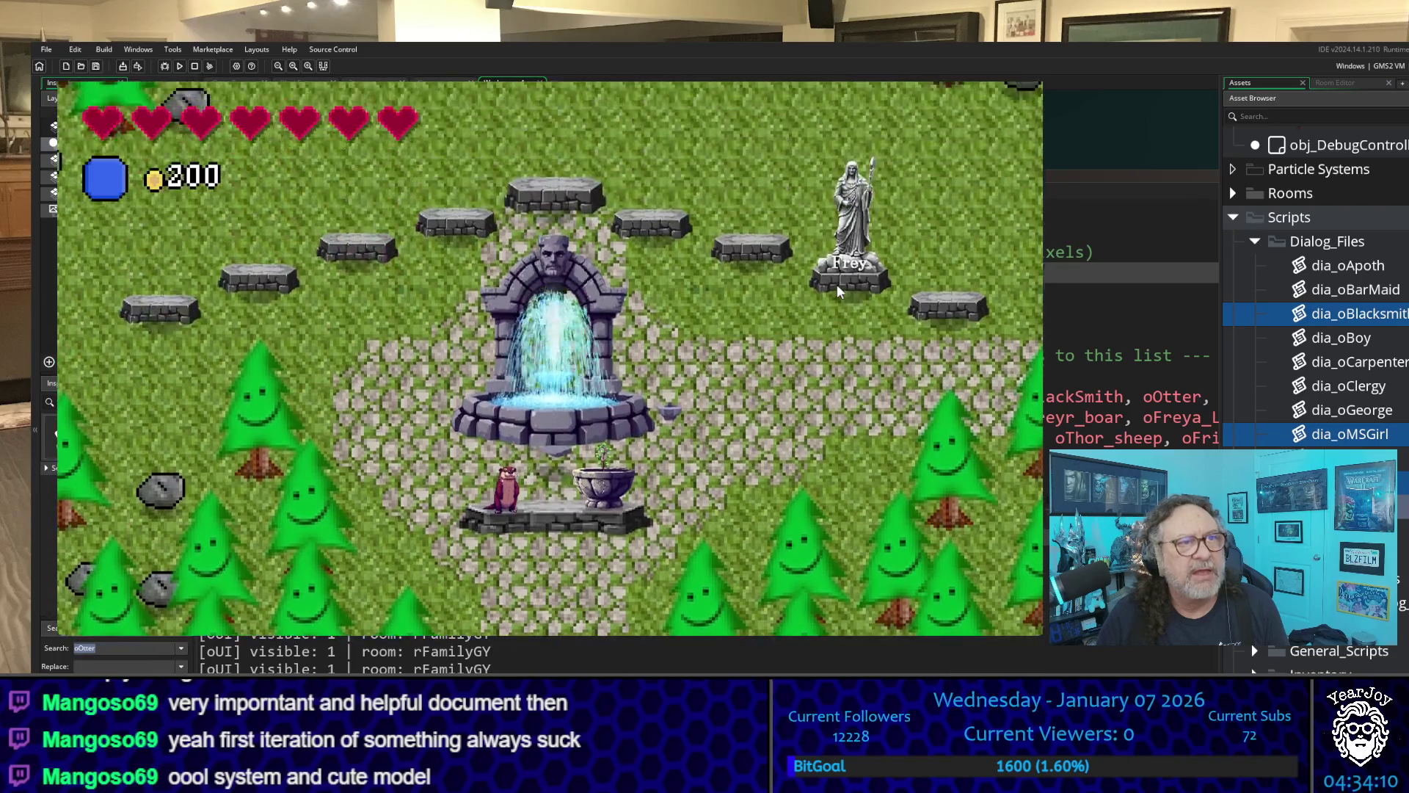
pyautogui.press('Right')
pyautogui.press('Down')
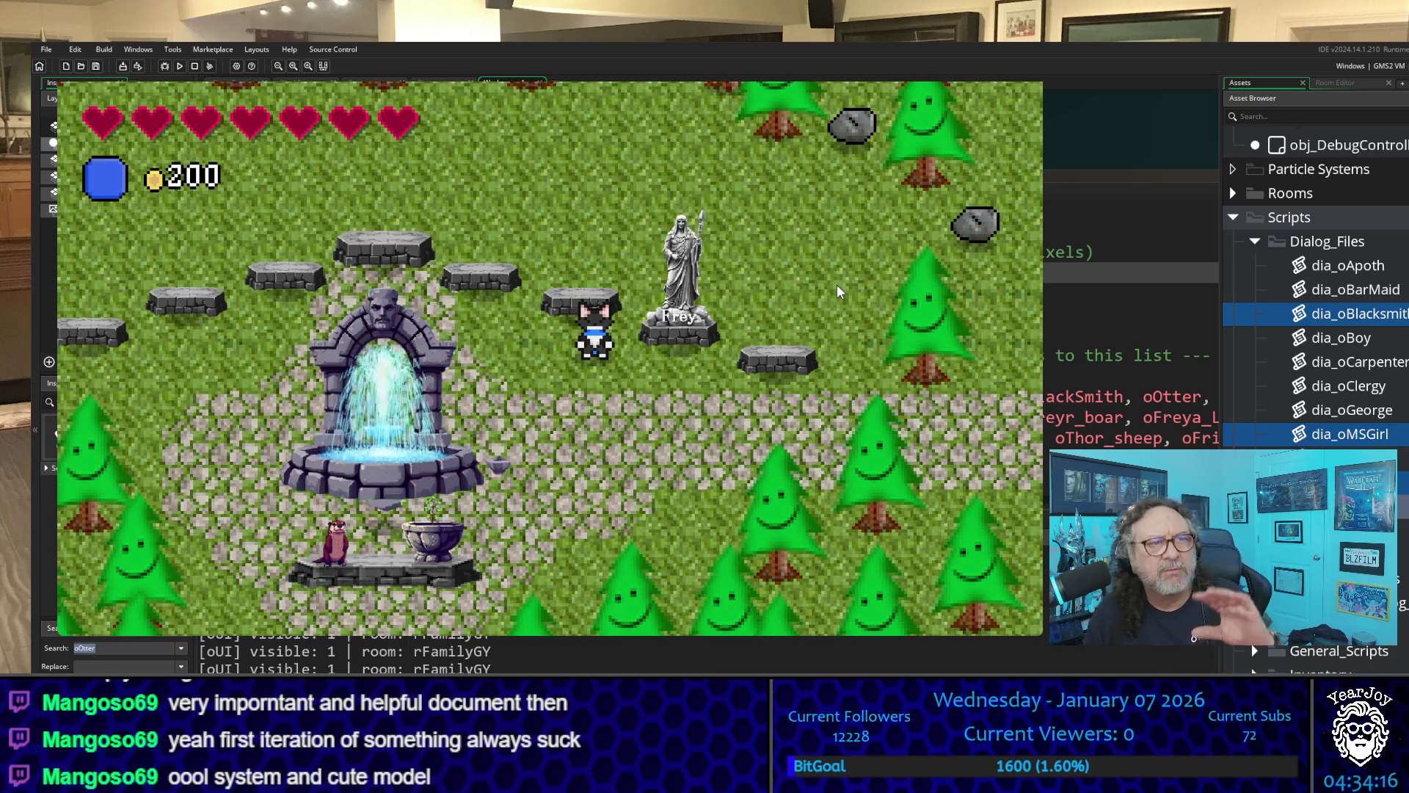
pyautogui.press('Down')
pyautogui.press('Left')
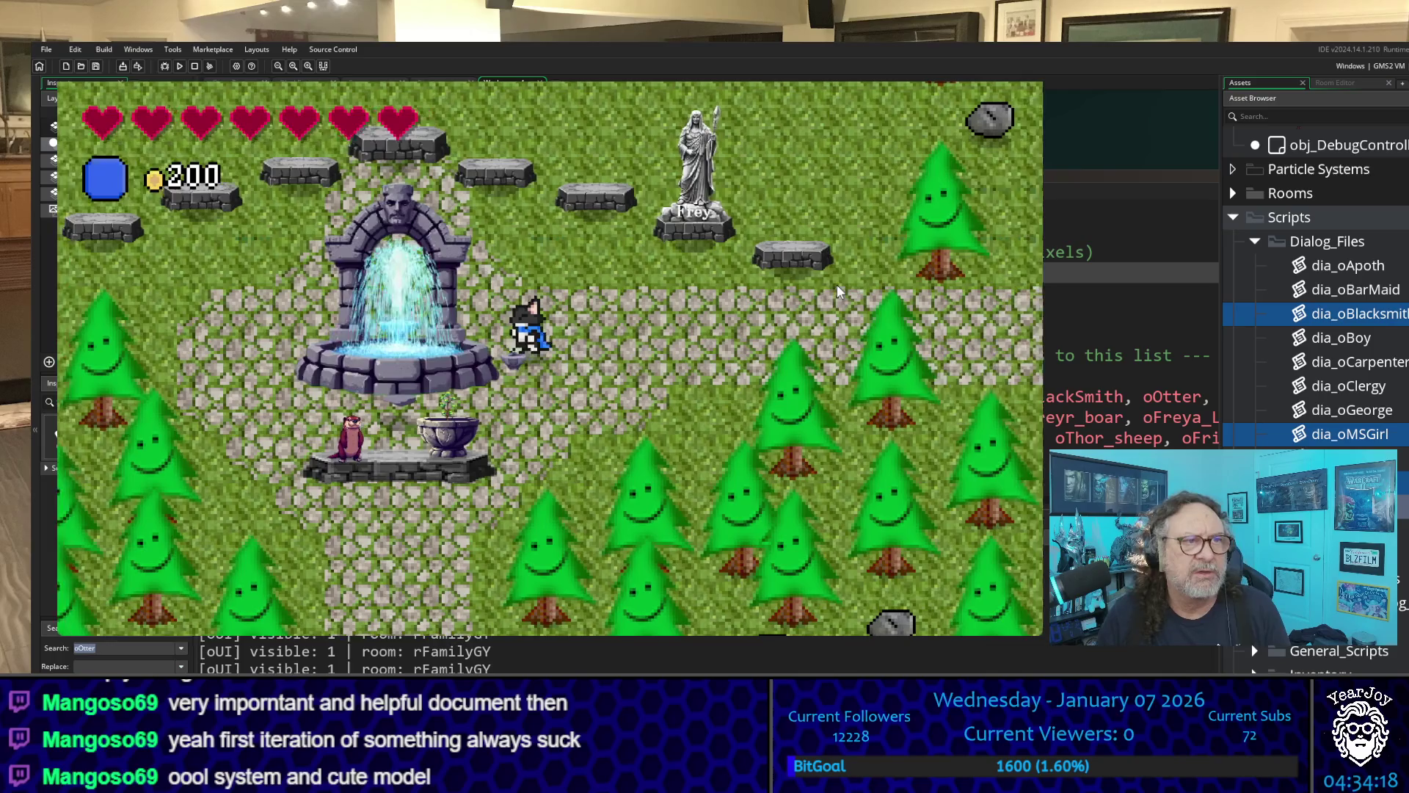
pyautogui.press('Left')
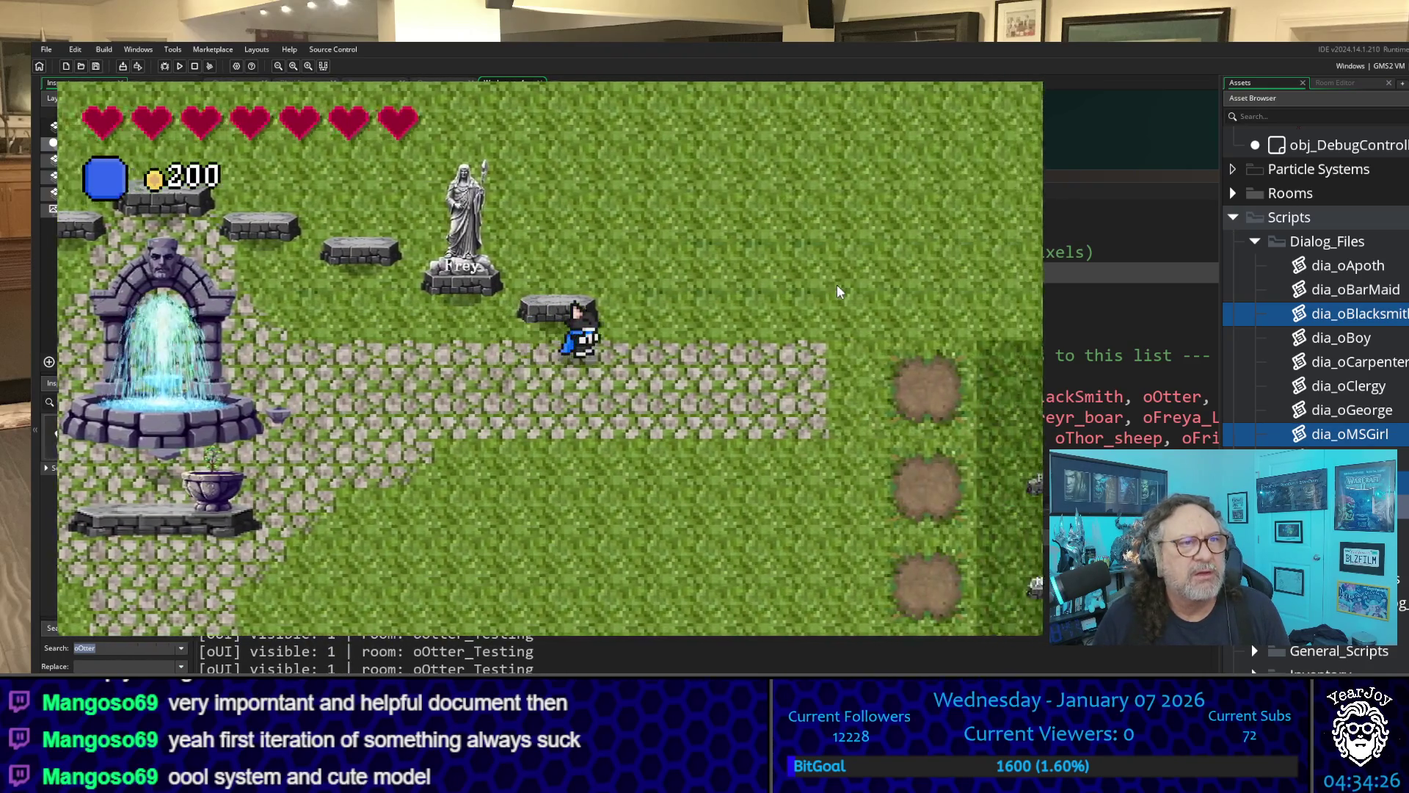
# - Walk north-east into the rSnowLynx room toward the lynx pair
pyautogui.press('Up')
pyautogui.press('Right')
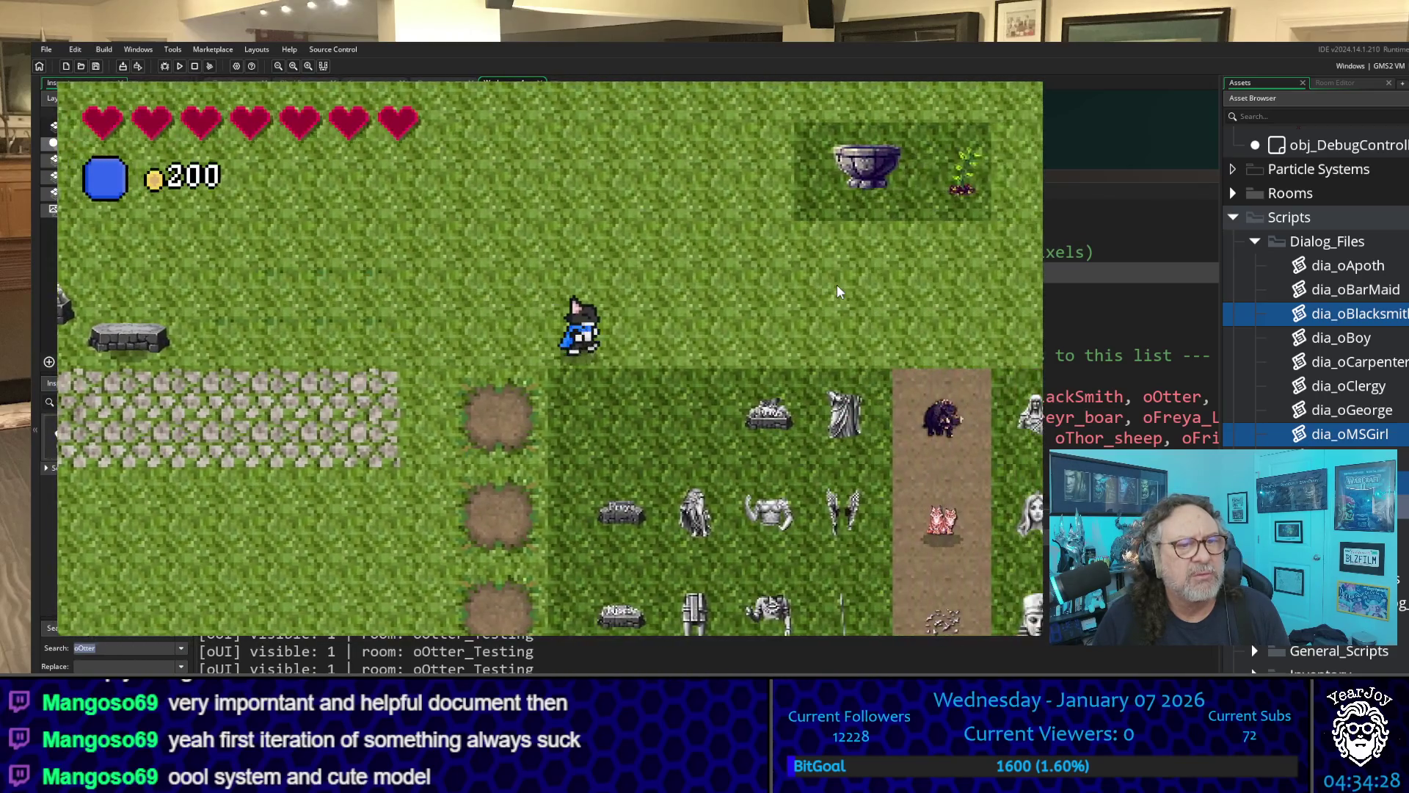
pyautogui.press('Left')
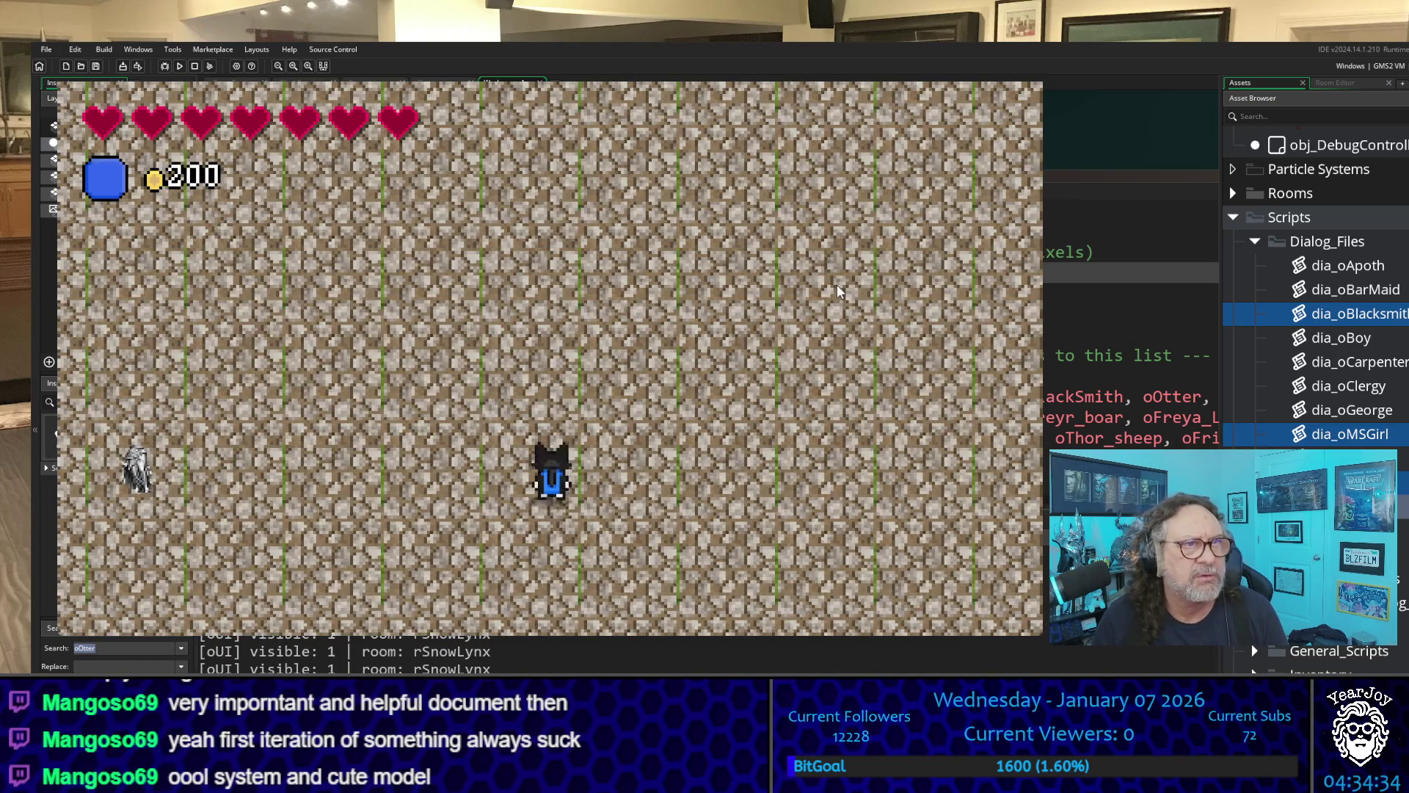
pyautogui.press('Up')
pyautogui.press('Right')
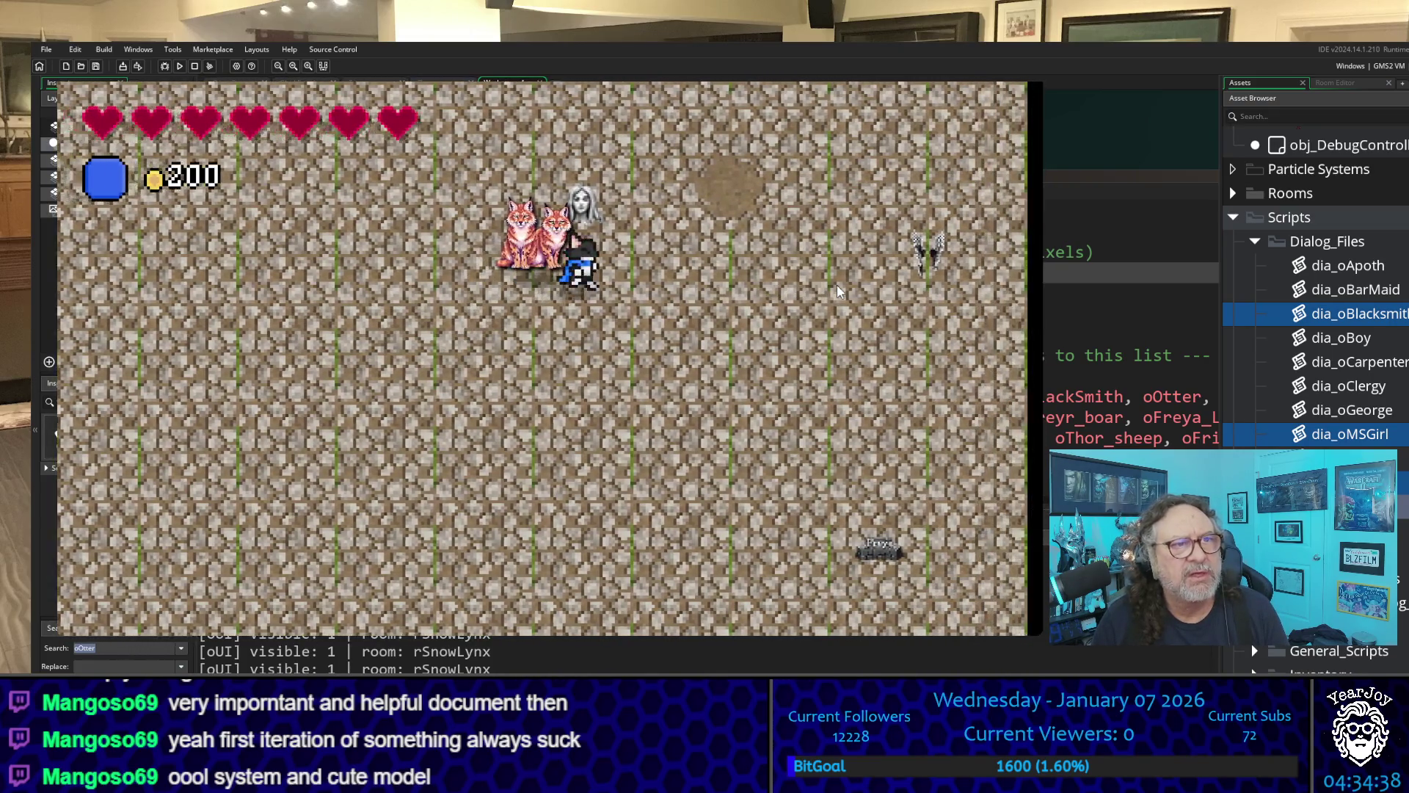
pyautogui.press('Right')
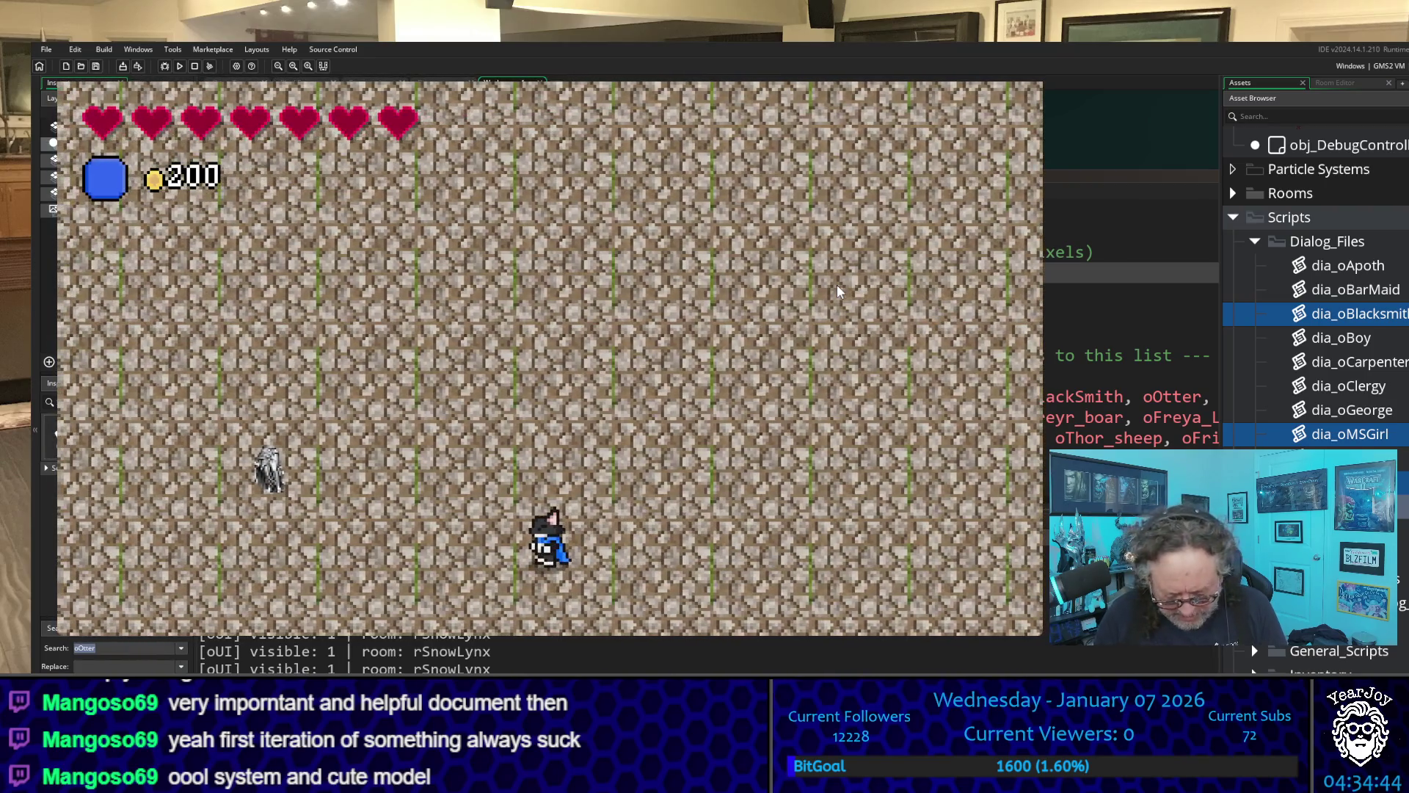
# - Walk onto the NPC figures to collect them, reaching five x1 icons in the HUD
pyautogui.press('Left')
pyautogui.press('Up')
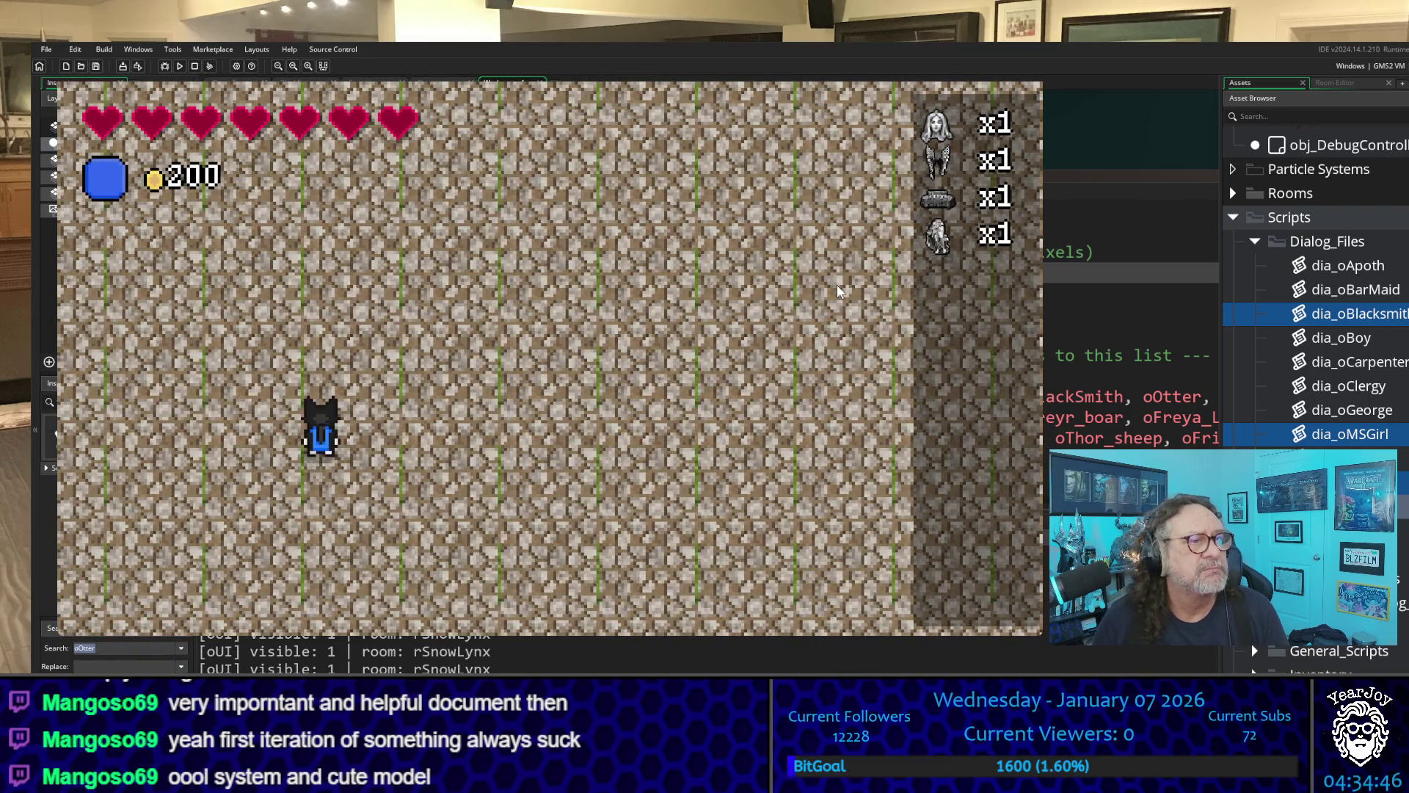
pyautogui.press('Up')
pyautogui.press('Left')
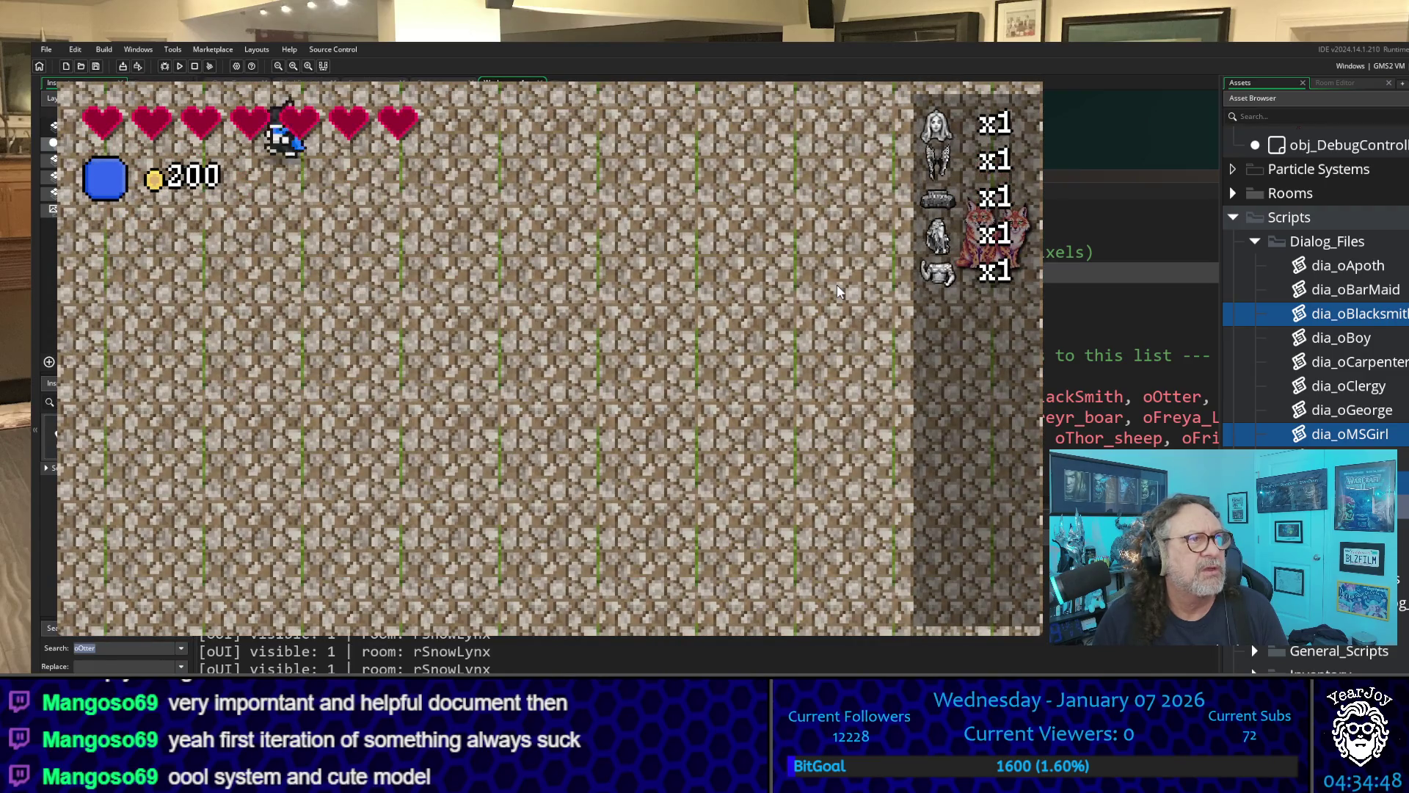
# - Walk right and up past the lynxes and back across the map toward the test room
pyautogui.press('Right')
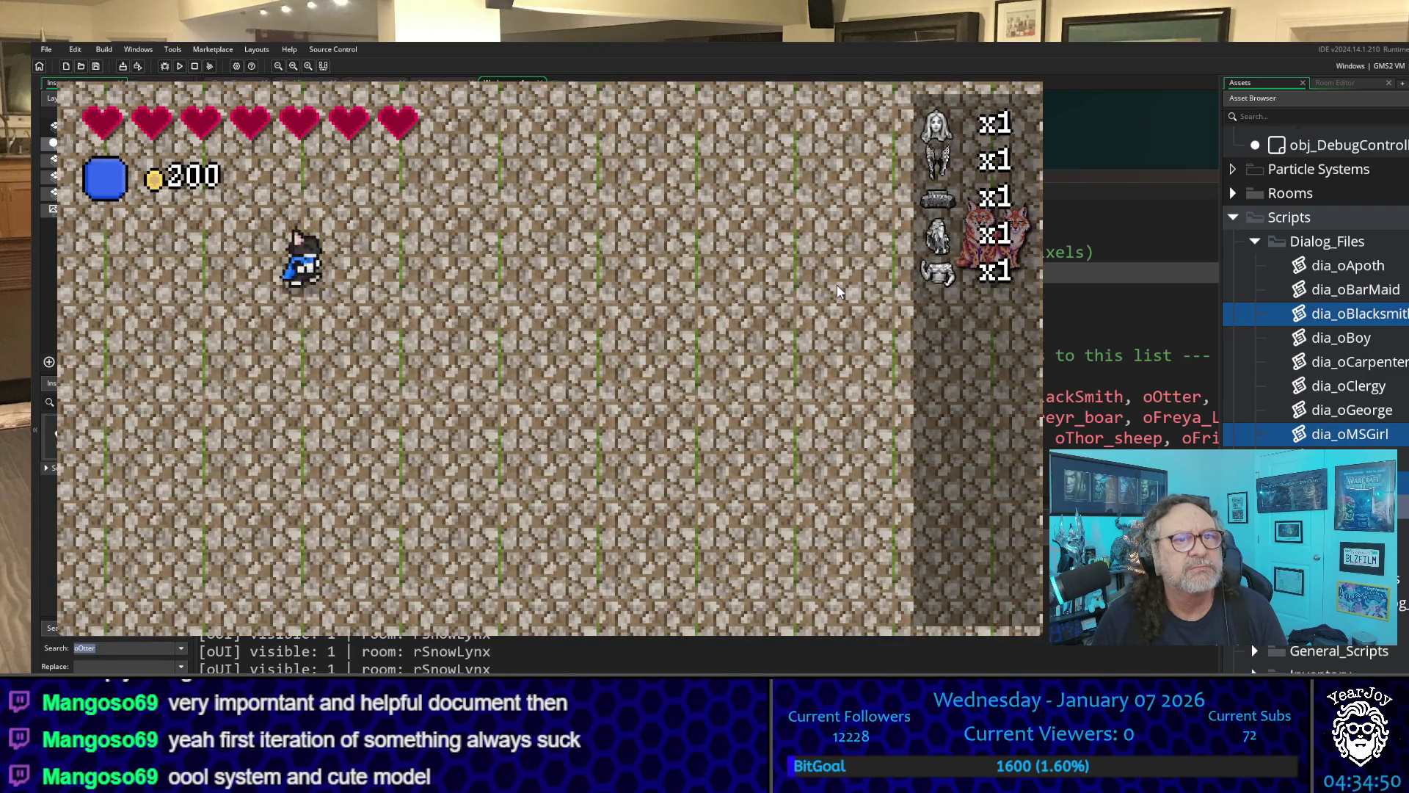
pyautogui.press('Down')
pyautogui.press('Right')
pyautogui.press('Up')
pyautogui.press('Up')
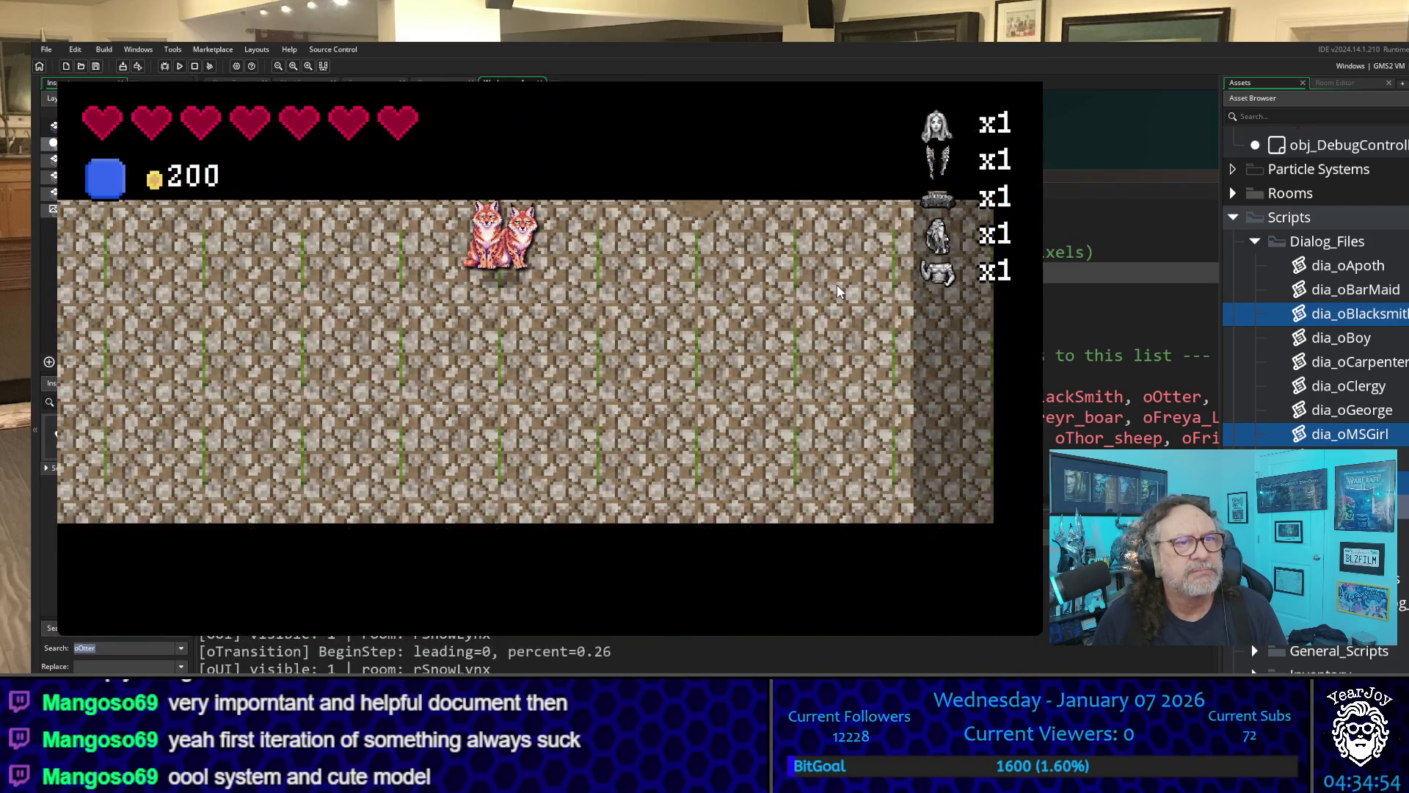
pyautogui.press('Right')
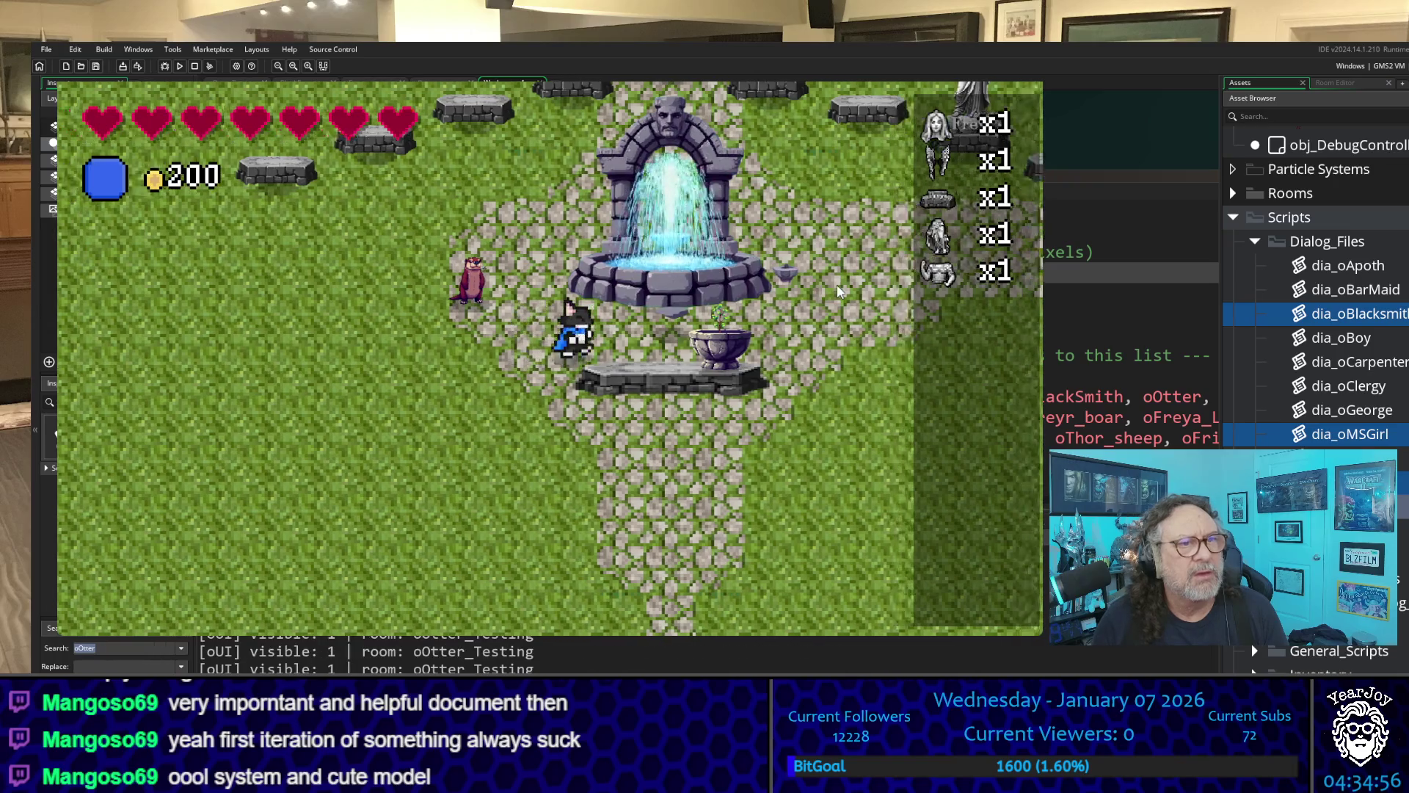
# - Walk right past the statues back into the family graveyard area around the fountain
pyautogui.press('Right')
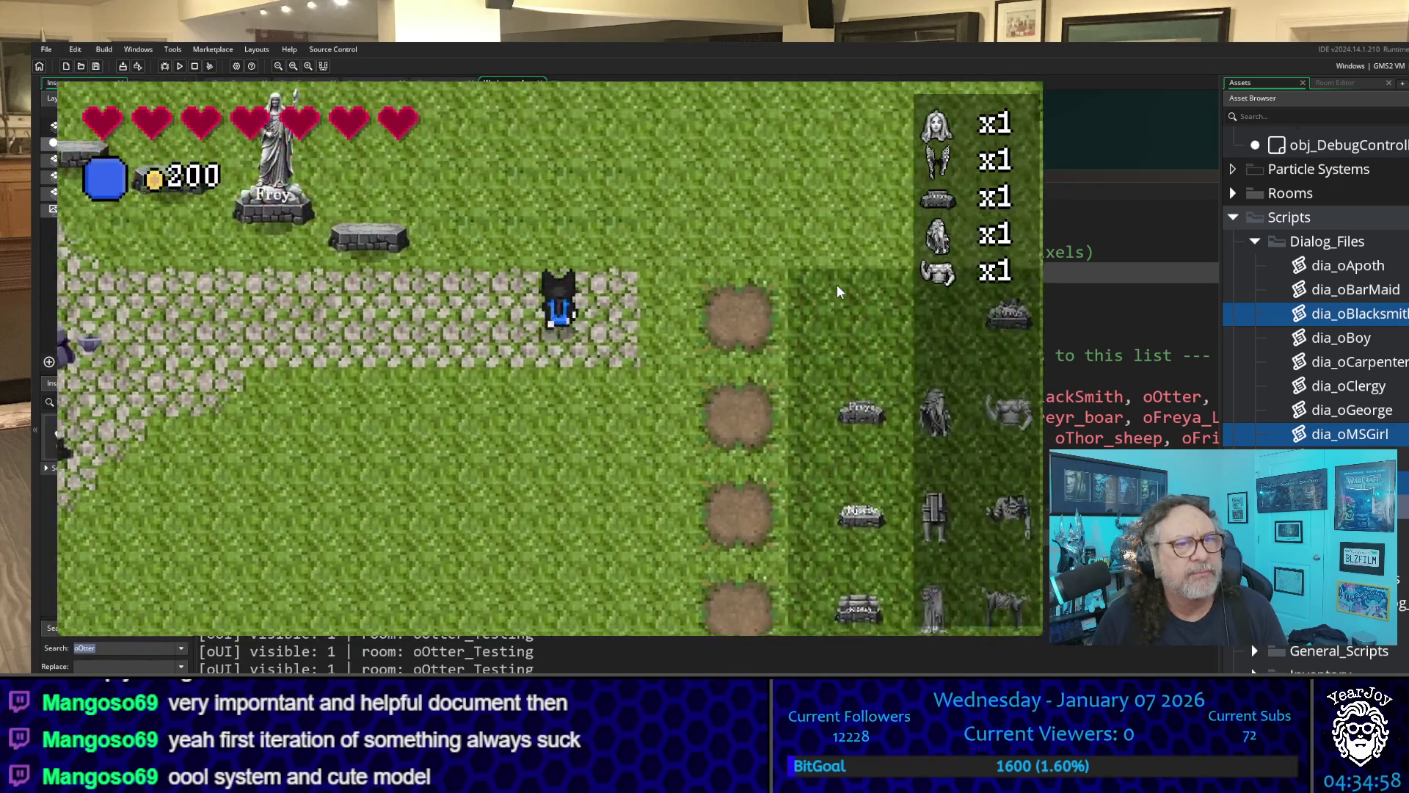
pyautogui.press('Right')
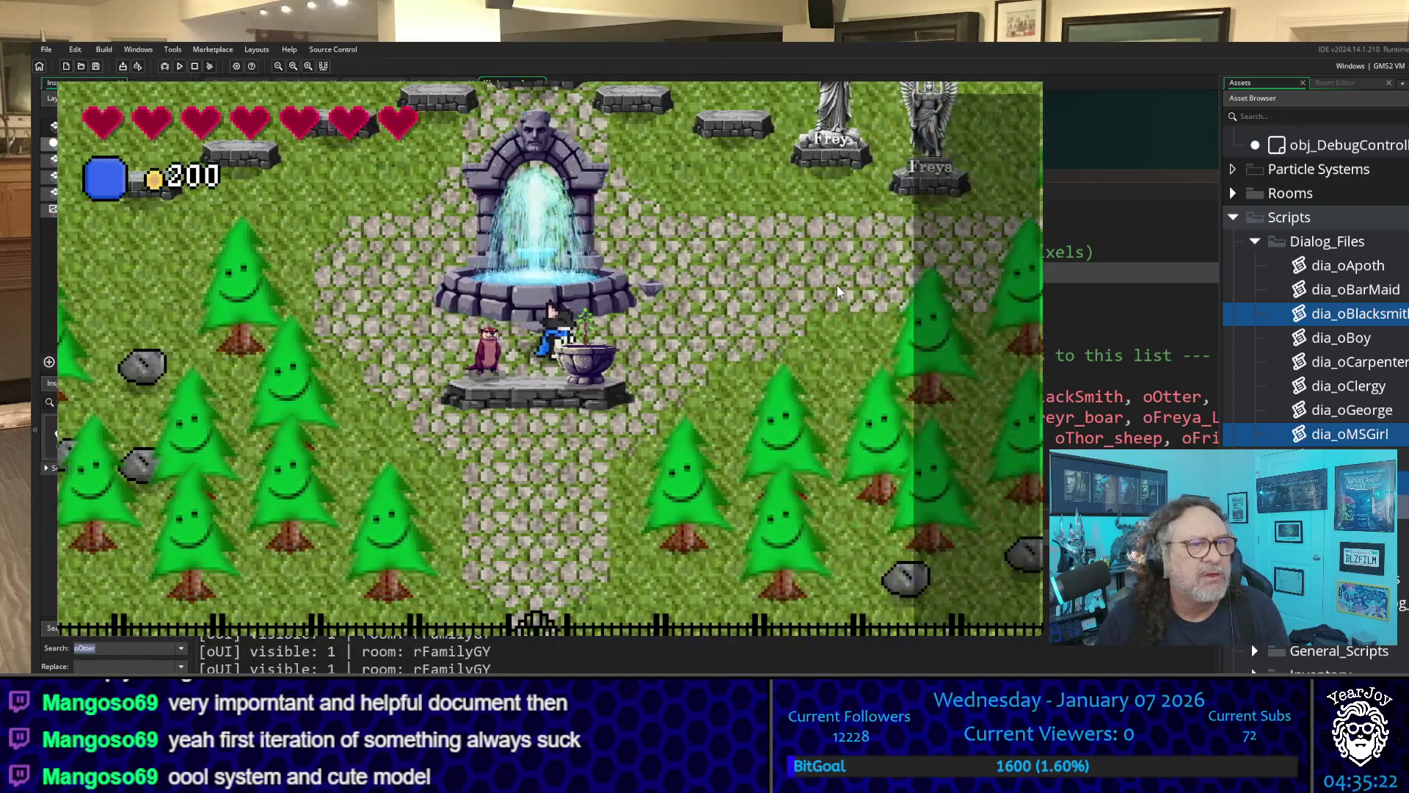
pyautogui.press('Up')
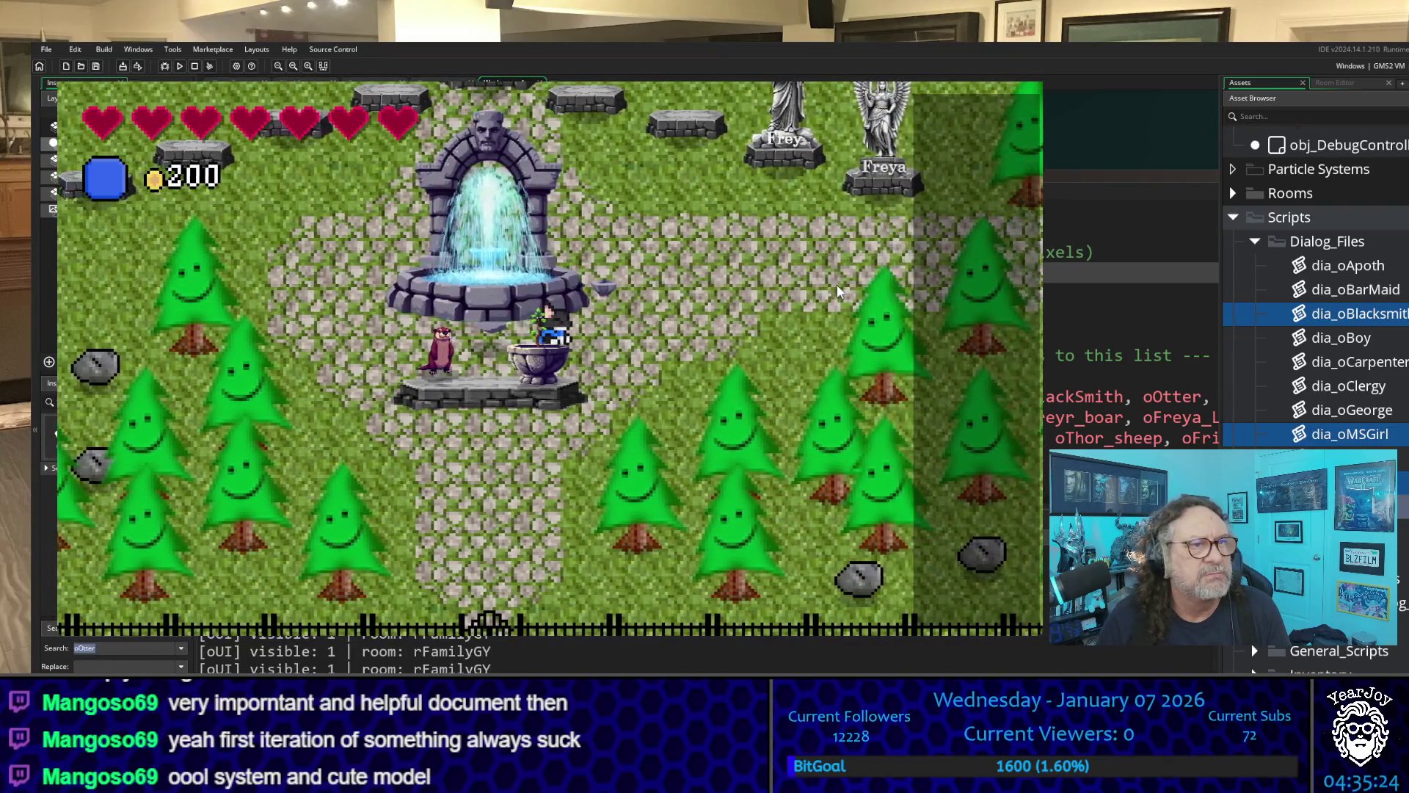
pyautogui.press('Left')
pyautogui.press('Right')
pyautogui.press('Down')
# - Stop the test run with Escape and open the dia_oApoth dialog script from Dialog_Files
pyautogui.press('Left')
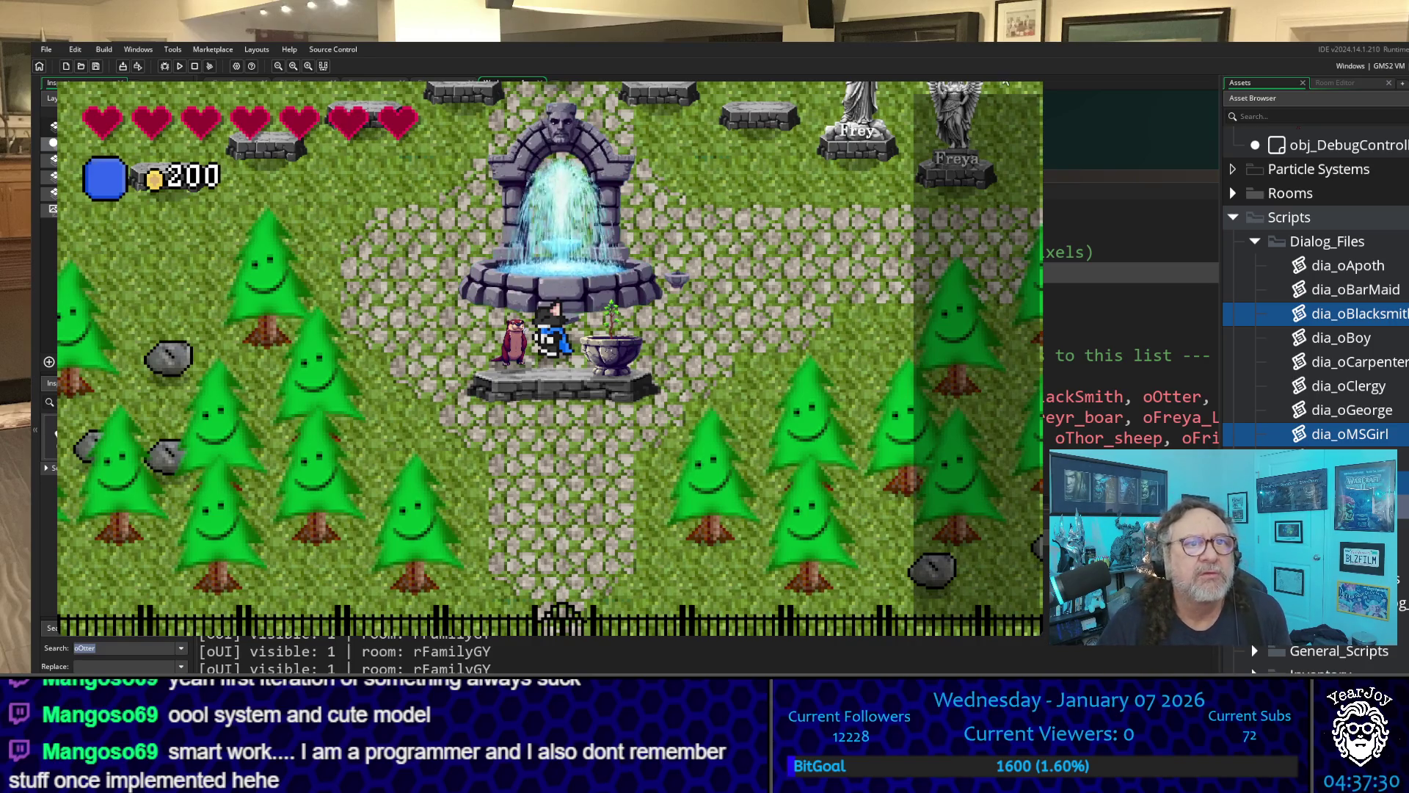
pyautogui.press('Escape')
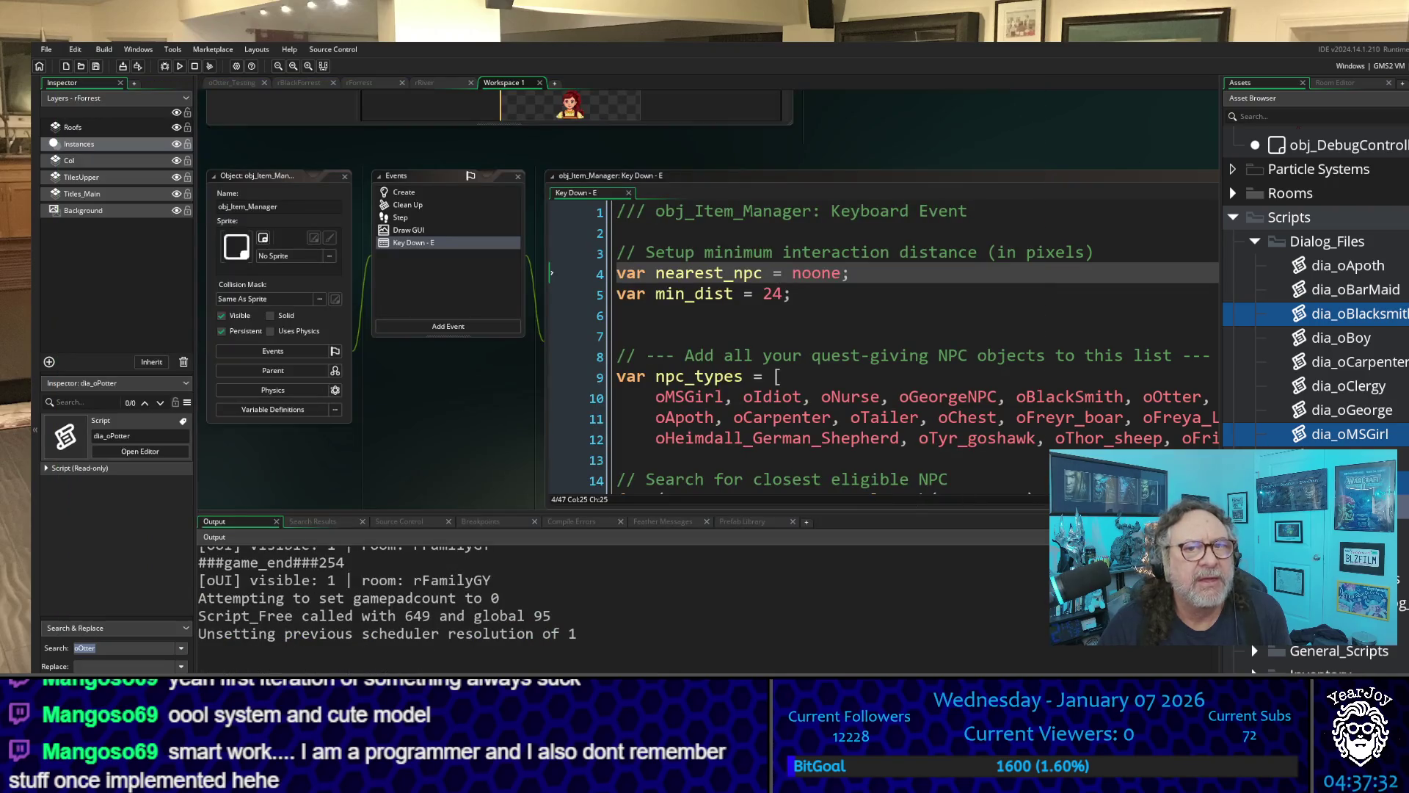
pyautogui.doubleClick(1360, 279)
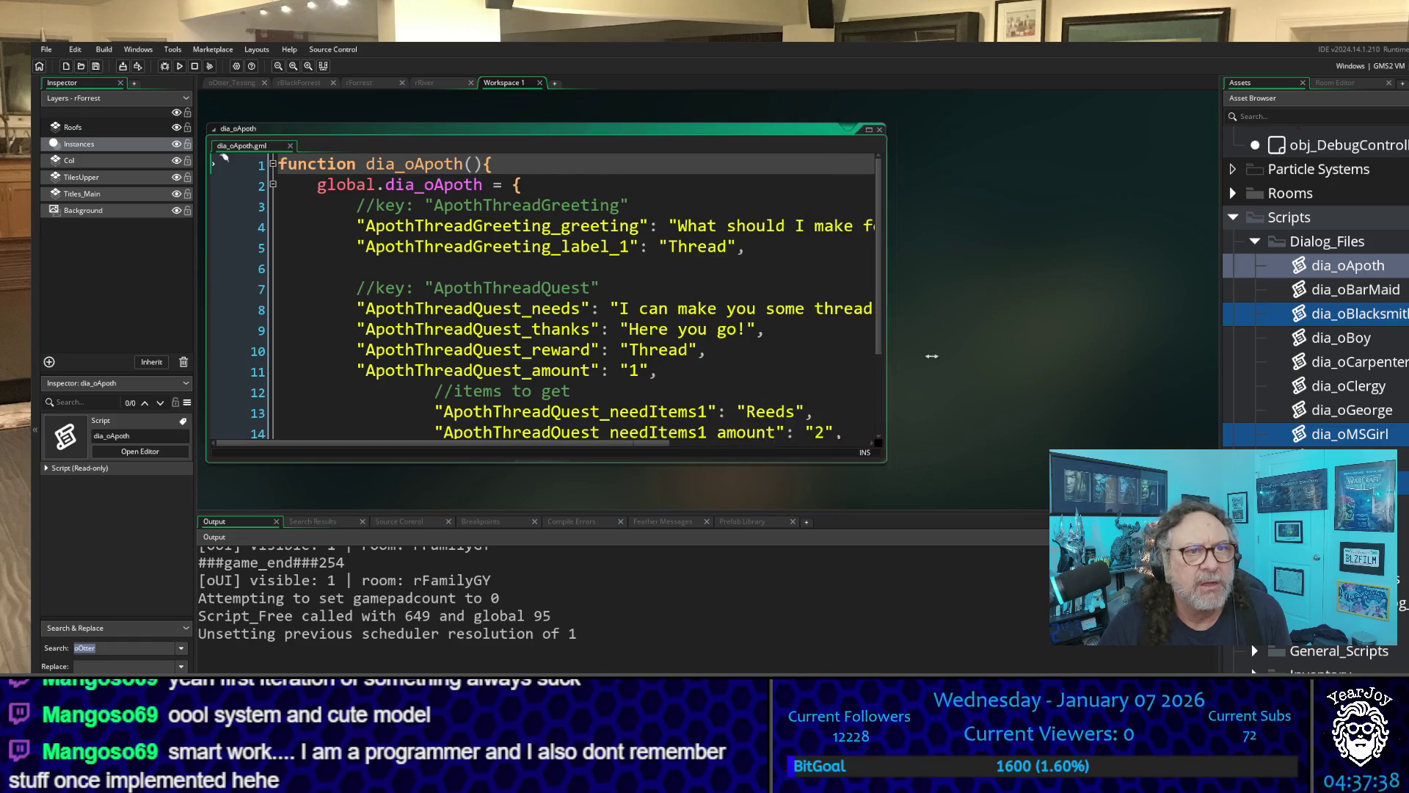
# - Widen the dia_oApoth editor, then open the dia_oBarMaid and dia_oBlackSmith dialog scripts
pyautogui.moveTo(723, 330); pyautogui.dragTo(1213, 331)
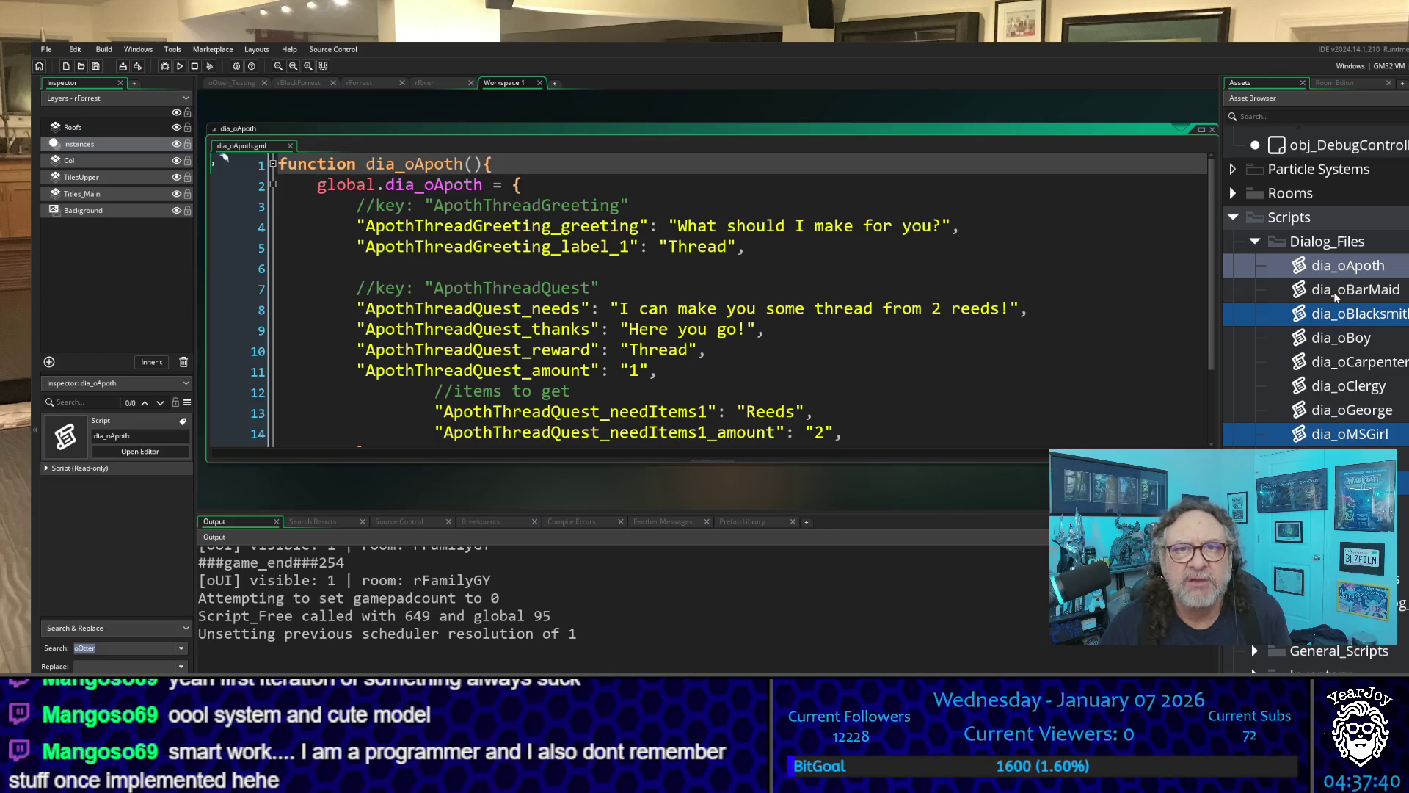
pyautogui.doubleClick(1335, 291)
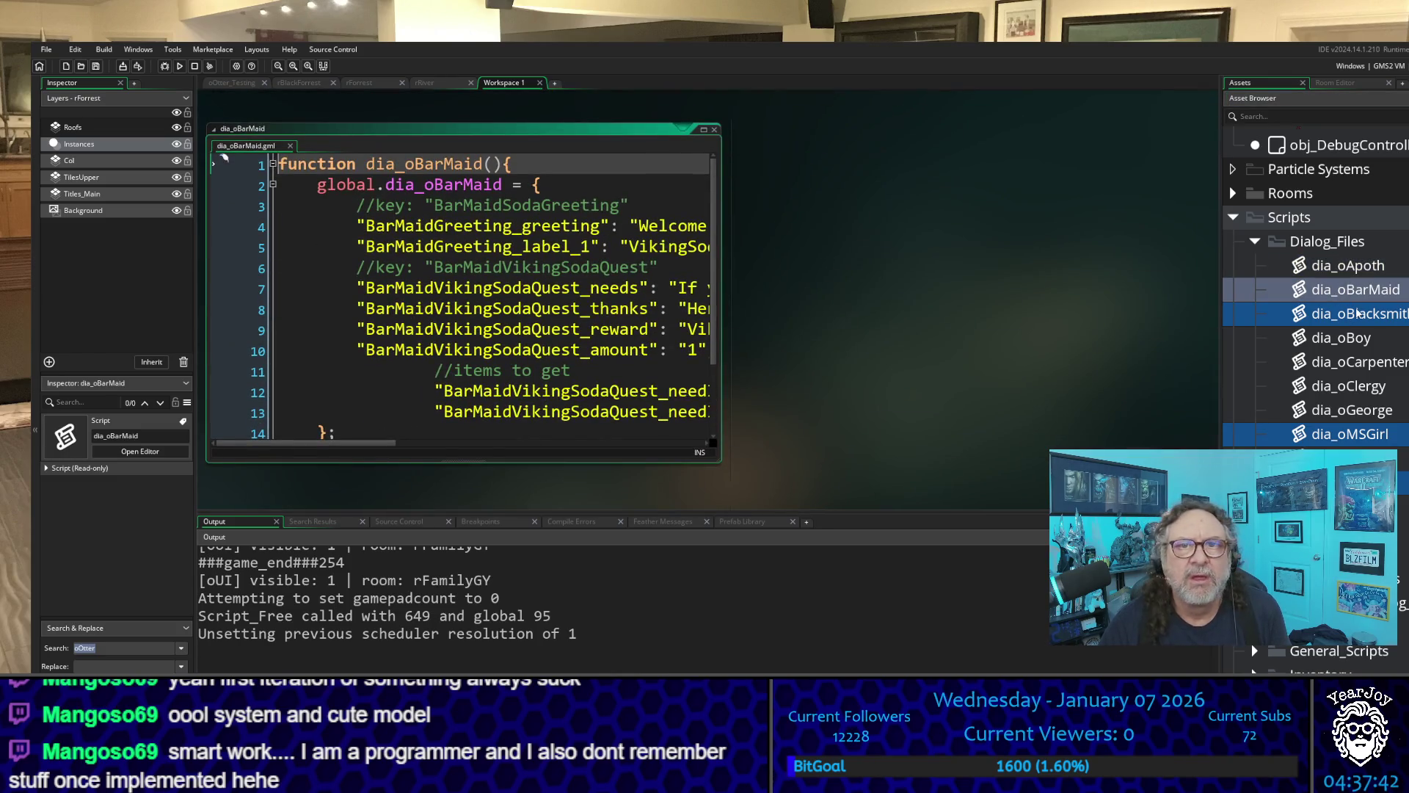
pyautogui.doubleClick(1361, 316)
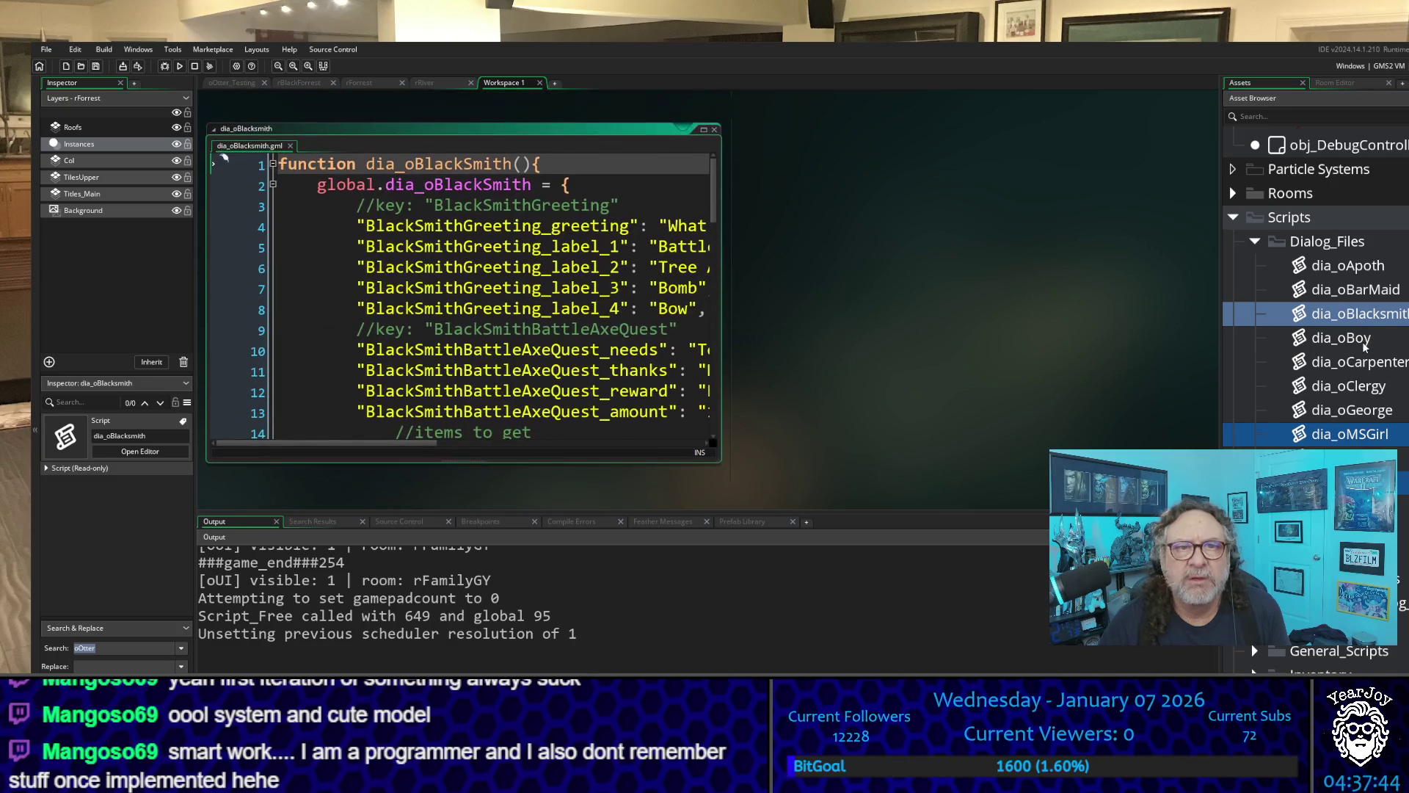
# - Open dia_oBoy and widen its editor so BoyGreeting and BattleAxeQuest lines read in full
pyautogui.click(1365, 344)
pyautogui.doubleClick(1366, 344)
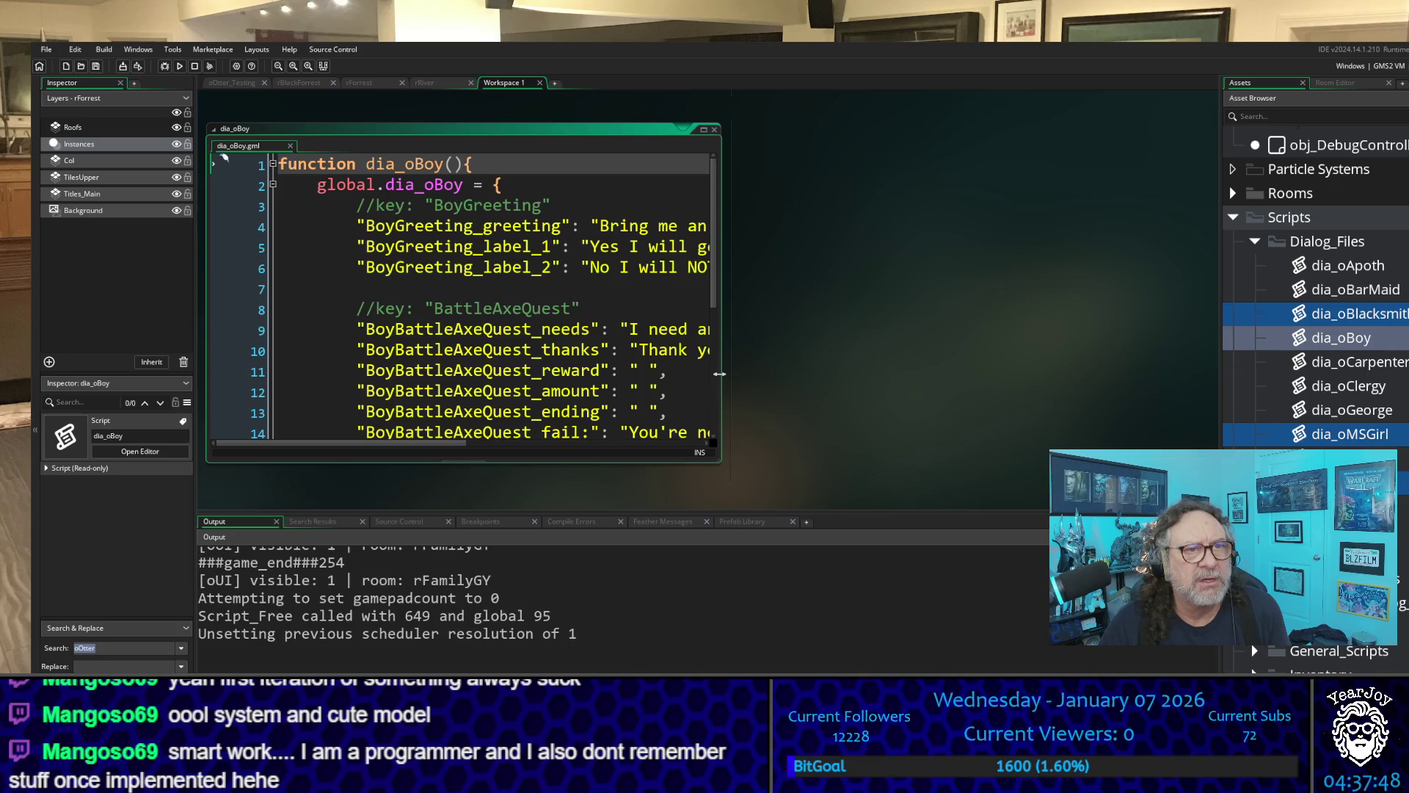
pyautogui.moveTo(724, 380); pyautogui.dragTo(1139, 381)
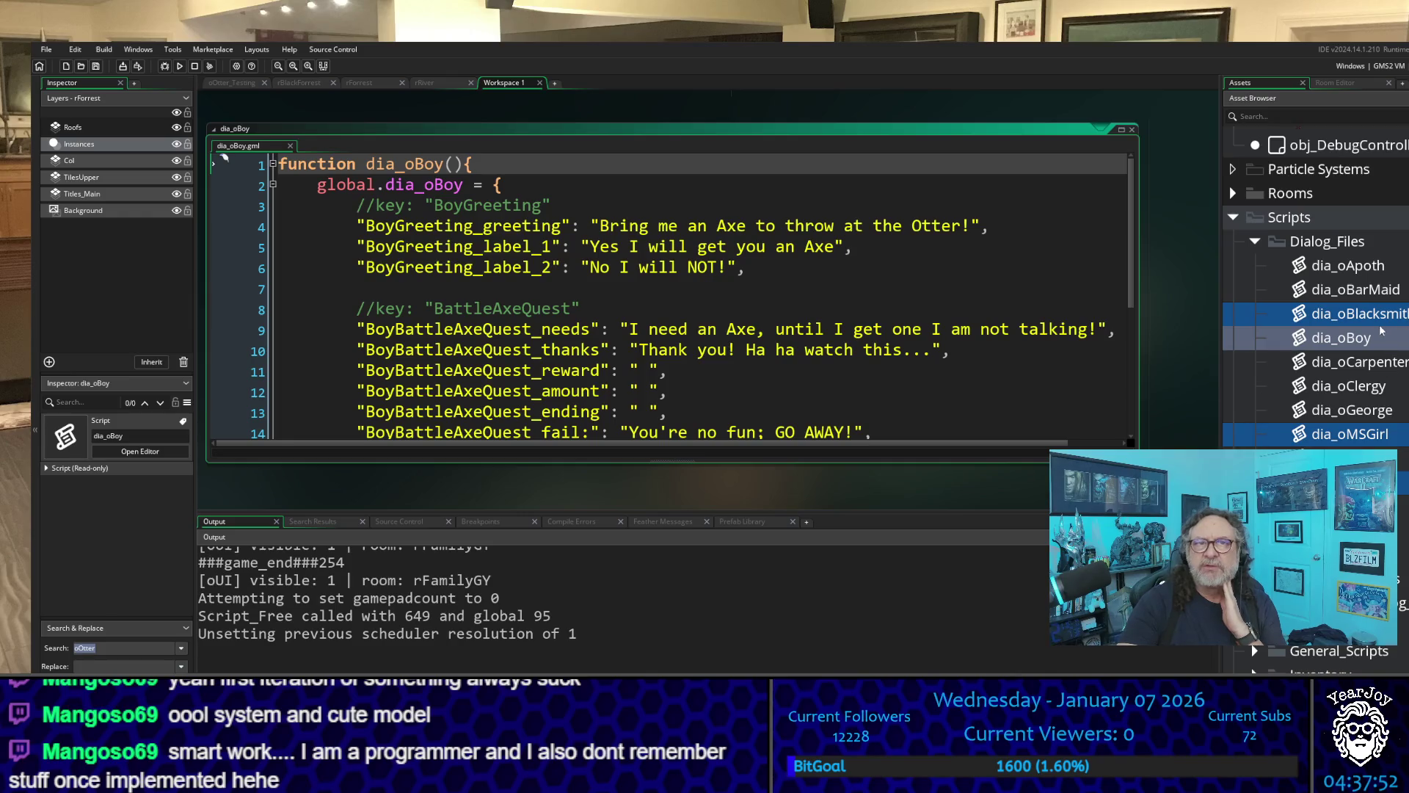
pyautogui.click(1375, 269)
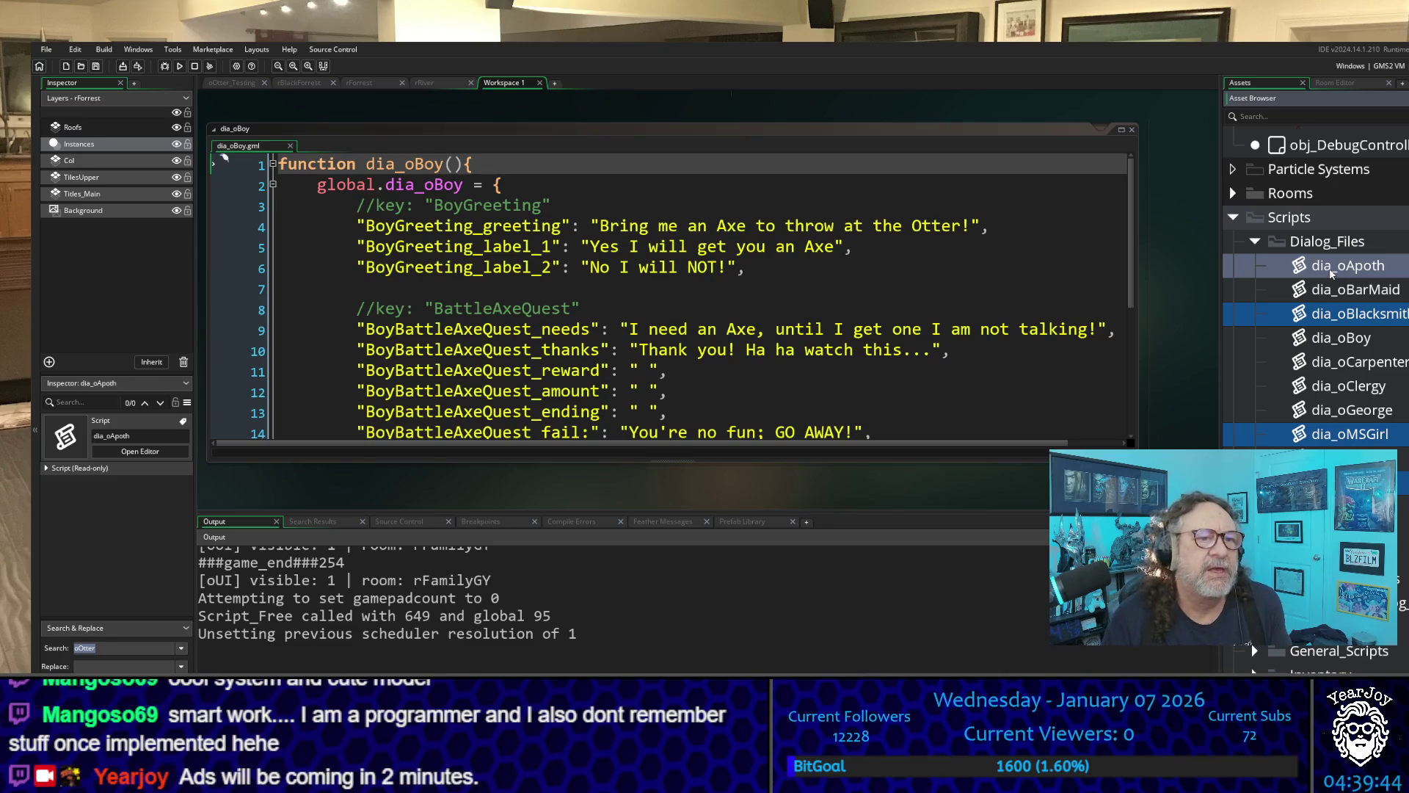
pyautogui.scroll(-2, 791, 199)
pyautogui.scroll(-2, 758, 231)
pyautogui.scroll(2, 757, 231)
pyautogui.scroll(2, 758, 228)
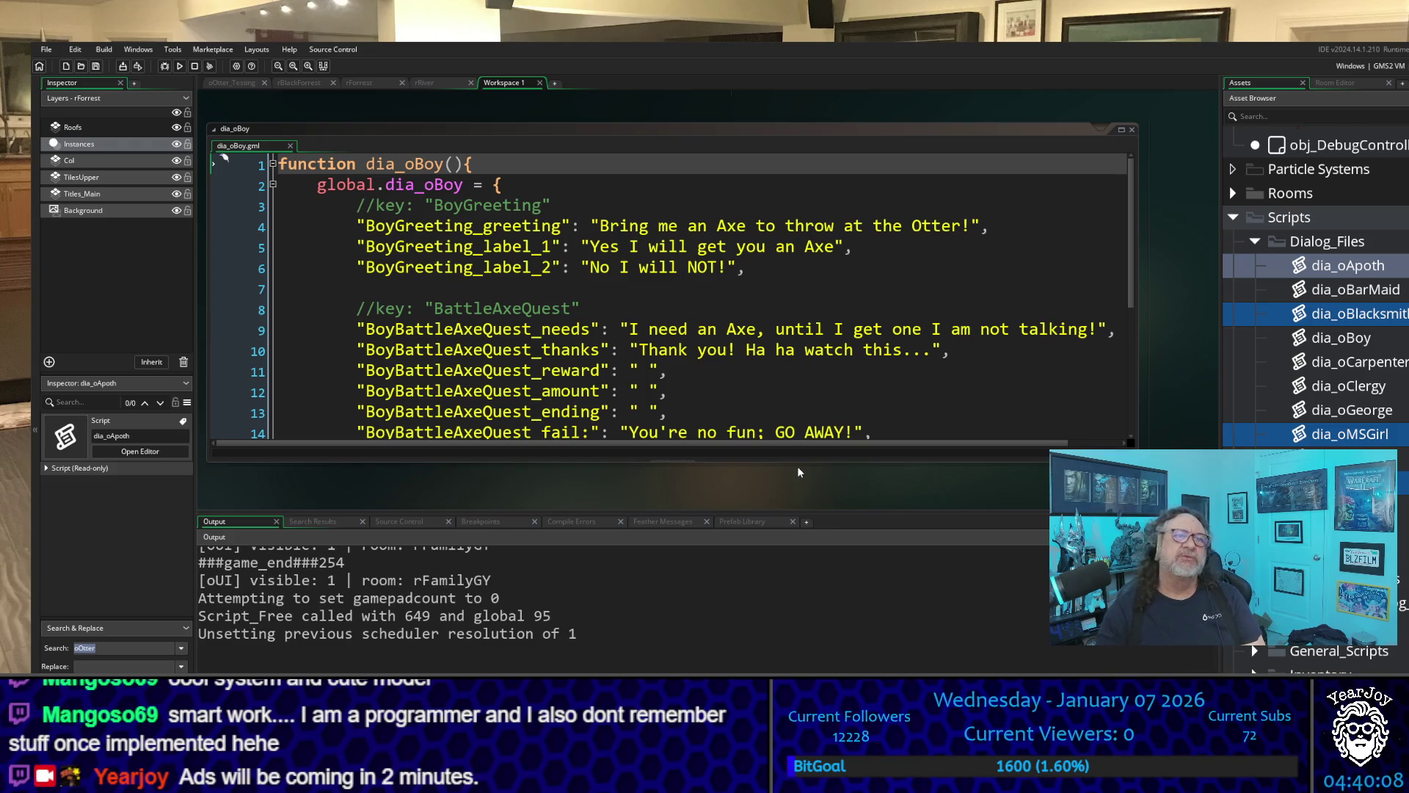
pyautogui.scroll(-1, 986, 418)
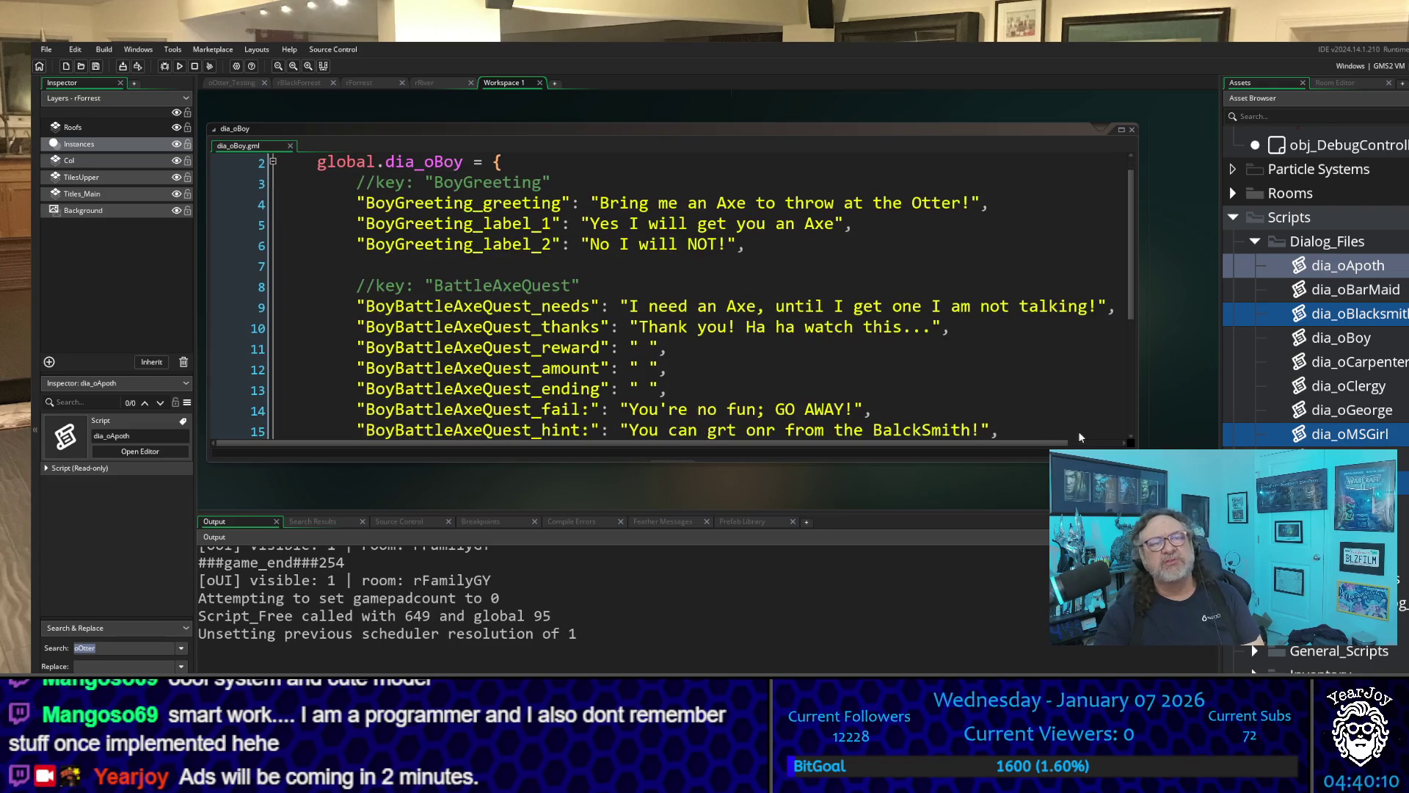
pyautogui.scroll(1, 692, 350)
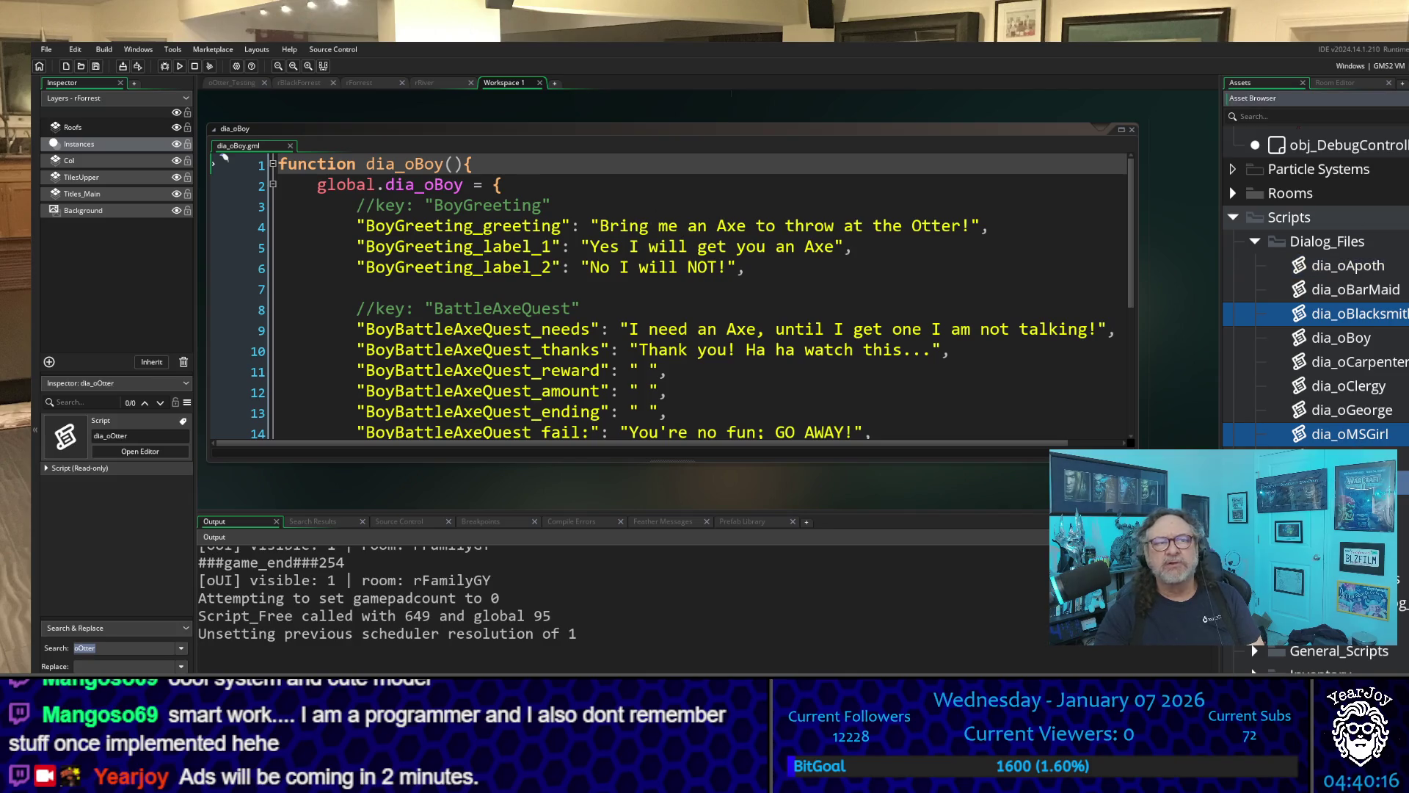
pyautogui.scroll(5, 582, 282)
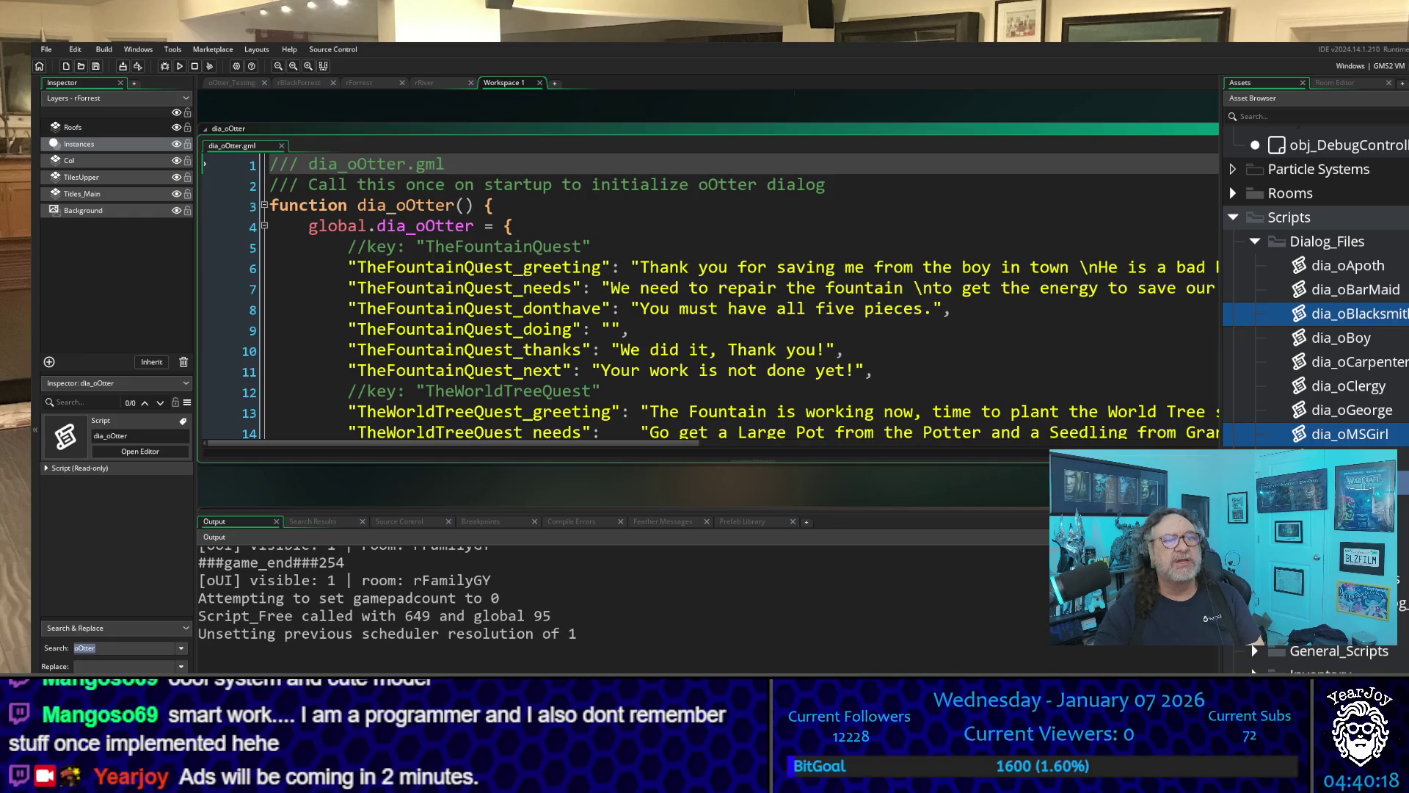
# - Select part of the Fountain quest greeting text on line 6 of dia_oOtter
pyautogui.moveTo(614, 270); pyautogui.dragTo(962, 271)
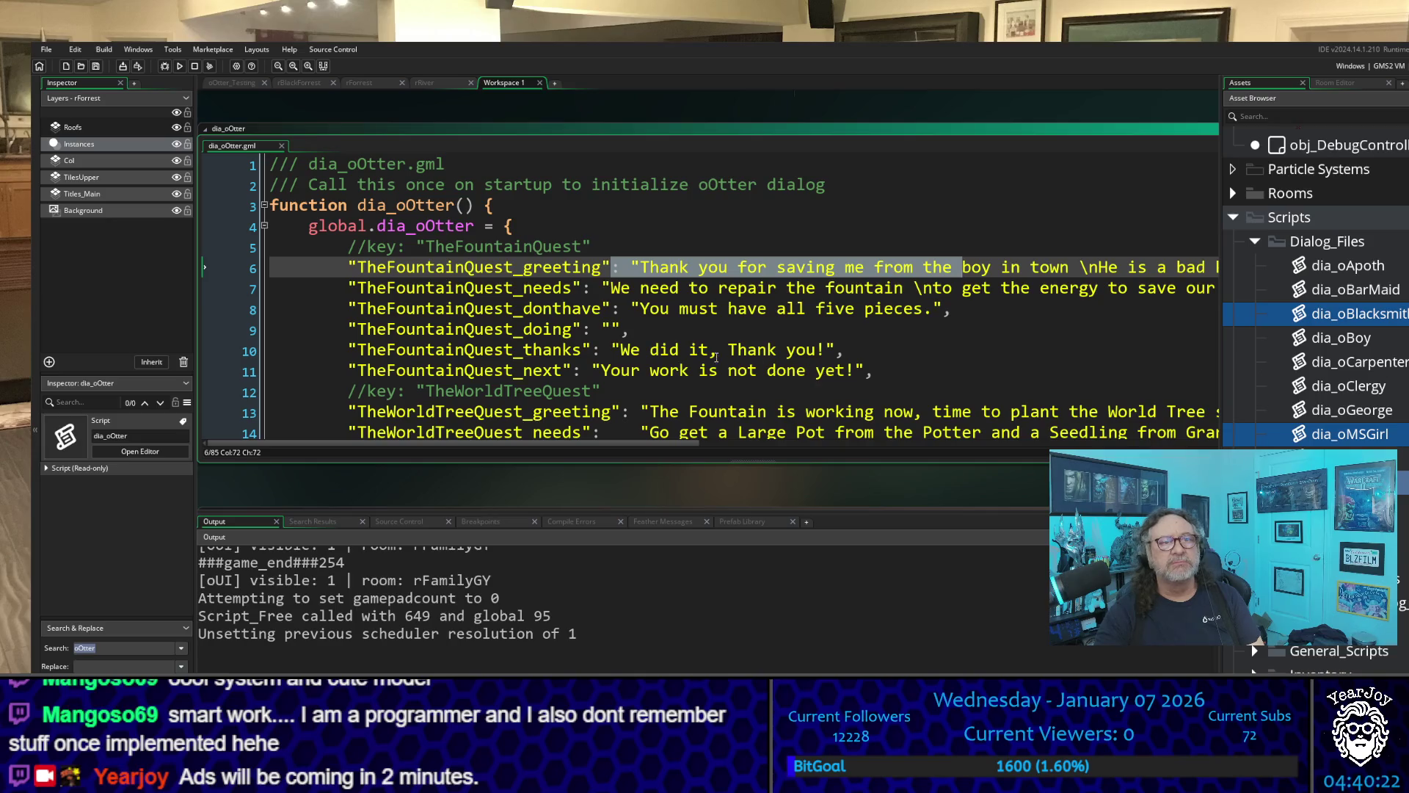
pyautogui.scroll(-2, 703, 351)
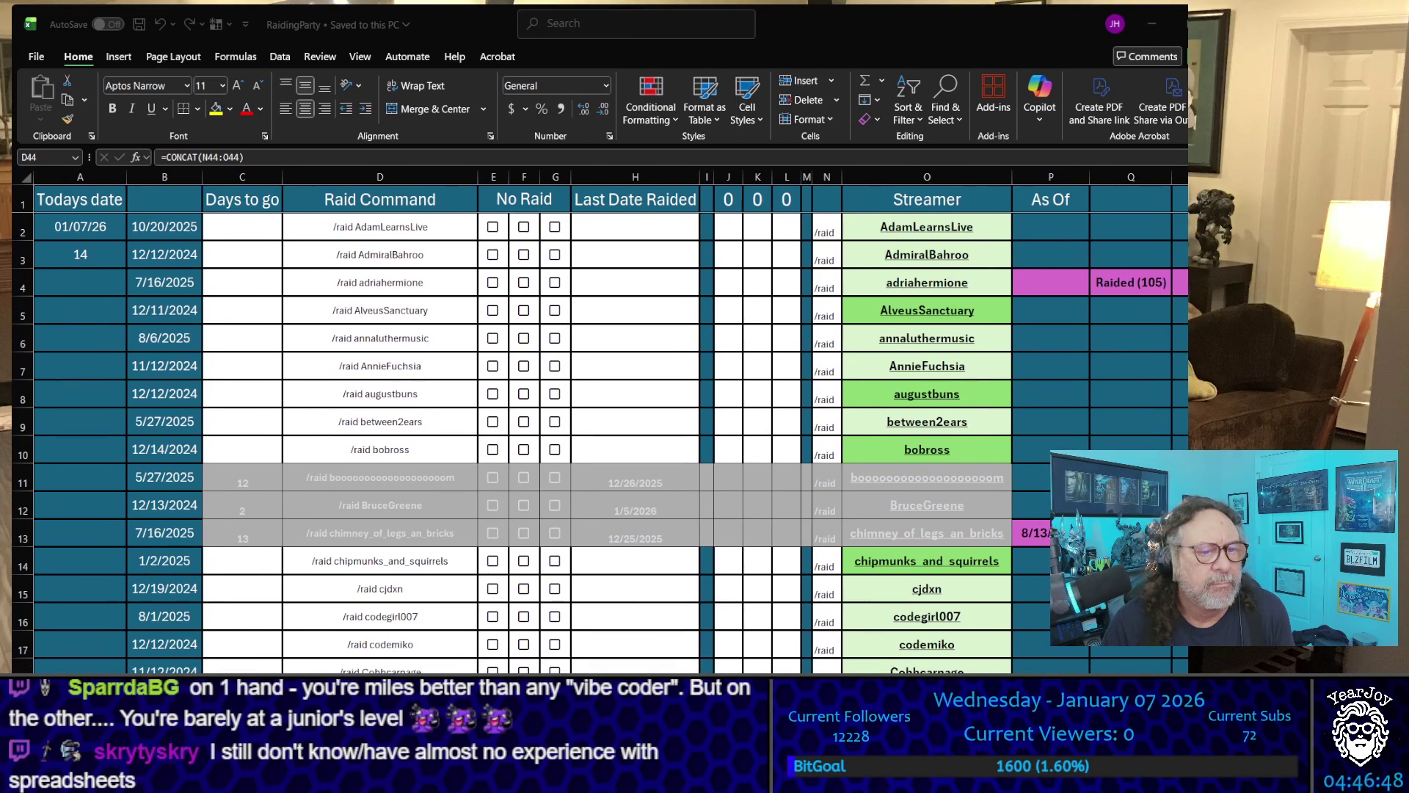
# - Alt+Tab to bring the RaidingParty Excel workbook into focus
pyautogui.hotkey('alt', 'Tab')
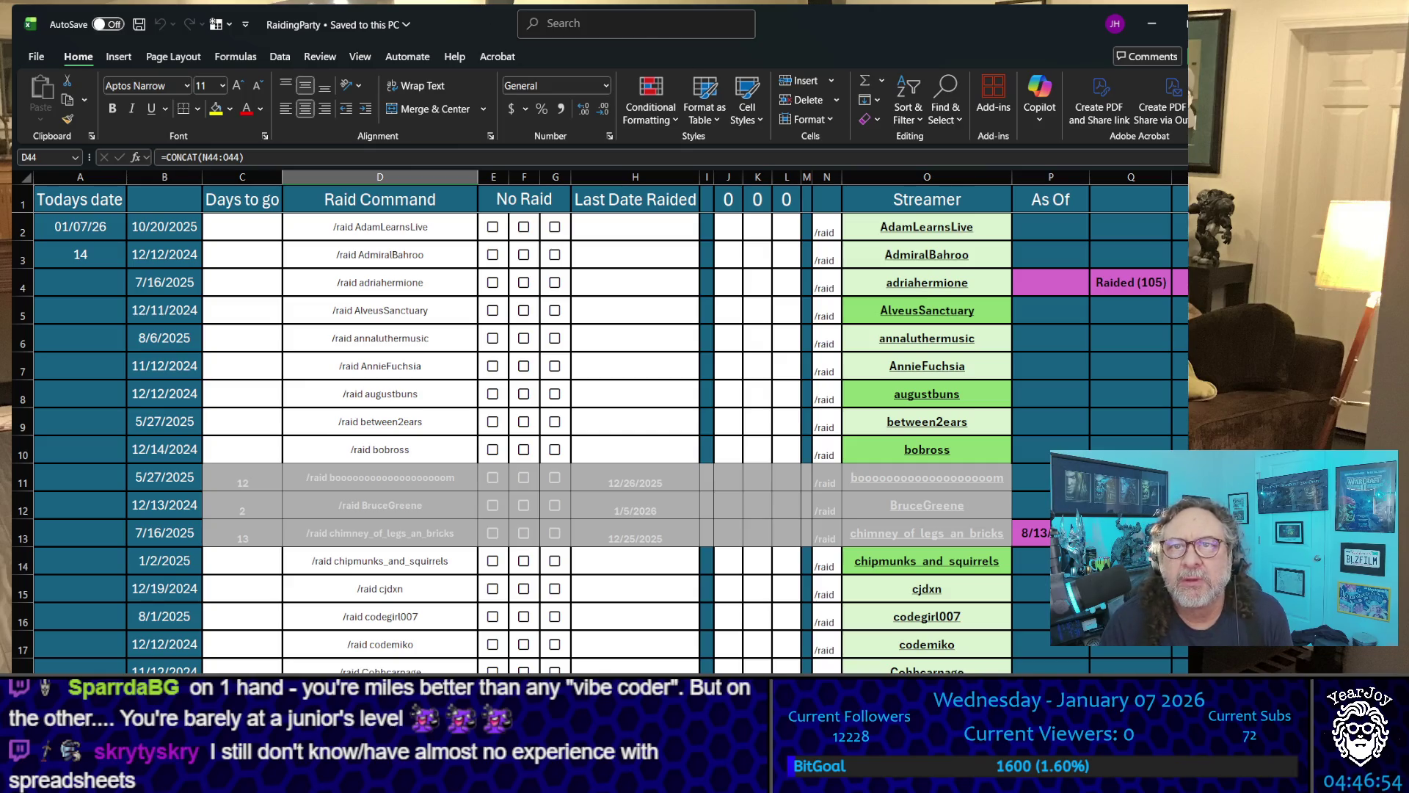
pyautogui.hotkey('alt', 'Tab')
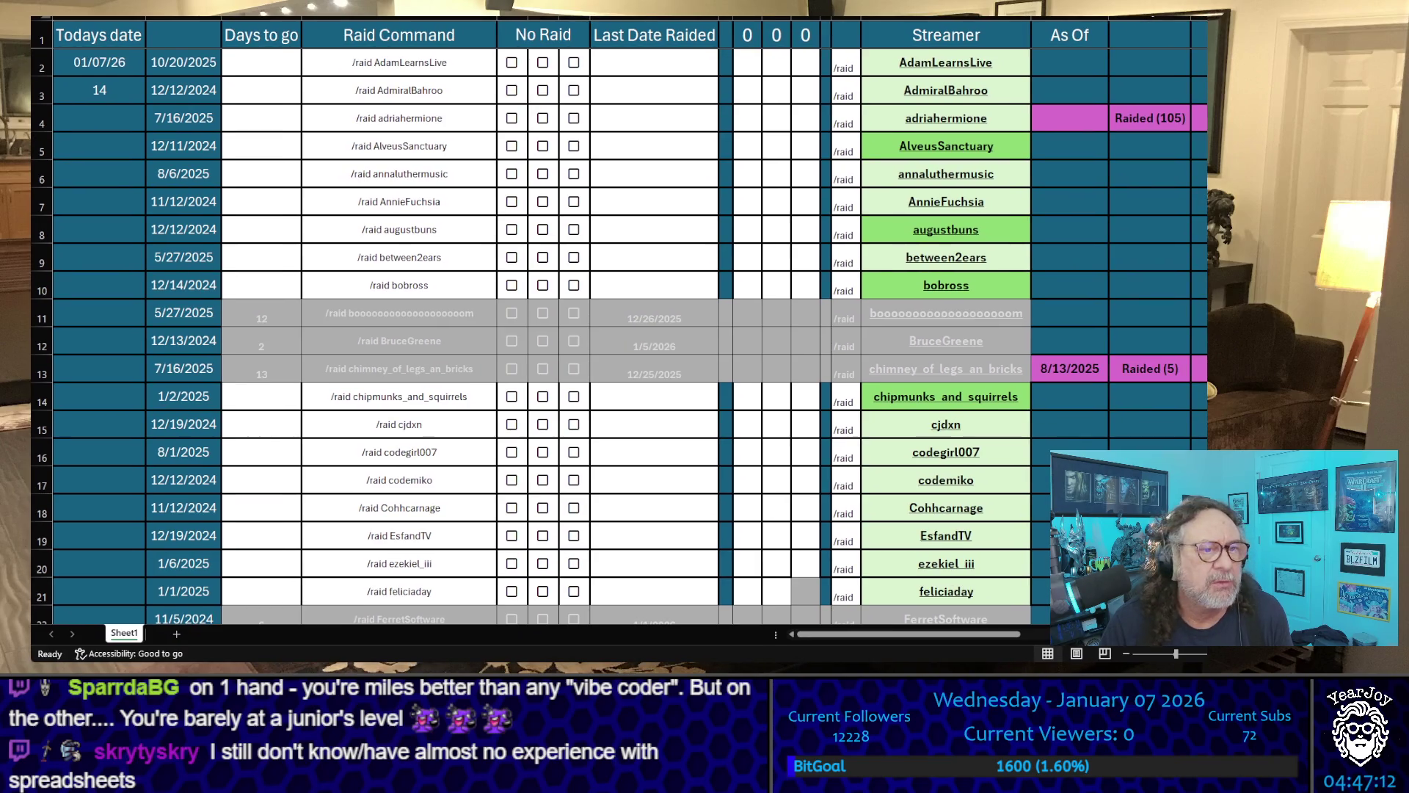
pyautogui.scroll(-3, 679, 345)
pyautogui.scroll(-1, 679, 346)
pyautogui.scroll(-7, 678, 346)
pyautogui.scroll(-6, 679, 345)
pyautogui.scroll(2, 680, 346)
pyautogui.scroll(1, 679, 346)
pyautogui.click(660, 265)
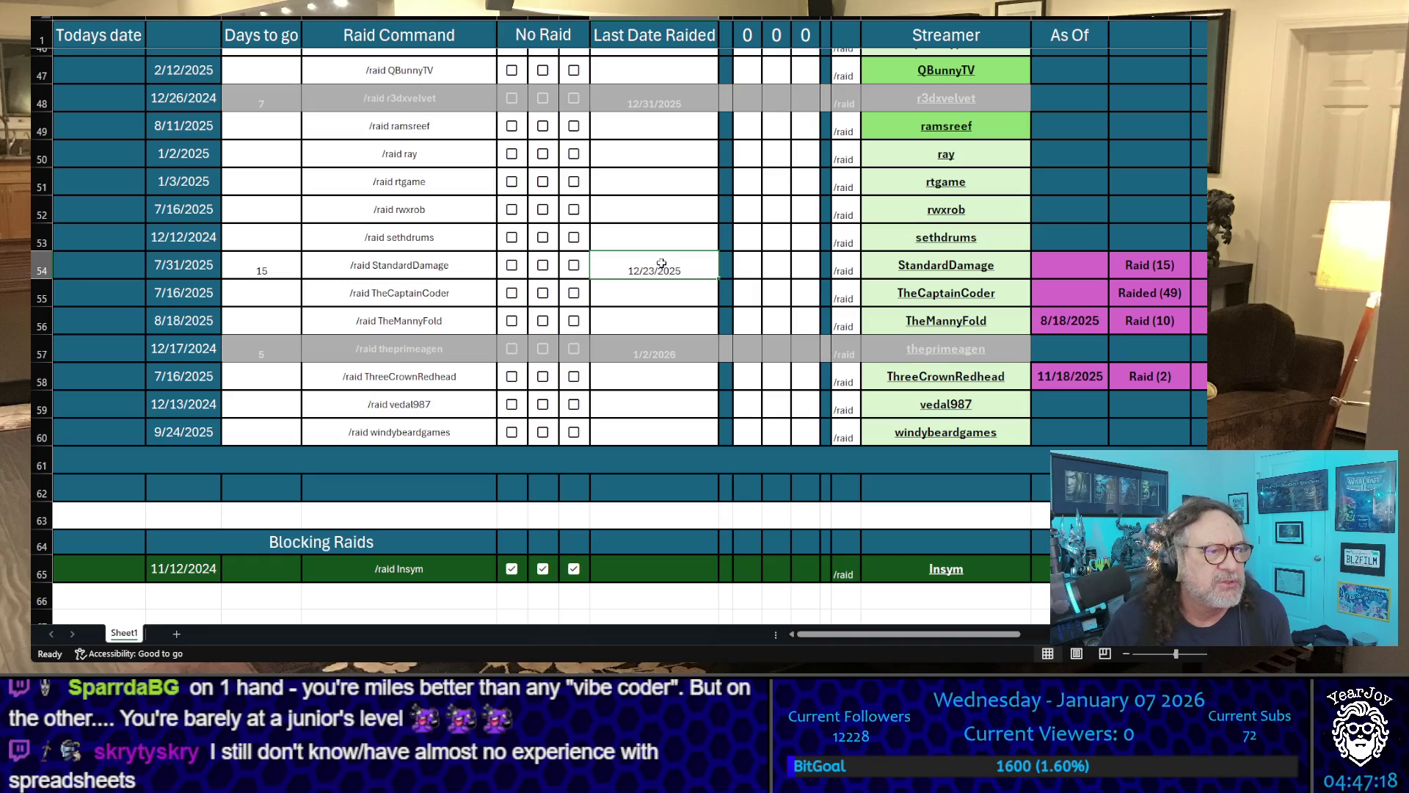
pyautogui.press('Up')
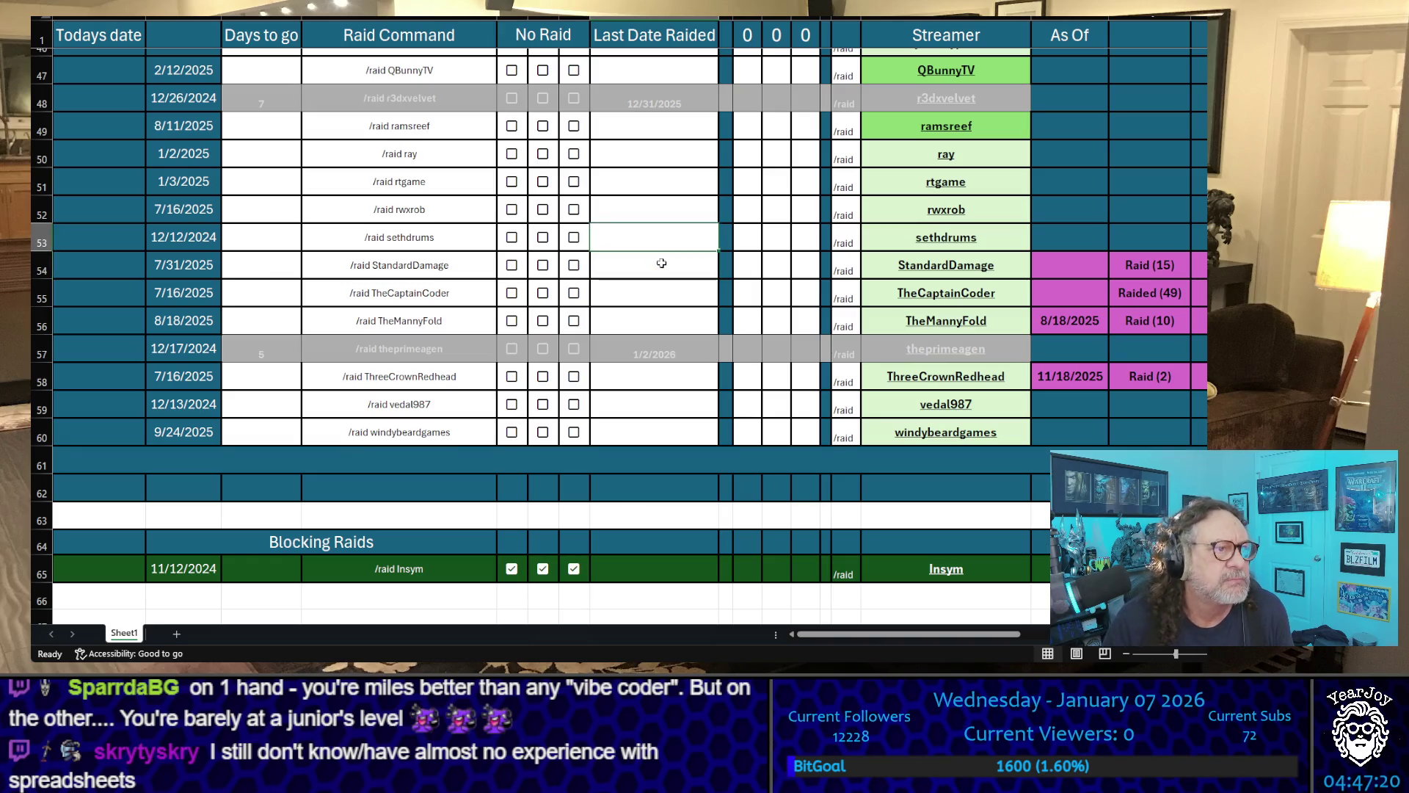
pyautogui.scroll(8, 678, 265)
pyautogui.scroll(7, 844, 265)
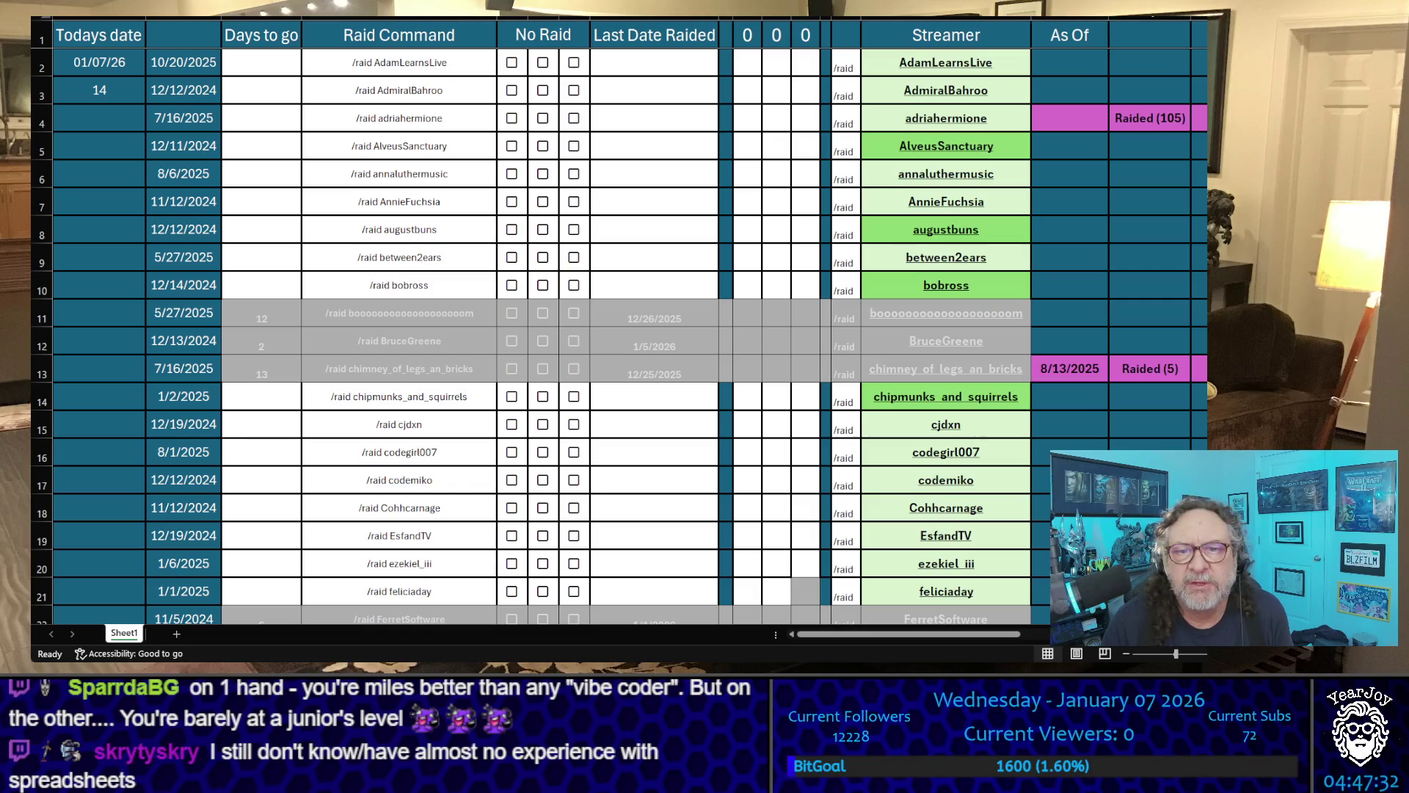
pyautogui.scroll(-20, 703, 522)
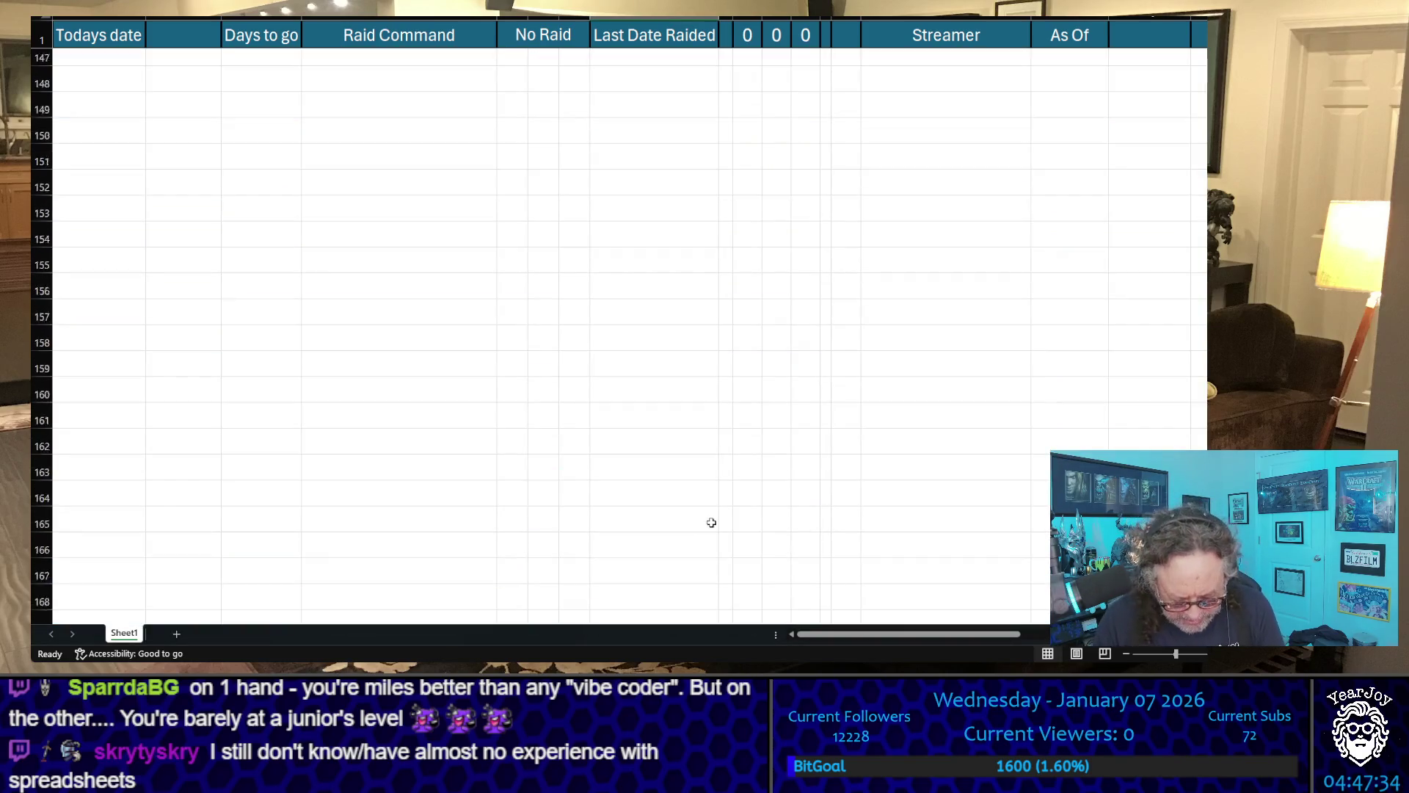
pyautogui.scroll(14, 703, 523)
pyautogui.scroll(5, 726, 484)
pyautogui.scroll(-3, 759, 441)
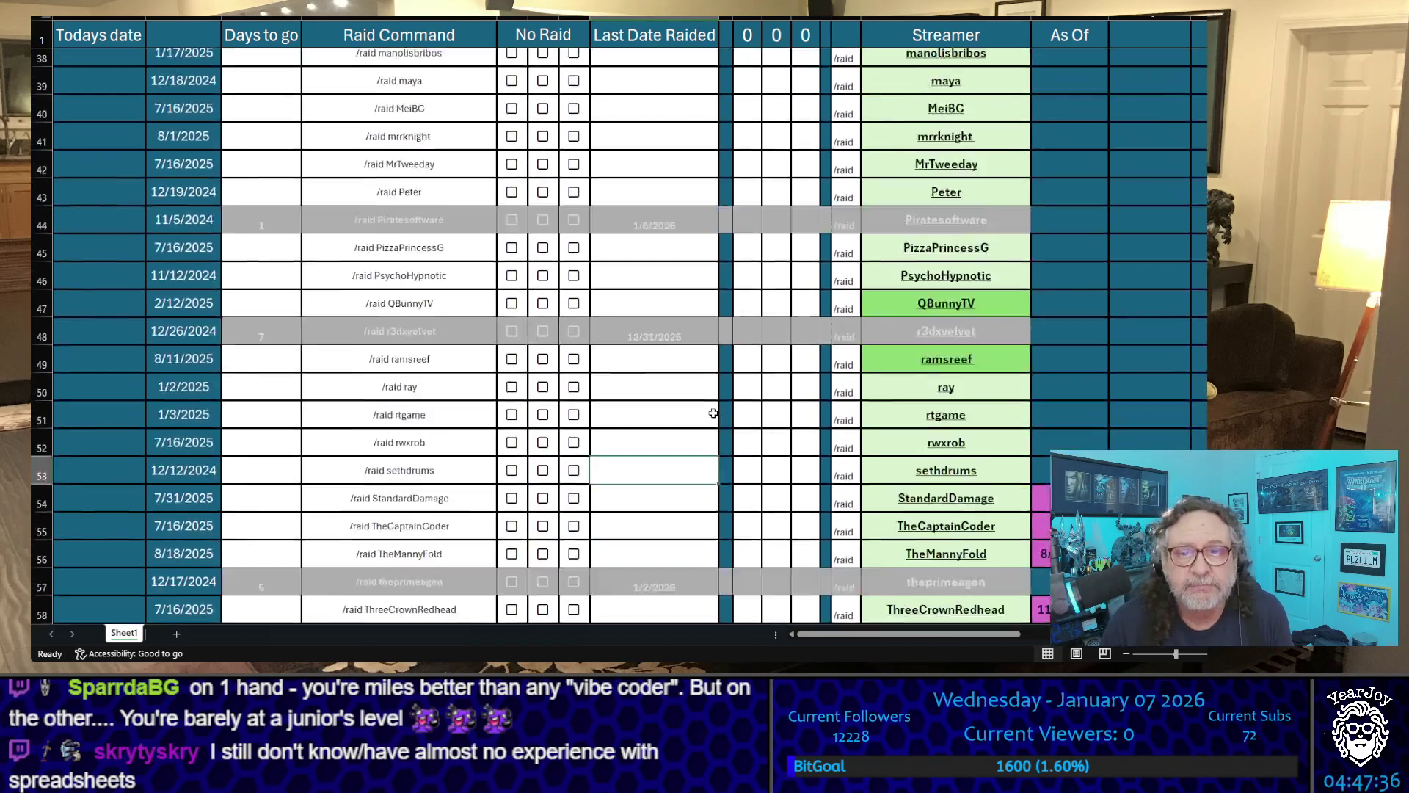
pyautogui.scroll(-2, 781, 406)
pyautogui.click(805, 559)
pyautogui.write('x')
# - Mark vedal987, Cohhcarnage, Kitboga, EsfandTV and ezekiel_iii with x in the third tally column, count 5
pyautogui.click(776, 449)
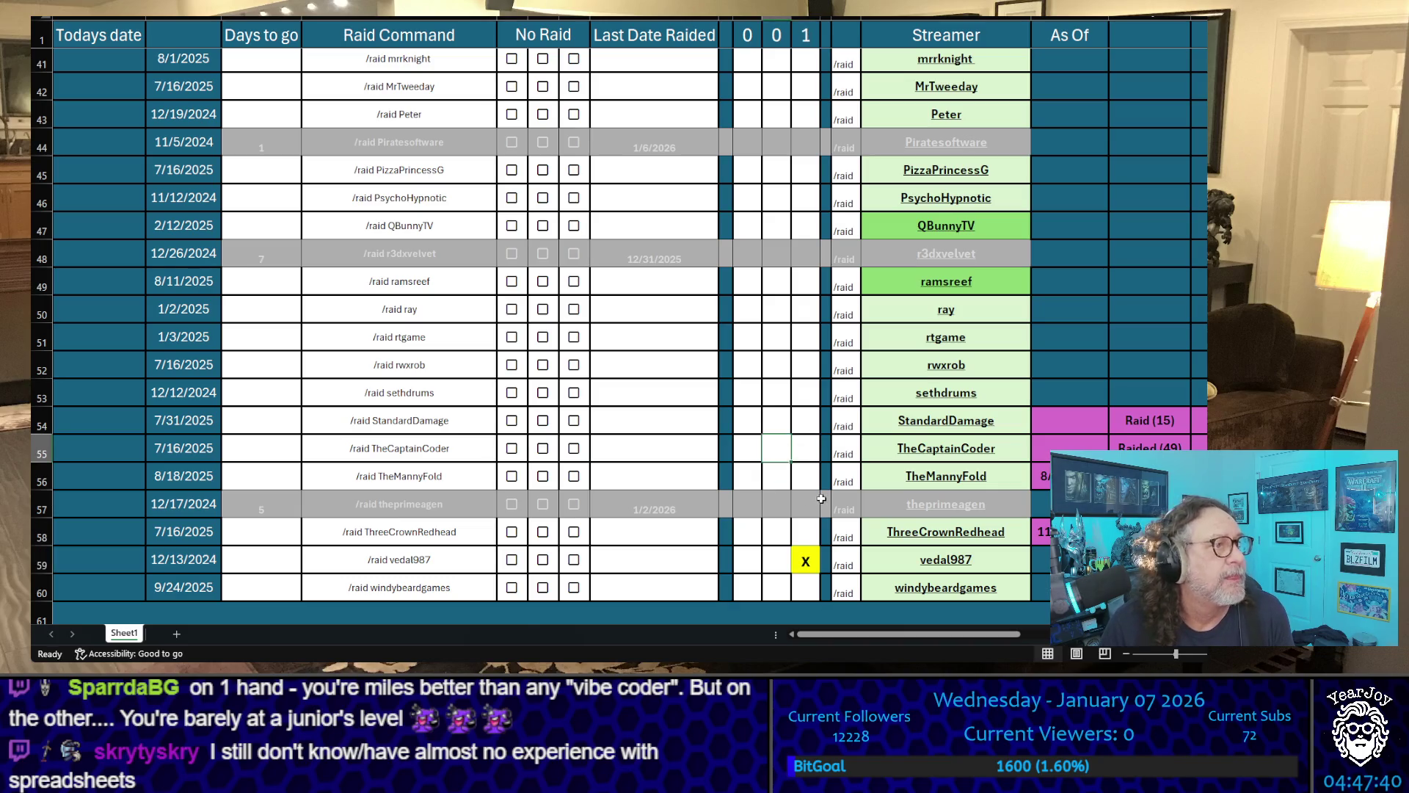
pyautogui.scroll(13, 820, 498)
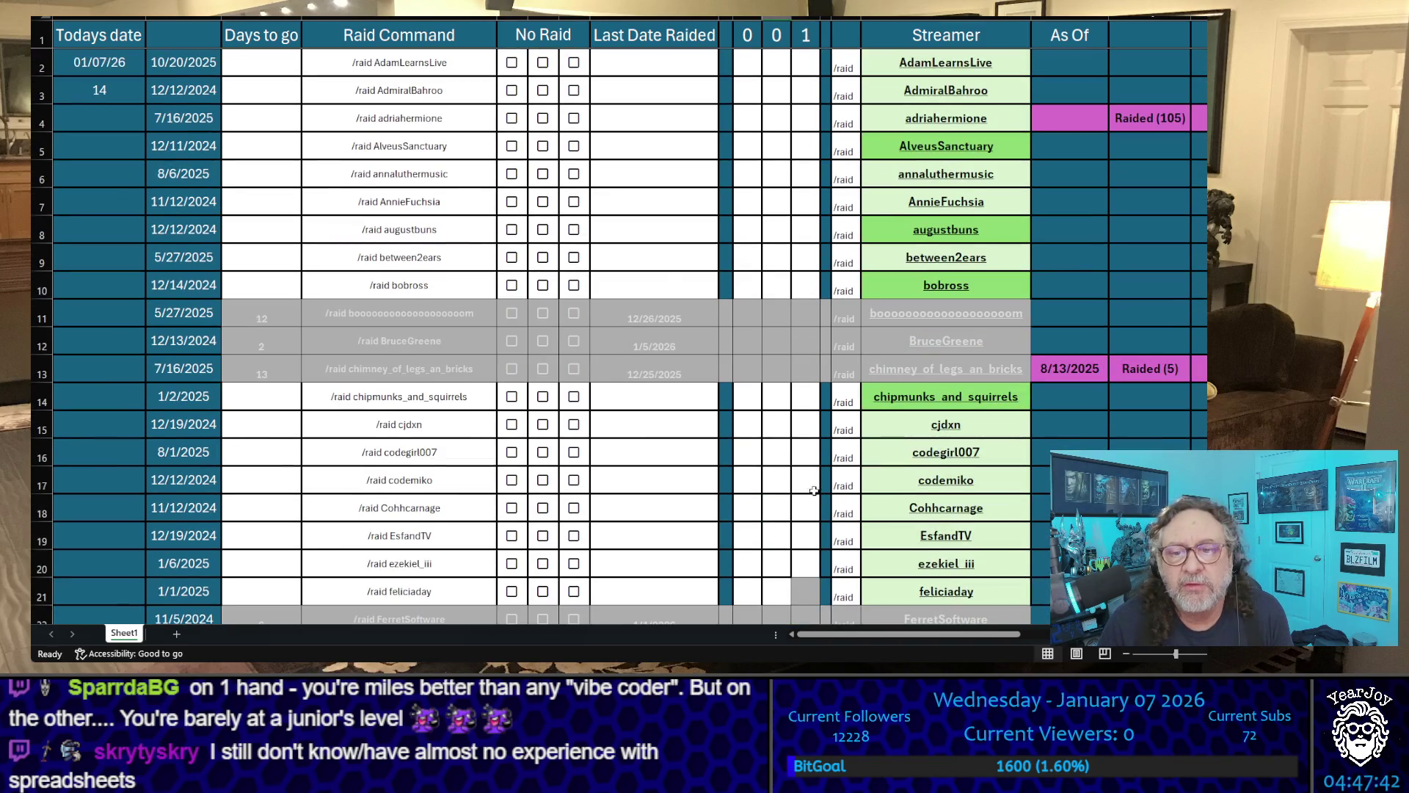
pyautogui.scroll(-1, 814, 440)
pyautogui.click(798, 434)
pyautogui.write('x')
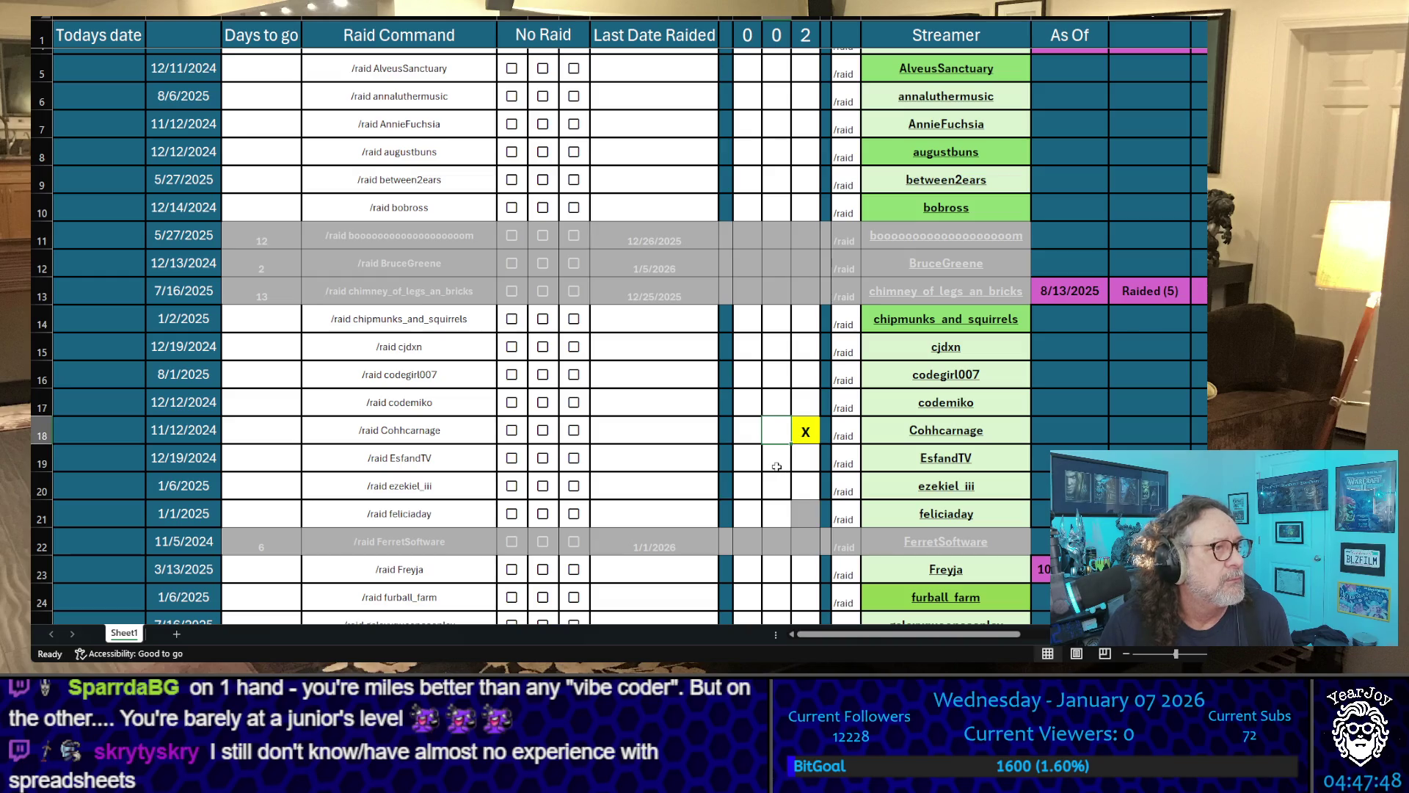
pyautogui.scroll(-2, 777, 467)
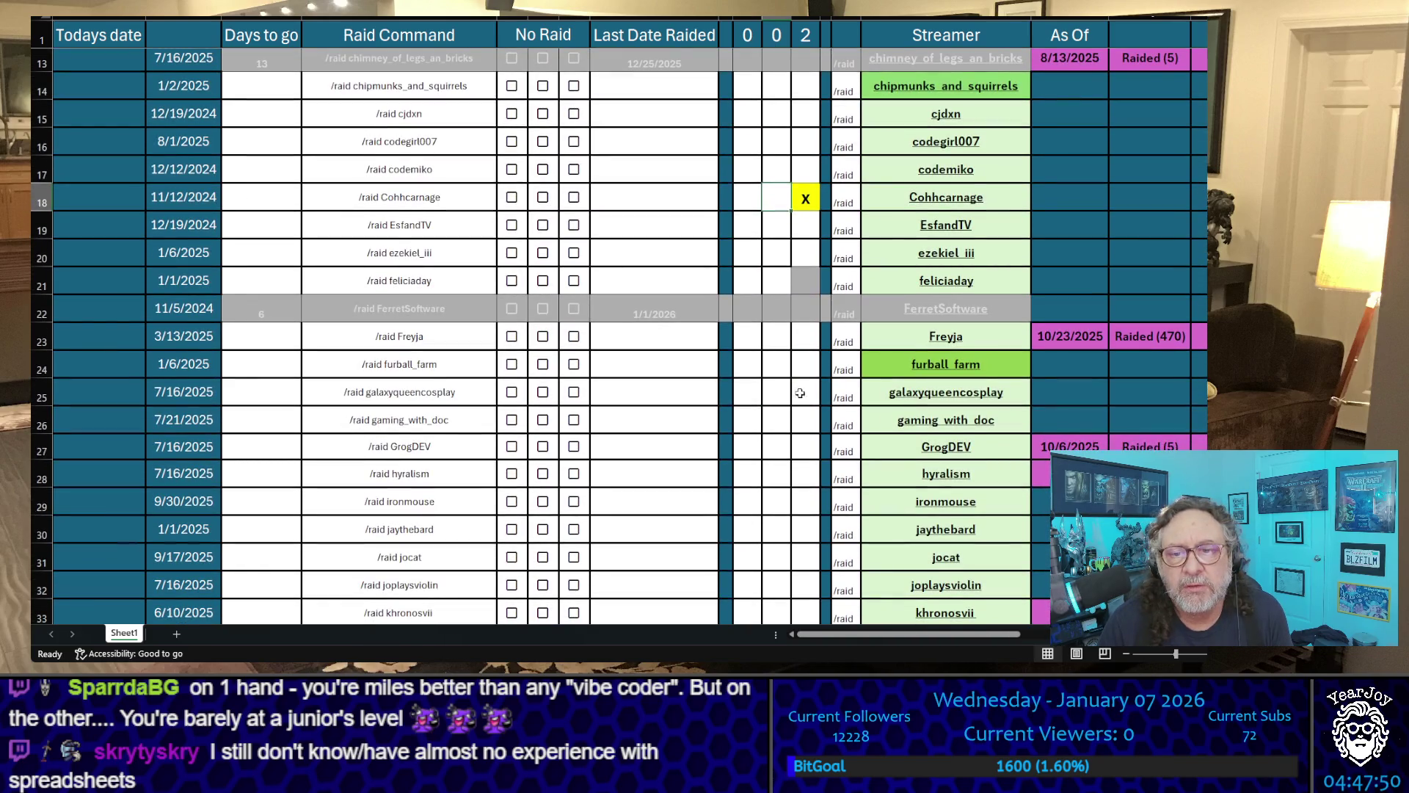
pyautogui.scroll(-2, 804, 480)
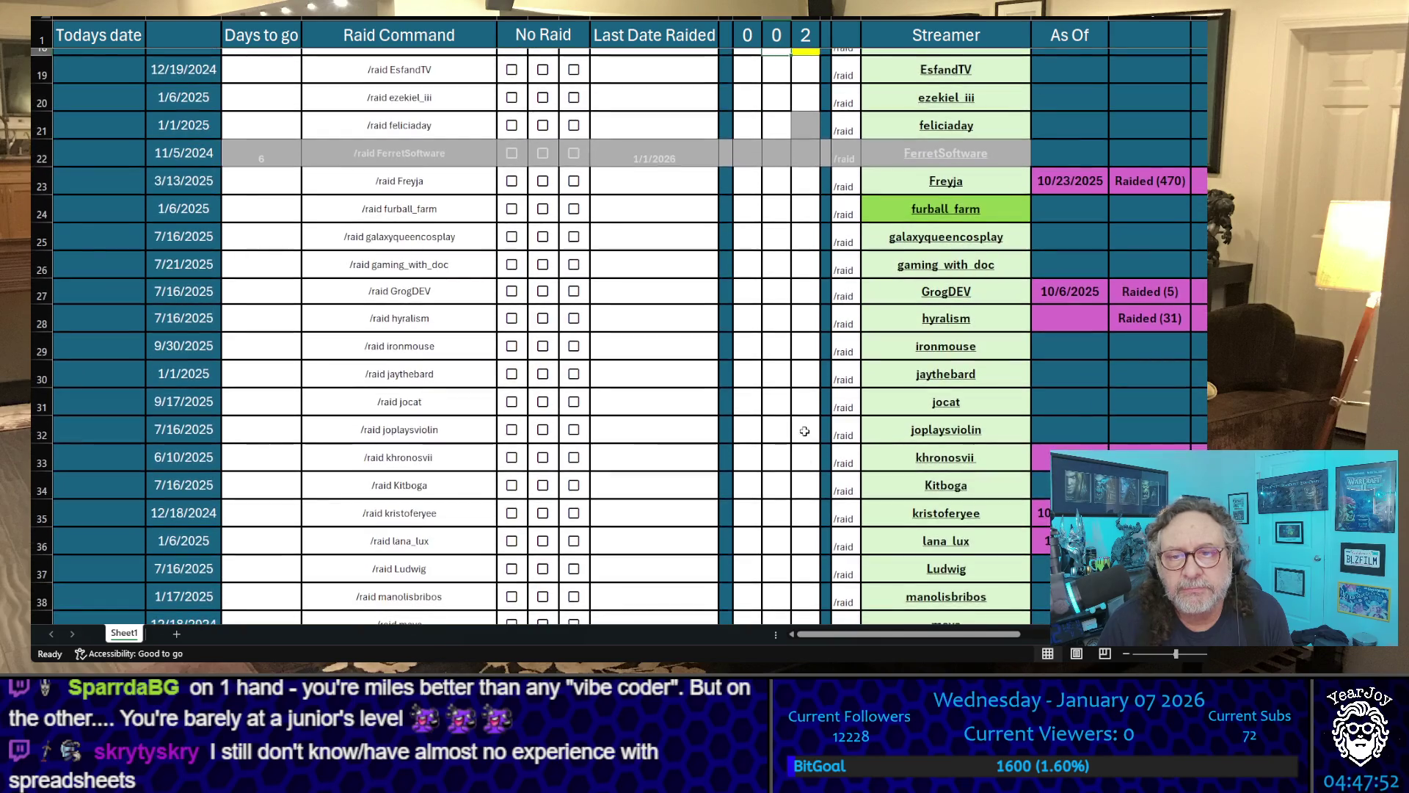
pyautogui.click(805, 484)
pyautogui.write('x')
pyautogui.press('Up')
pyautogui.press('Up')
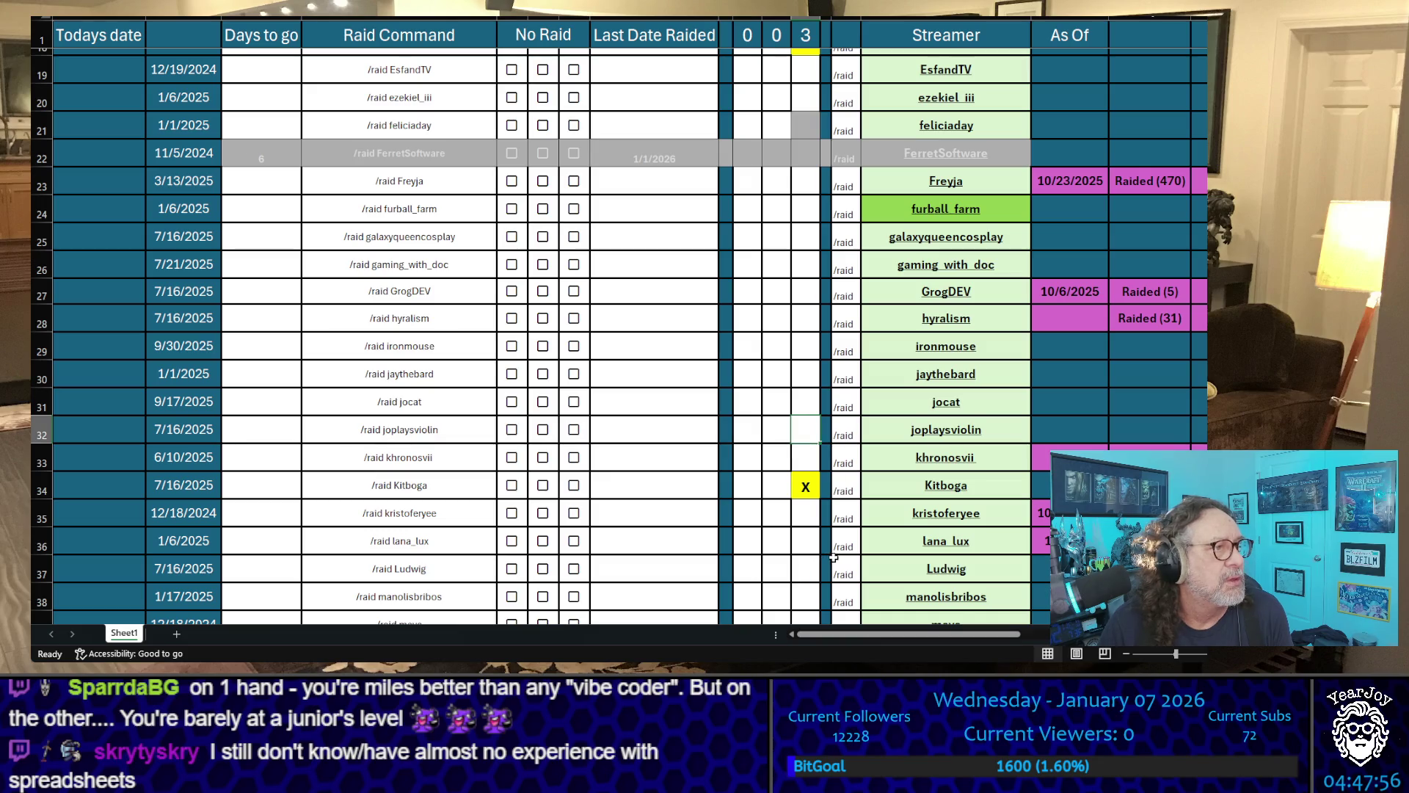
pyautogui.scroll(5, 830, 557)
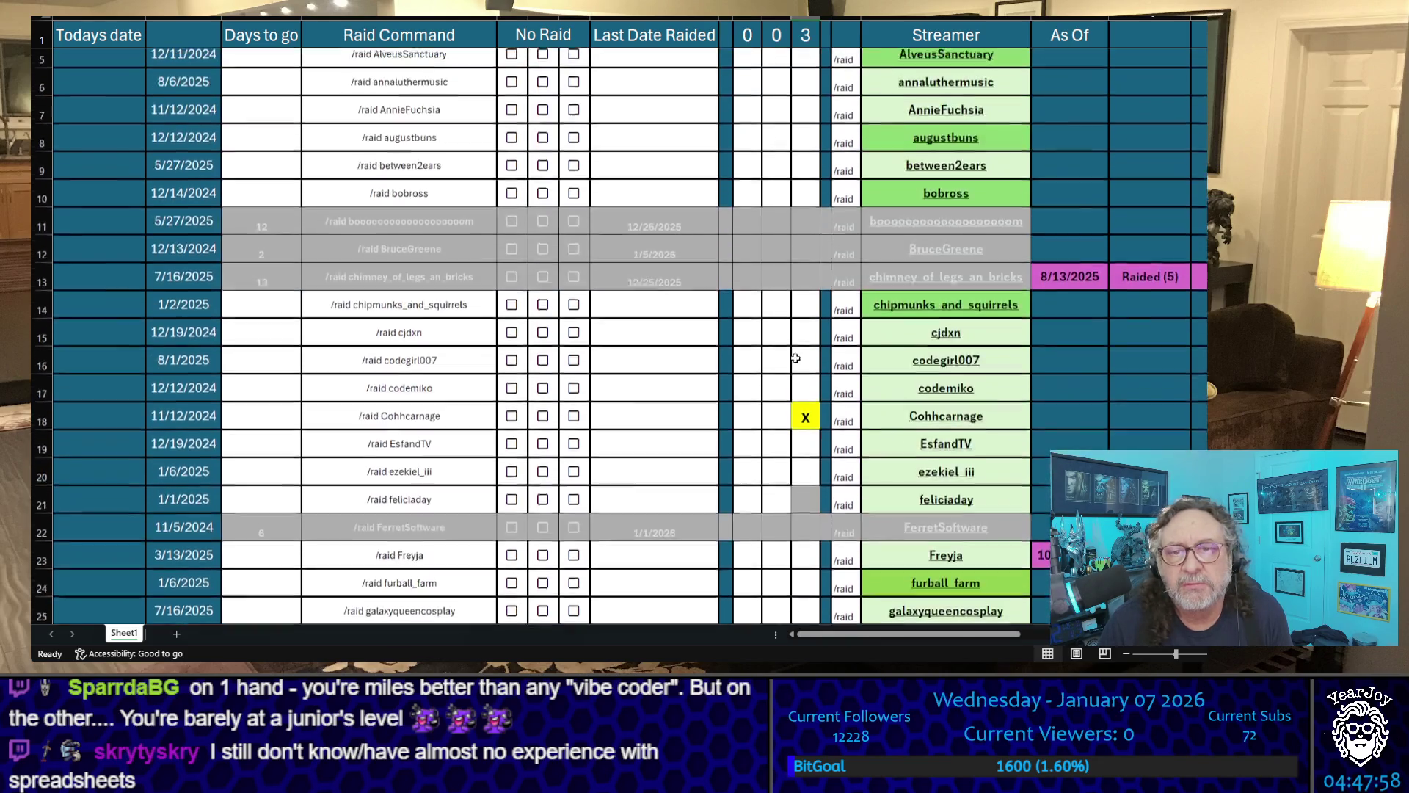
pyautogui.click(807, 461)
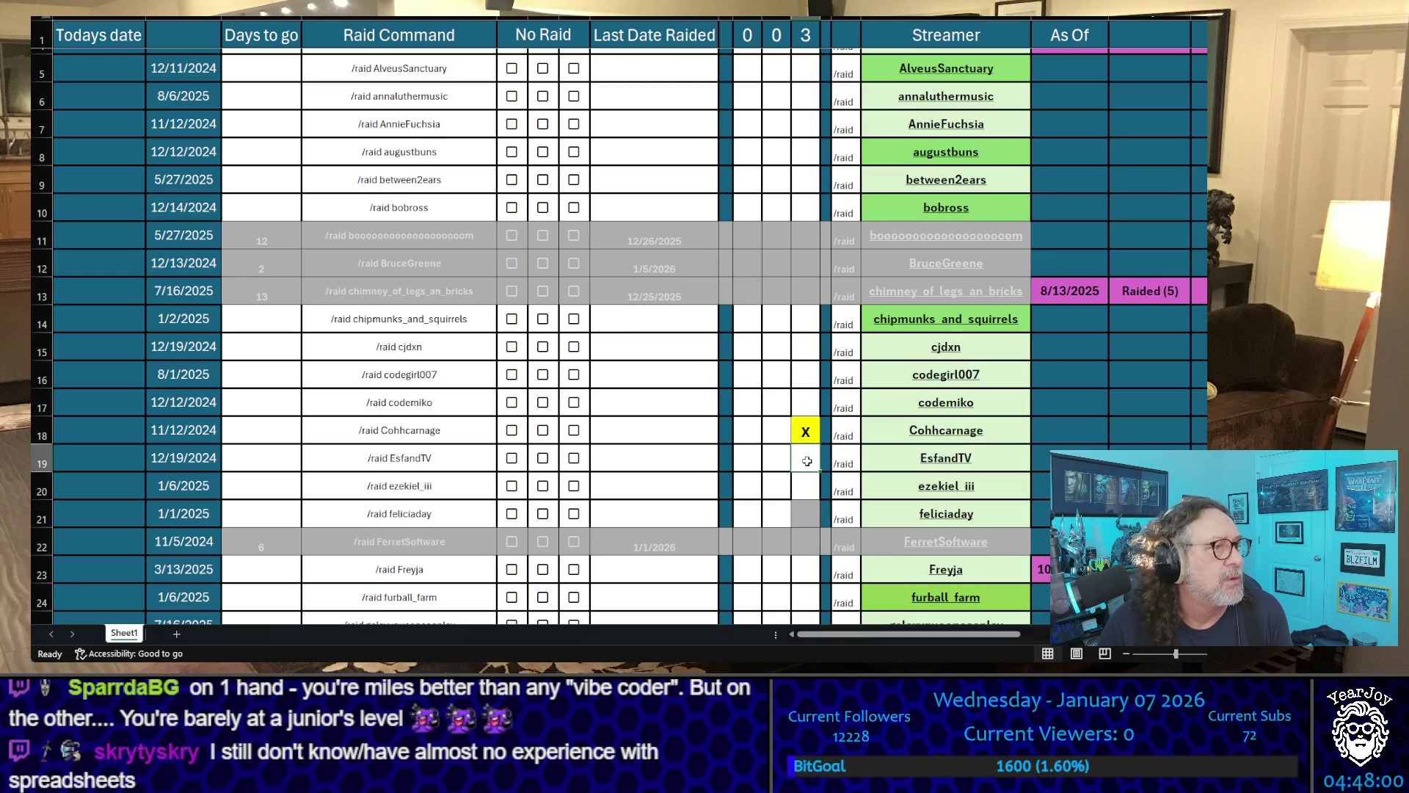
pyautogui.write('X')
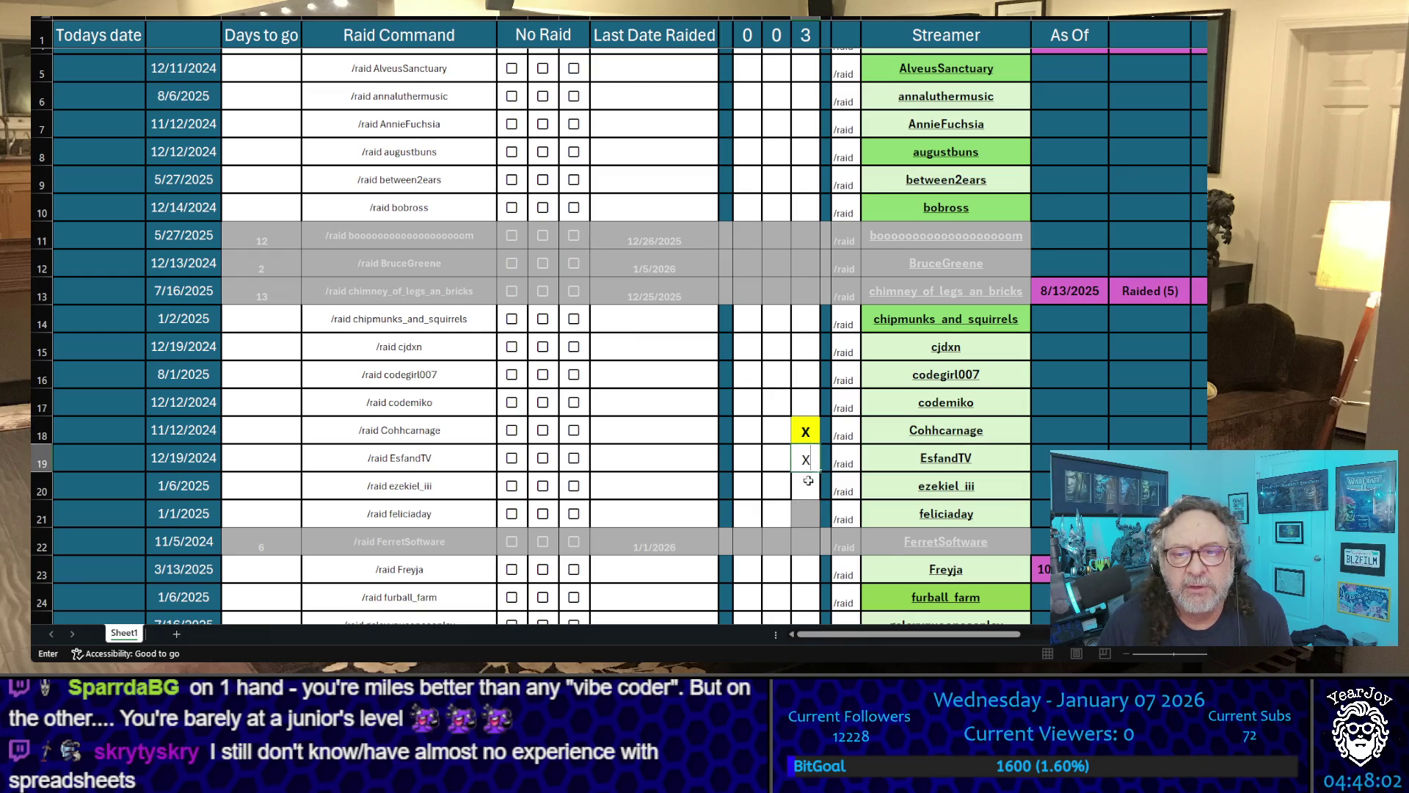
pyautogui.press('Return')
pyautogui.write('X')
pyautogui.click(787, 380)
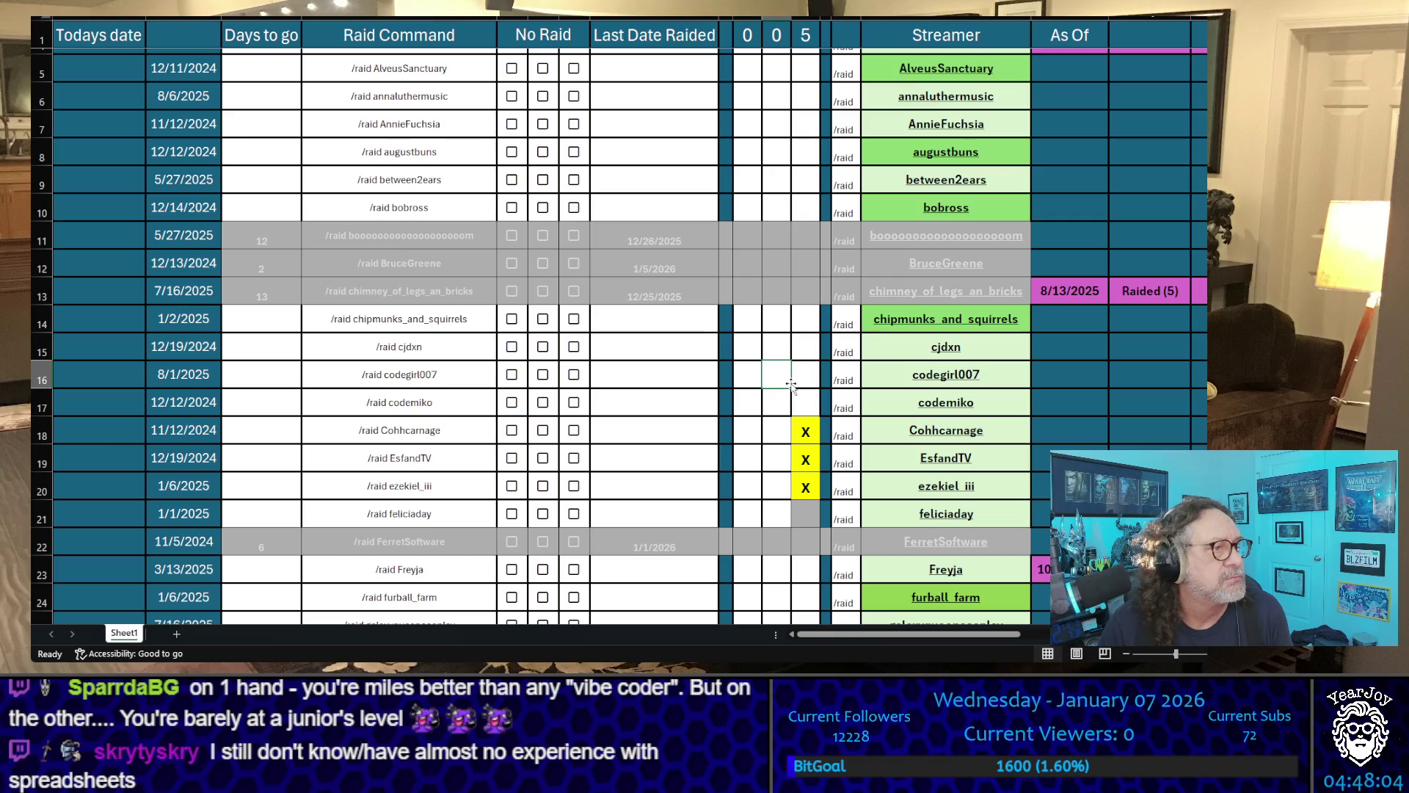
pyautogui.scroll(1, 855, 428)
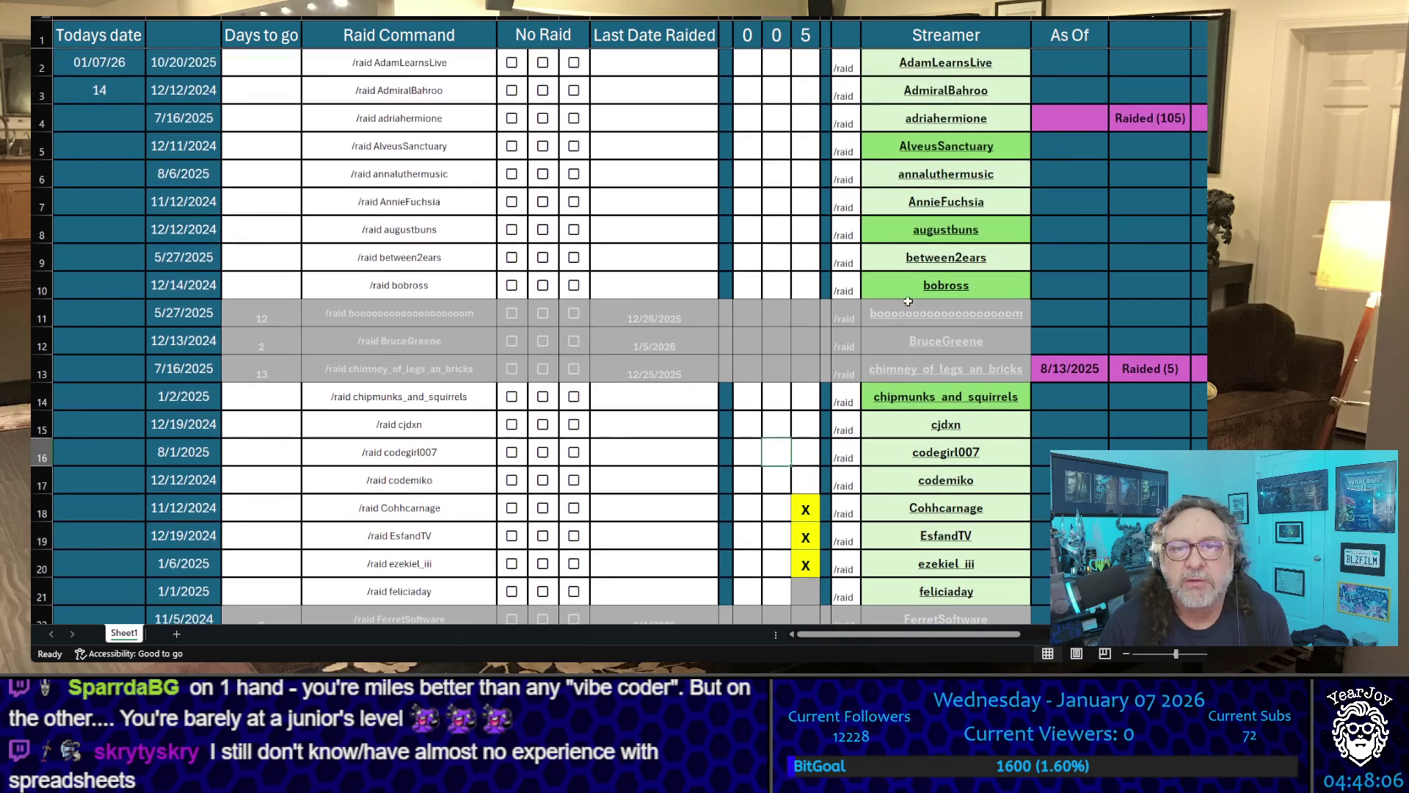
pyautogui.click(812, 146)
pyautogui.write('X')
pyautogui.press('Return')
pyautogui.press('Return')
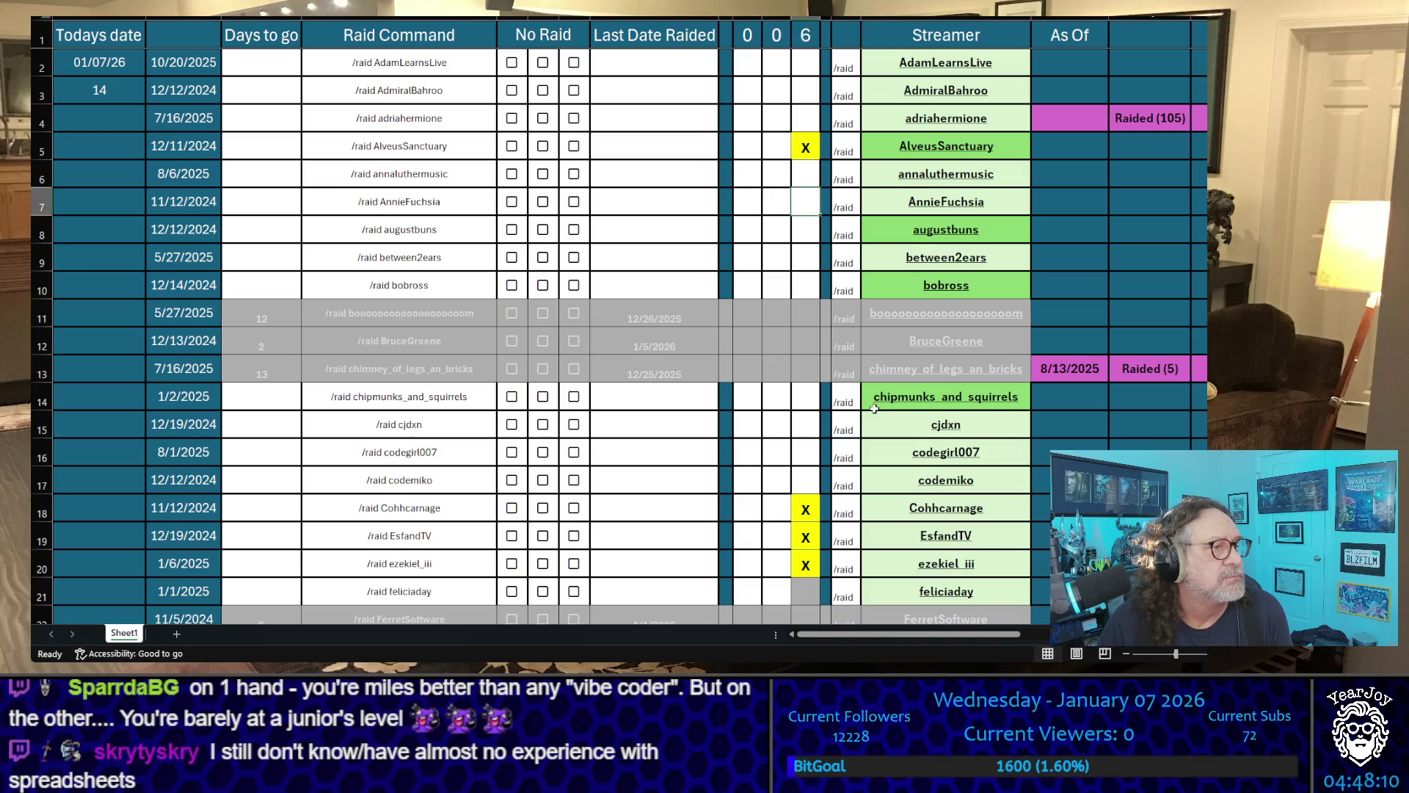
pyautogui.scroll(-2, 875, 407)
pyautogui.scroll(-11, 881, 330)
pyautogui.scroll(1, 884, 237)
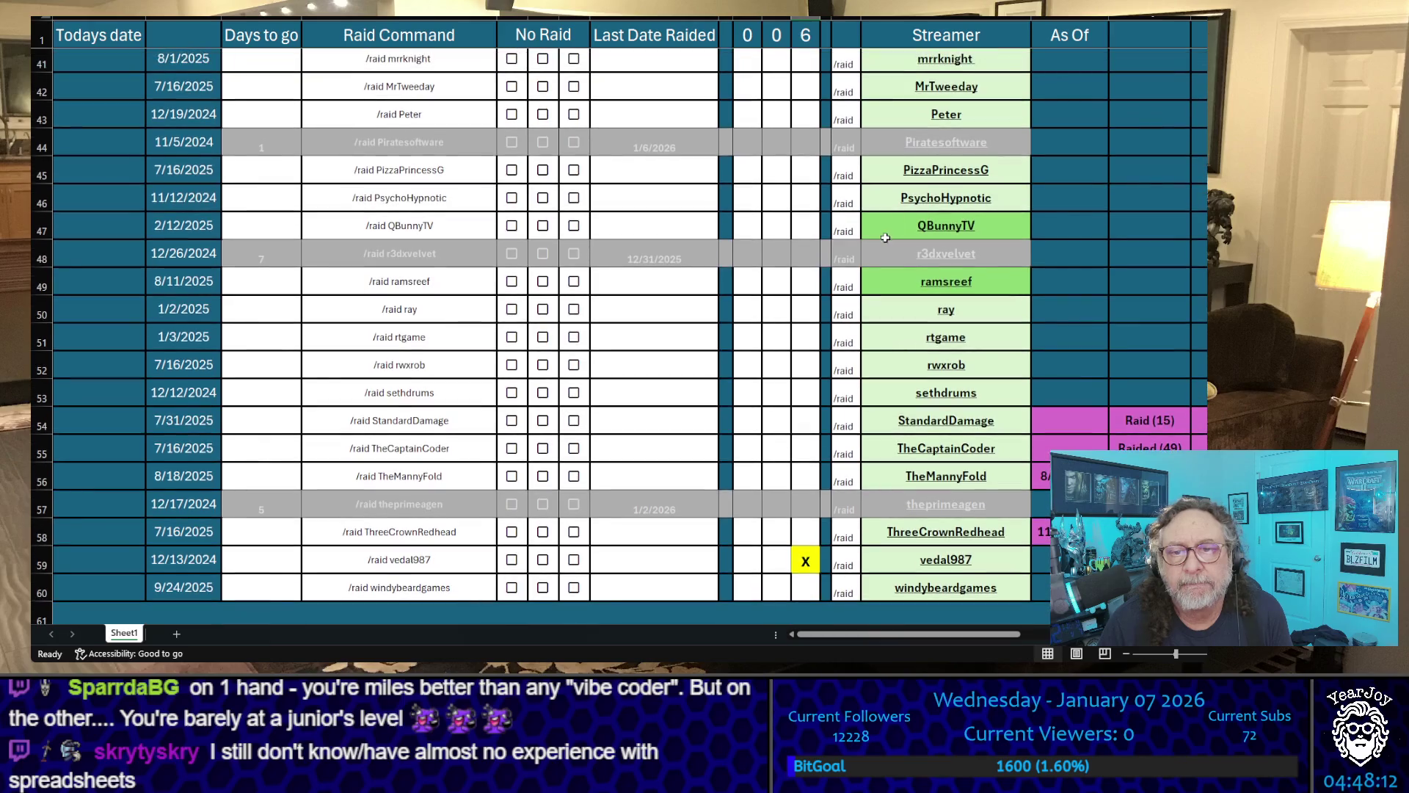
pyautogui.click(801, 312)
pyautogui.write('x')
pyautogui.click(776, 358)
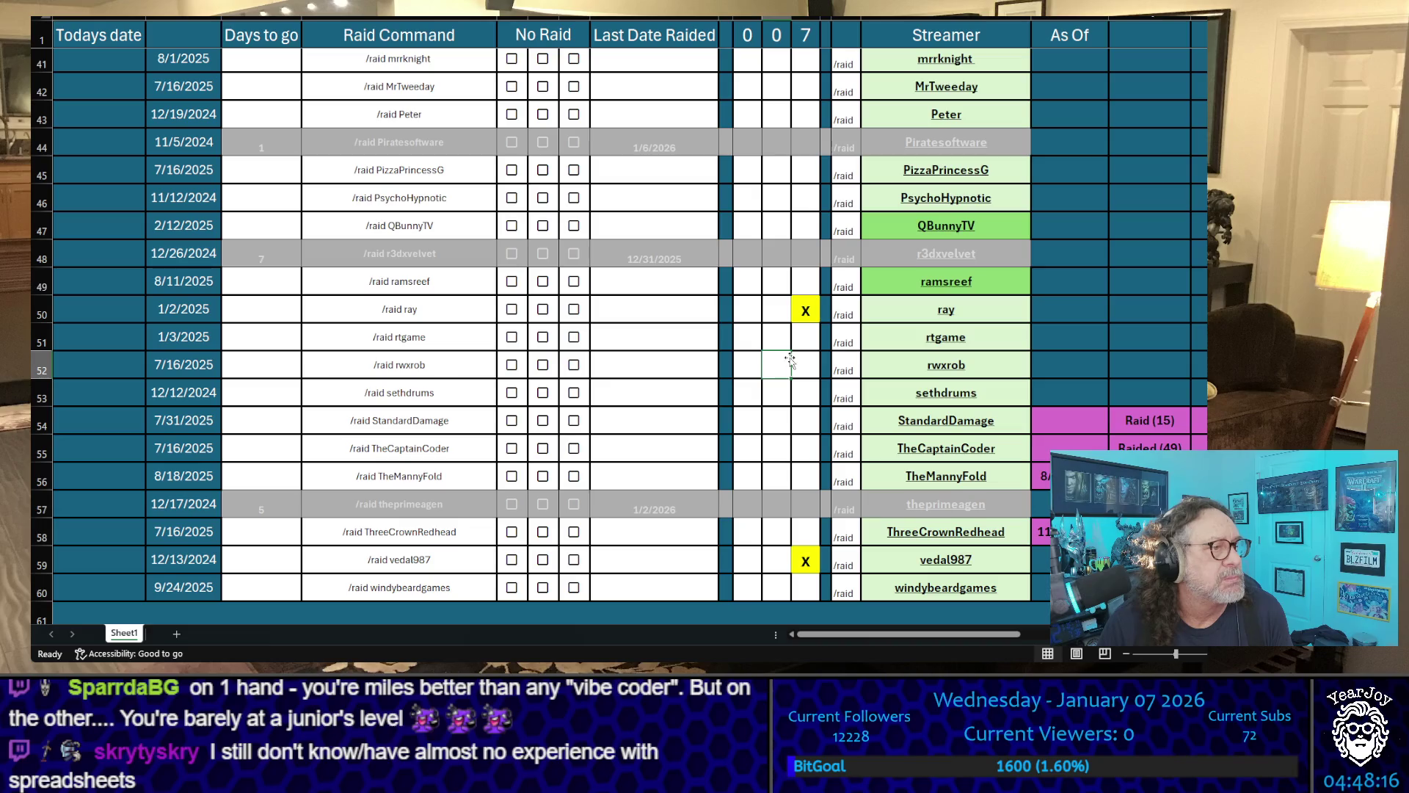
pyautogui.scroll(5, 789, 363)
pyautogui.scroll(2, 791, 452)
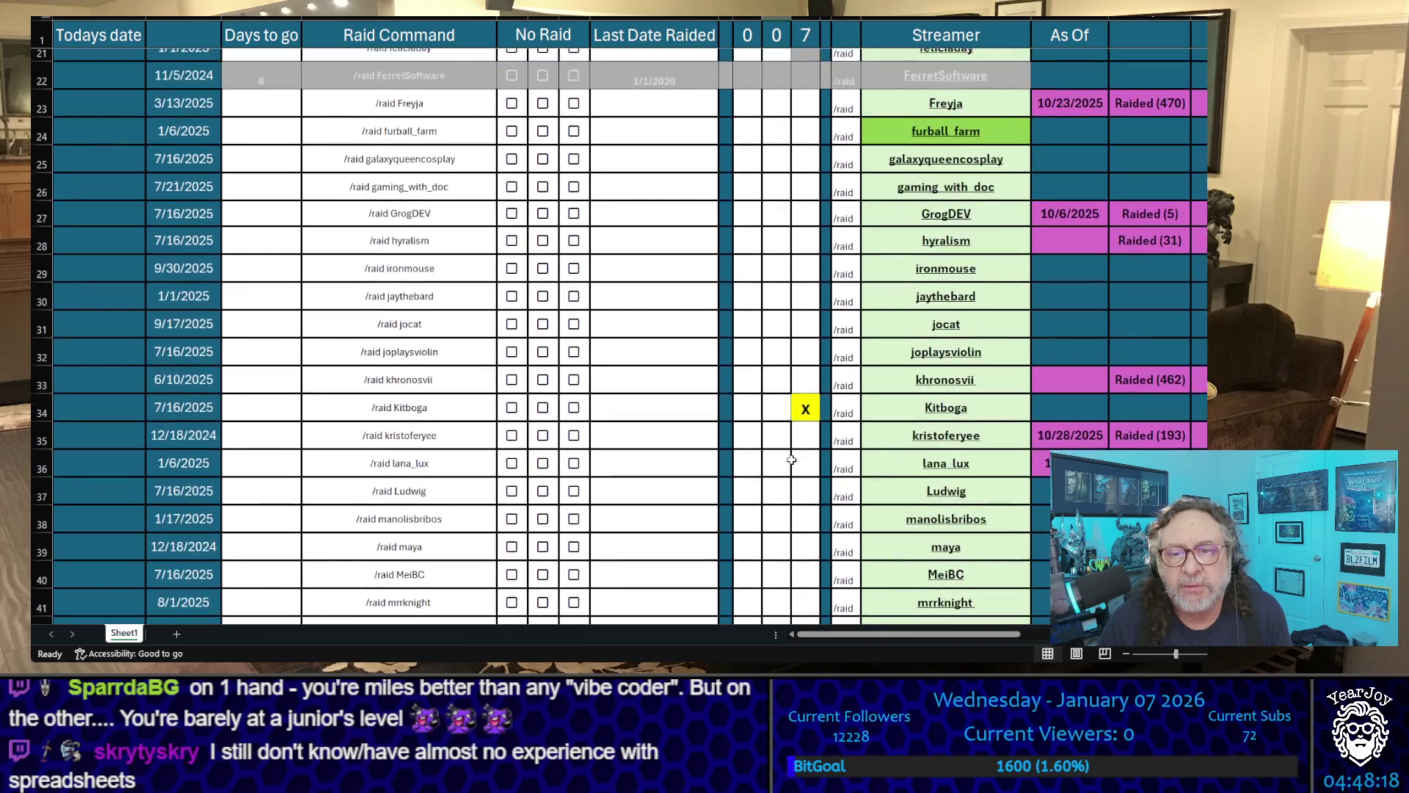
pyautogui.scroll(-4, 791, 460)
pyautogui.scroll(3, 791, 460)
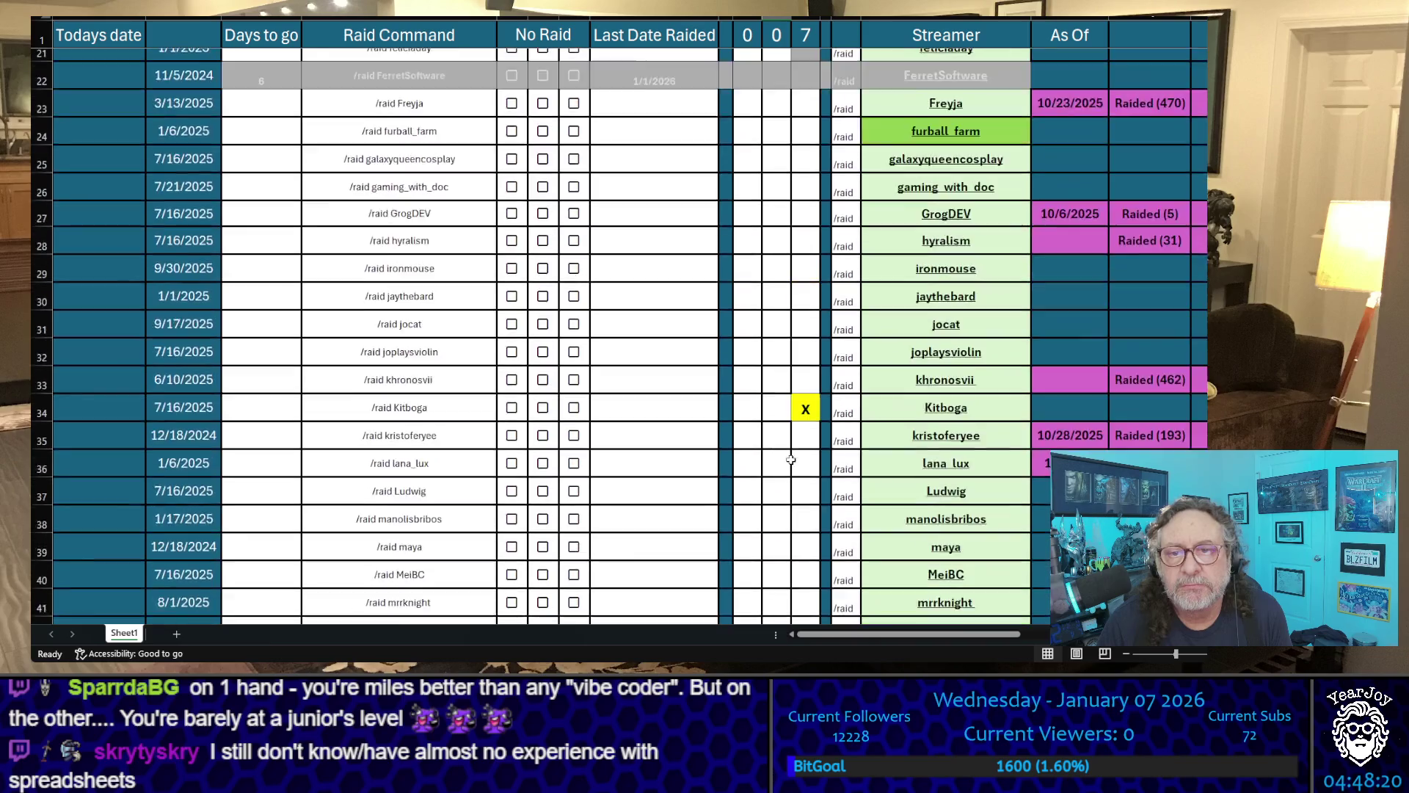
pyautogui.scroll(2, 791, 461)
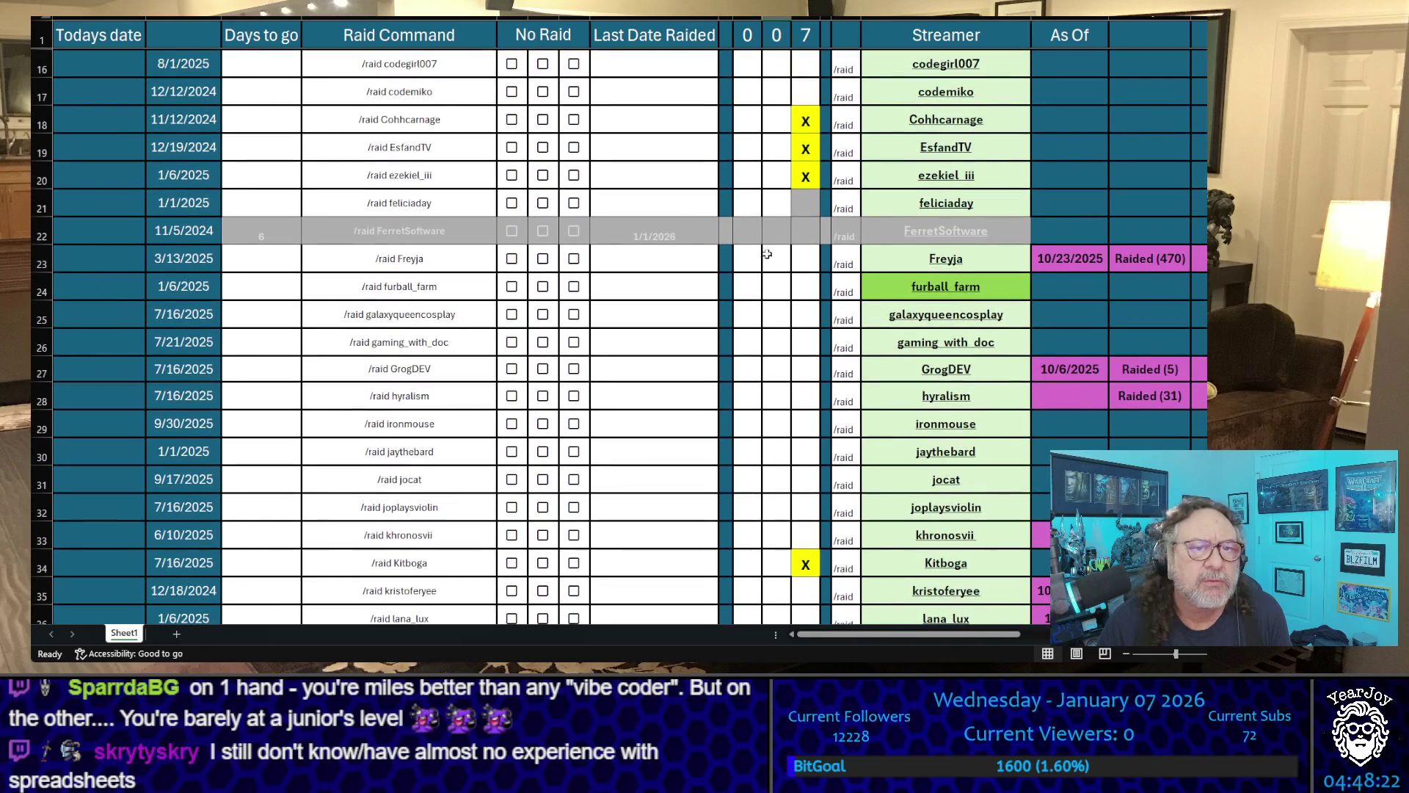
pyautogui.scroll(-1, 786, 259)
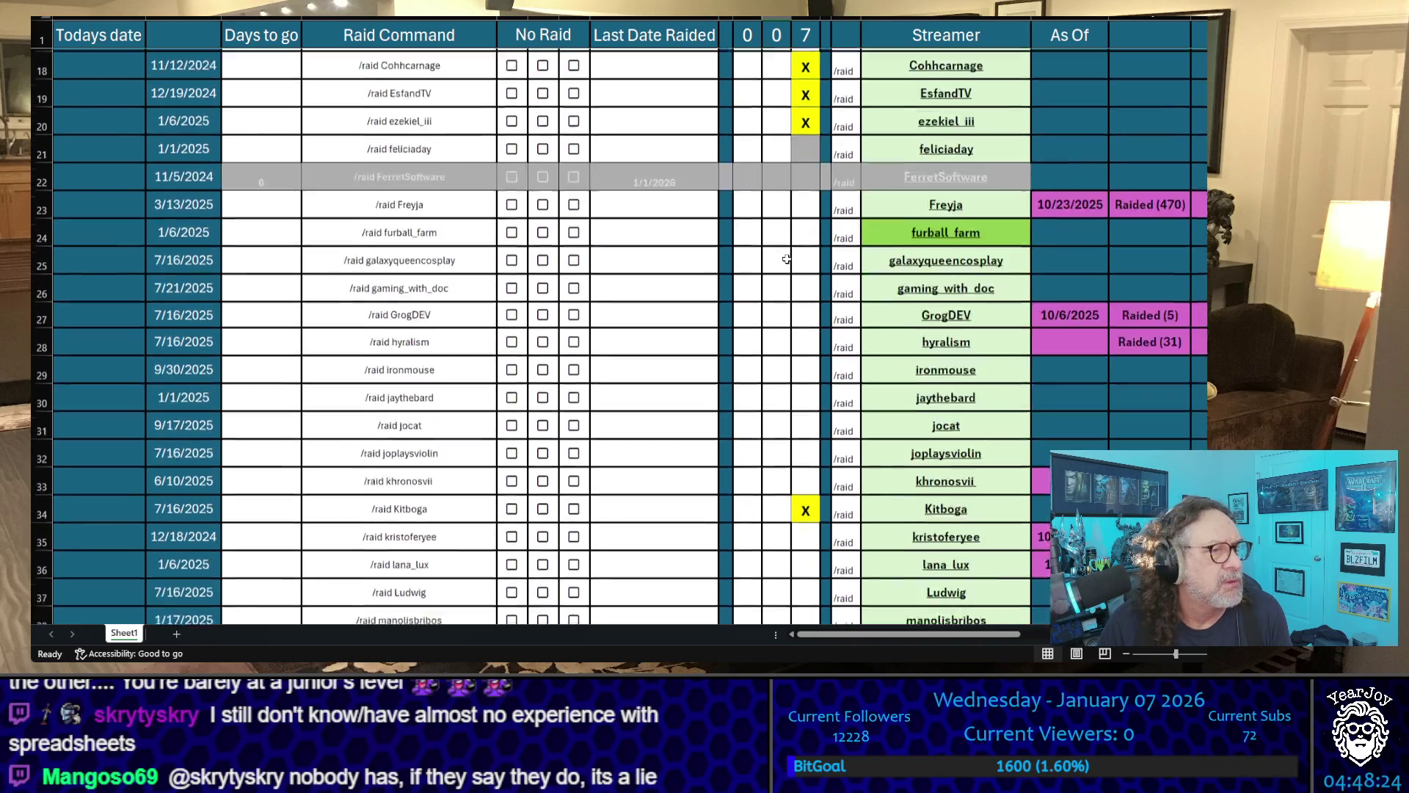
pyautogui.scroll(-4, 786, 259)
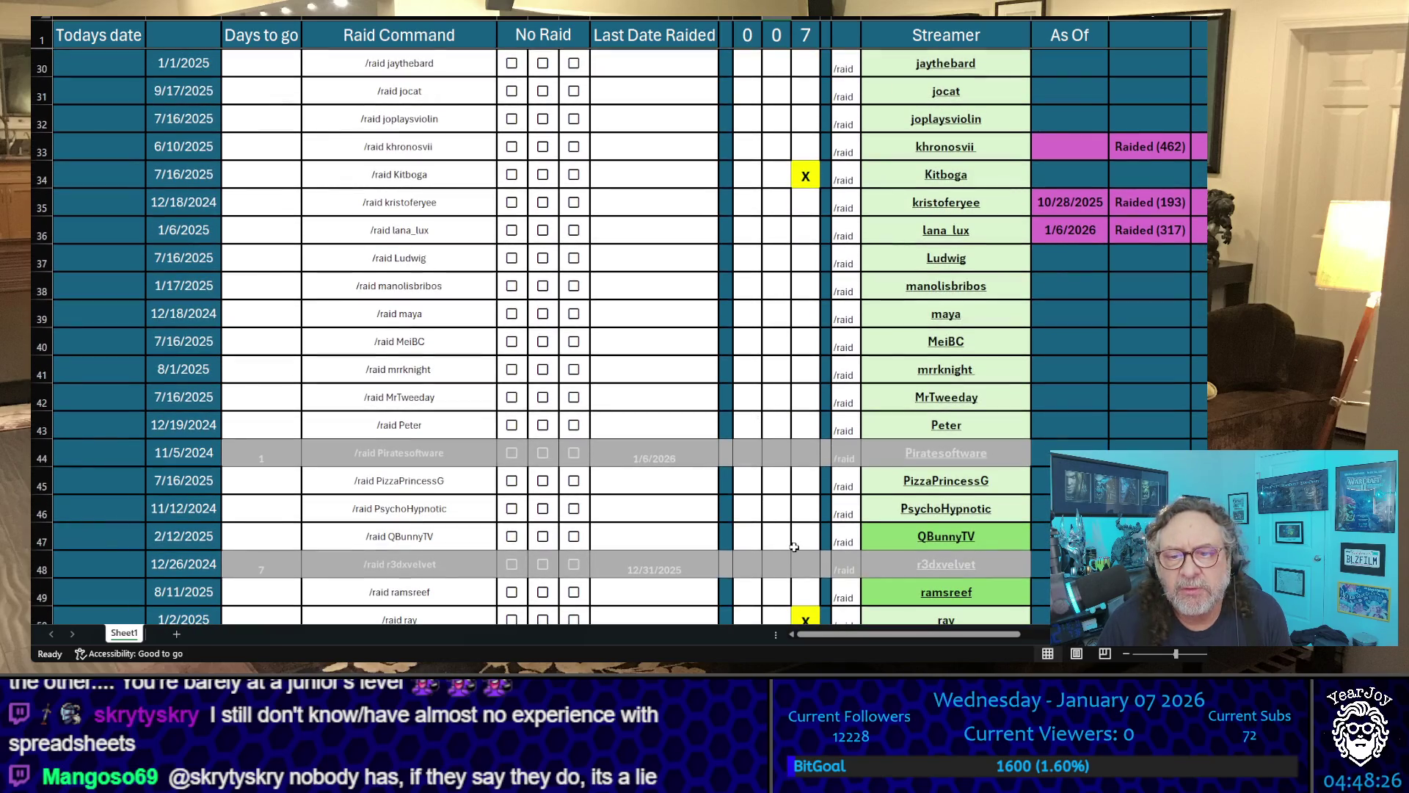
pyautogui.click(799, 497)
pyautogui.write('x')
pyautogui.press('Return')
pyautogui.click(784, 480)
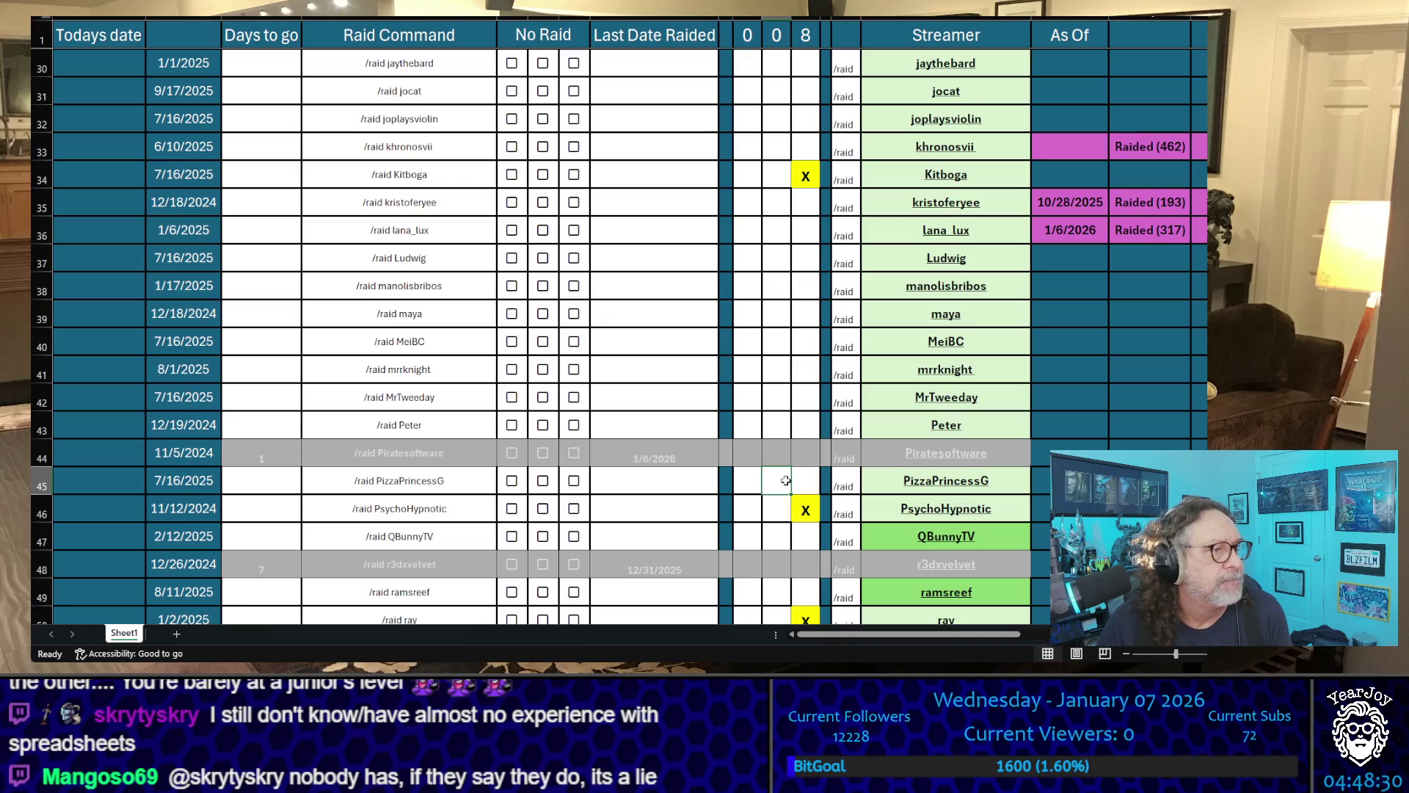
pyautogui.scroll(2, 785, 481)
pyautogui.scroll(2, 794, 264)
pyautogui.click(805, 209)
pyautogui.write('x')
pyautogui.press('Return')
pyautogui.click(776, 291)
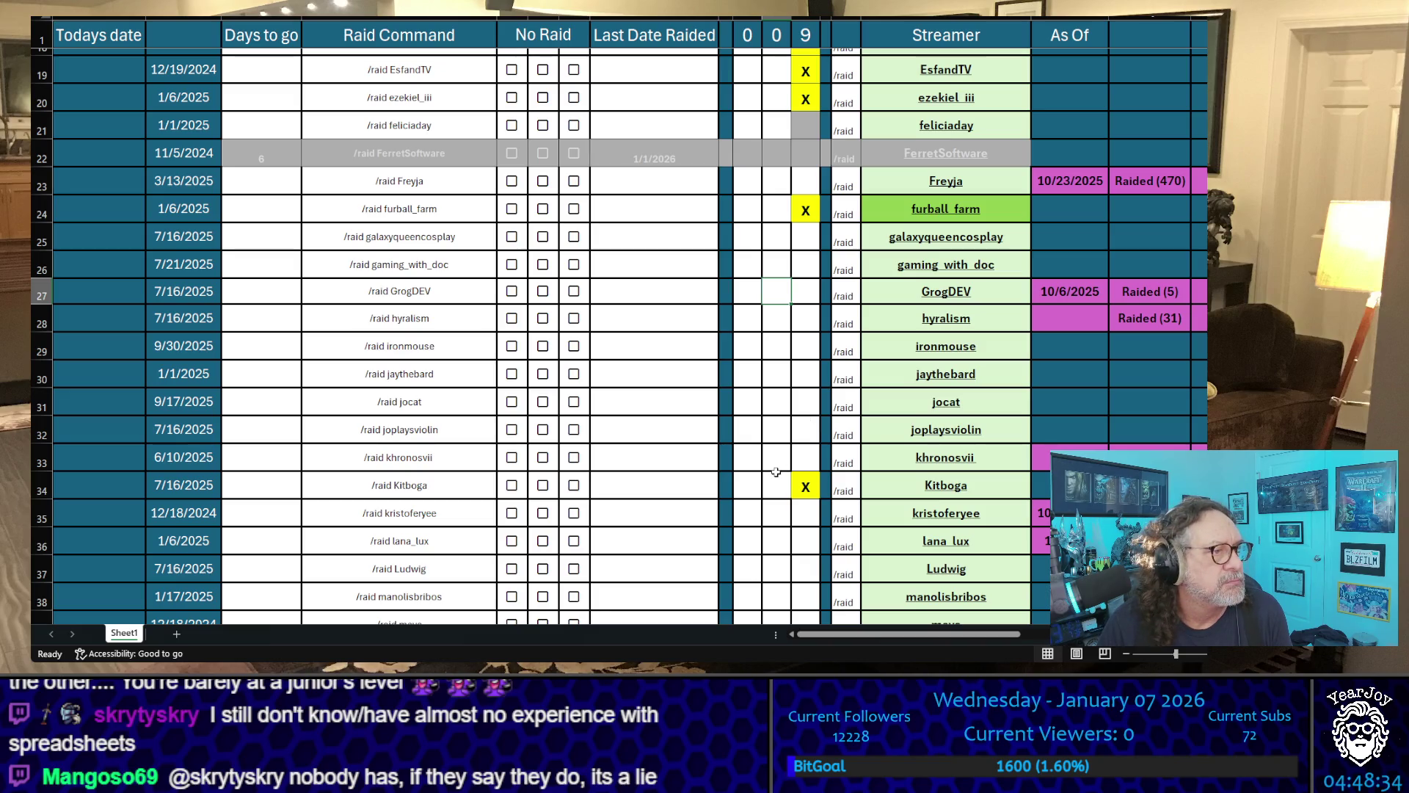
pyautogui.scroll(-2, 775, 471)
pyautogui.scroll(-1, 775, 472)
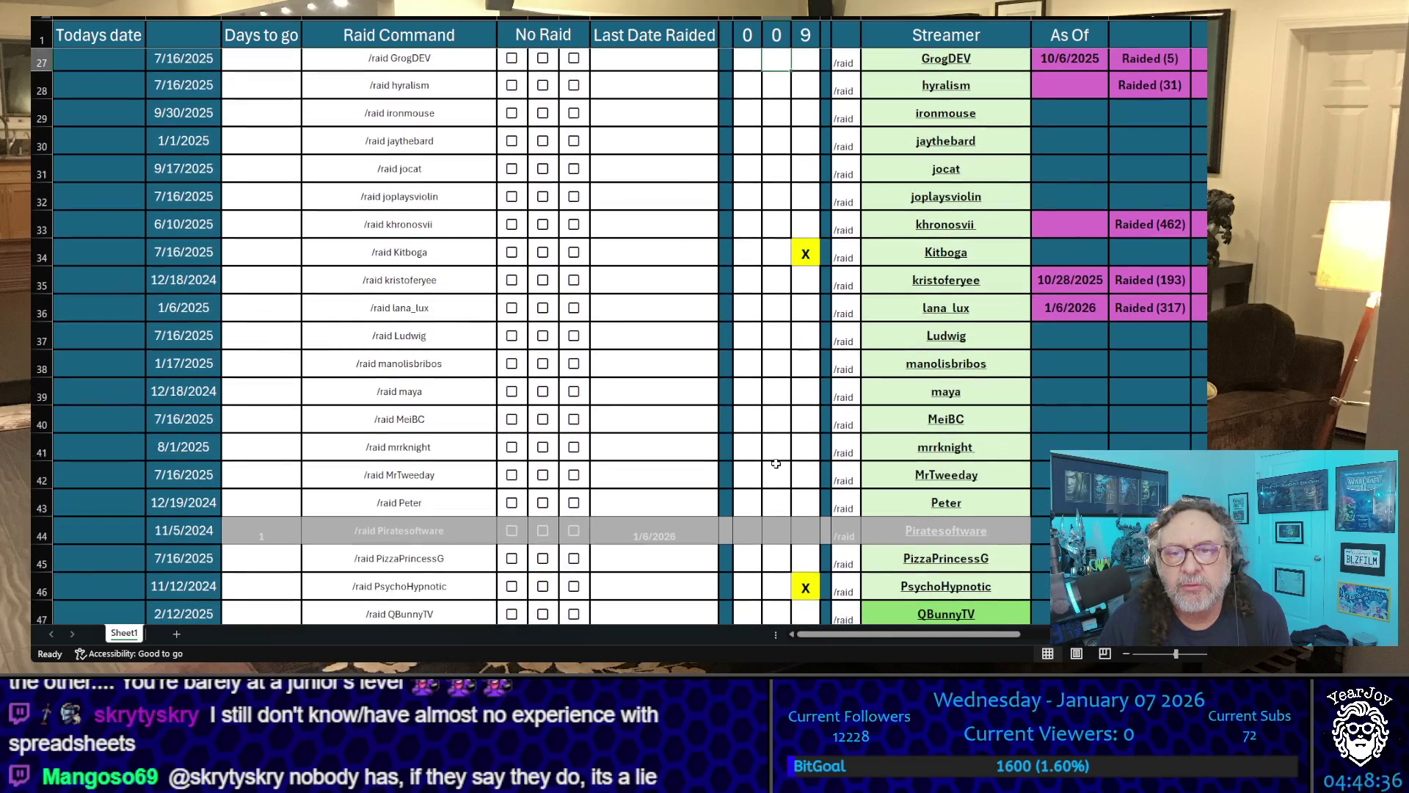
pyautogui.scroll(2, 777, 464)
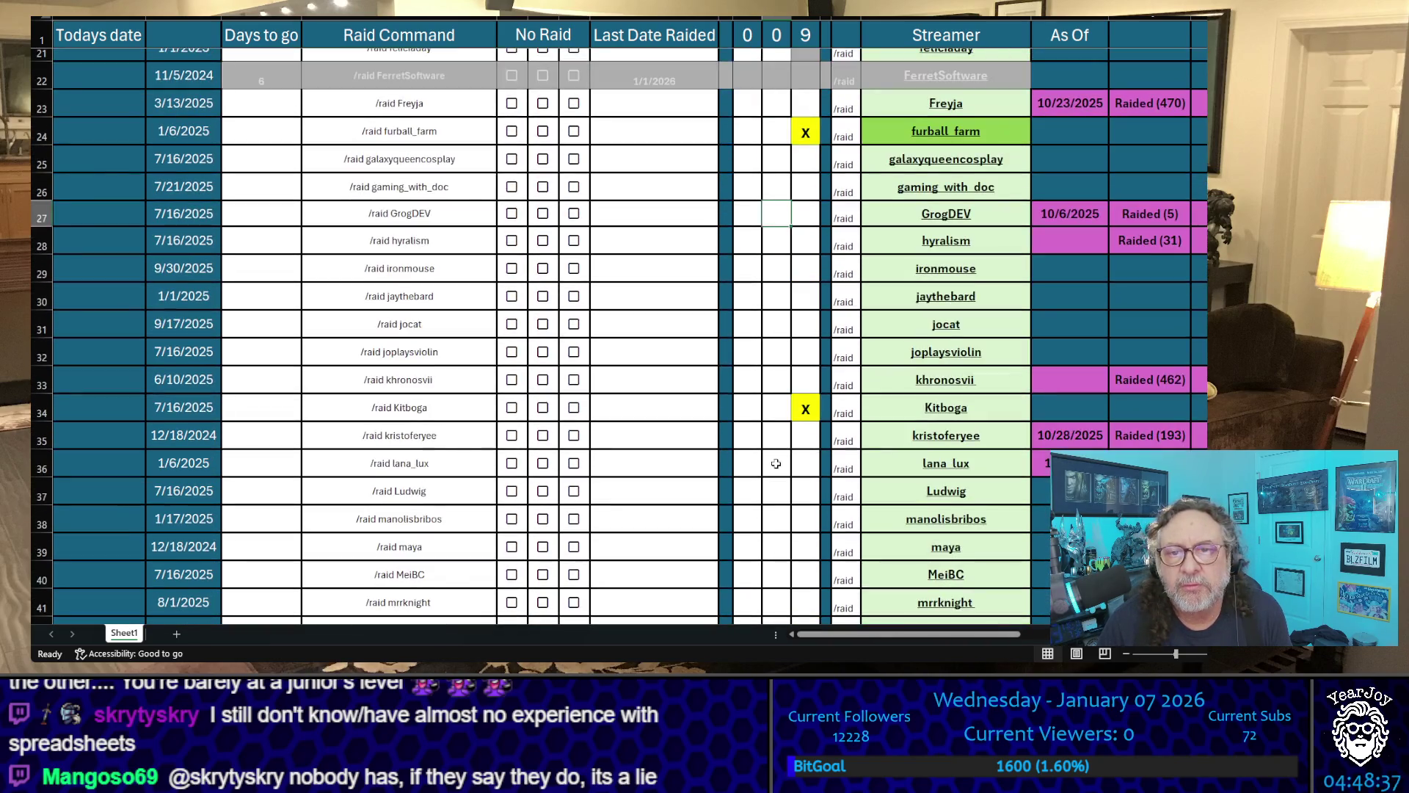
pyautogui.click(805, 379)
pyautogui.write('x')
pyautogui.click(799, 328)
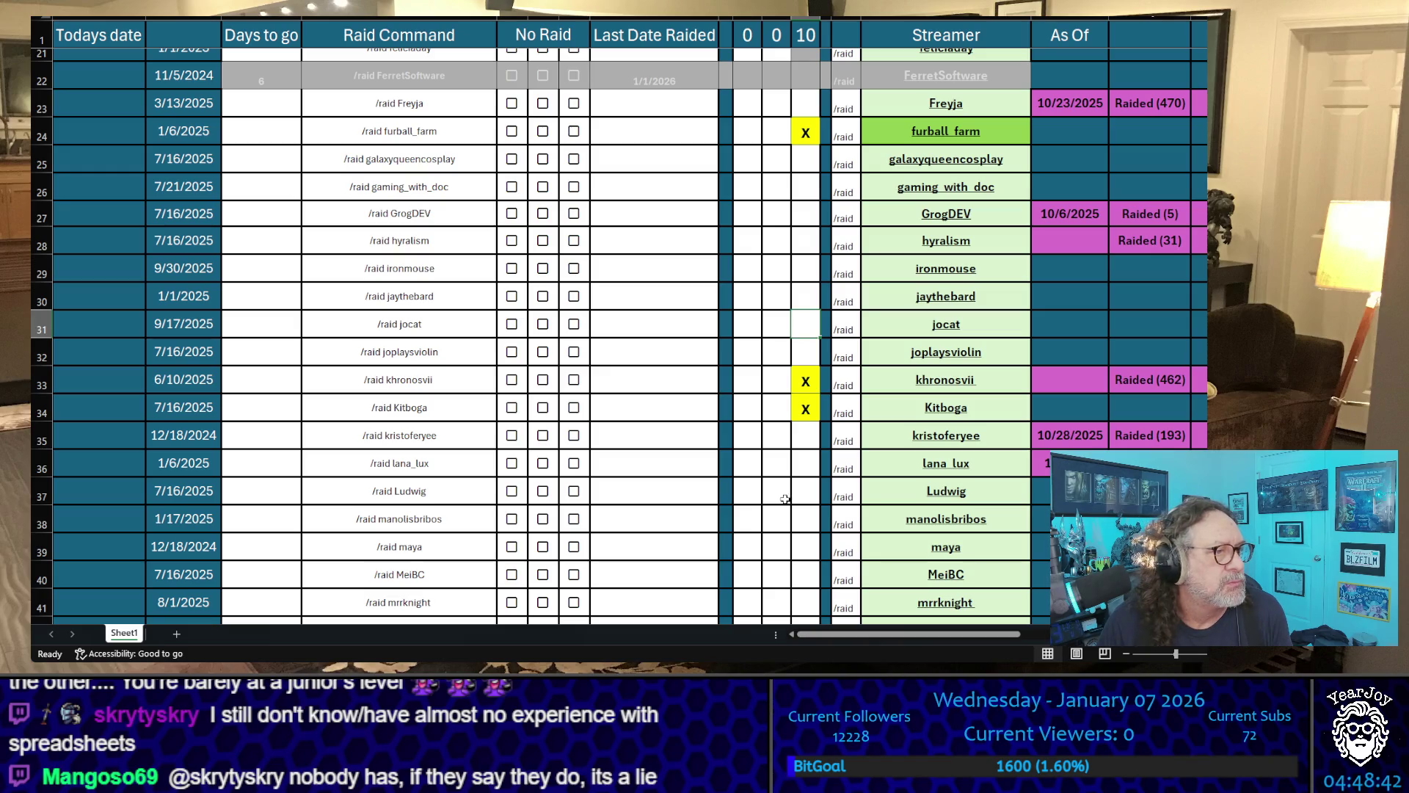
pyautogui.scroll(-3, 783, 474)
pyautogui.scroll(-2, 791, 469)
pyautogui.scroll(-2, 791, 468)
pyautogui.scroll(1, 785, 441)
pyautogui.scroll(1, 766, 336)
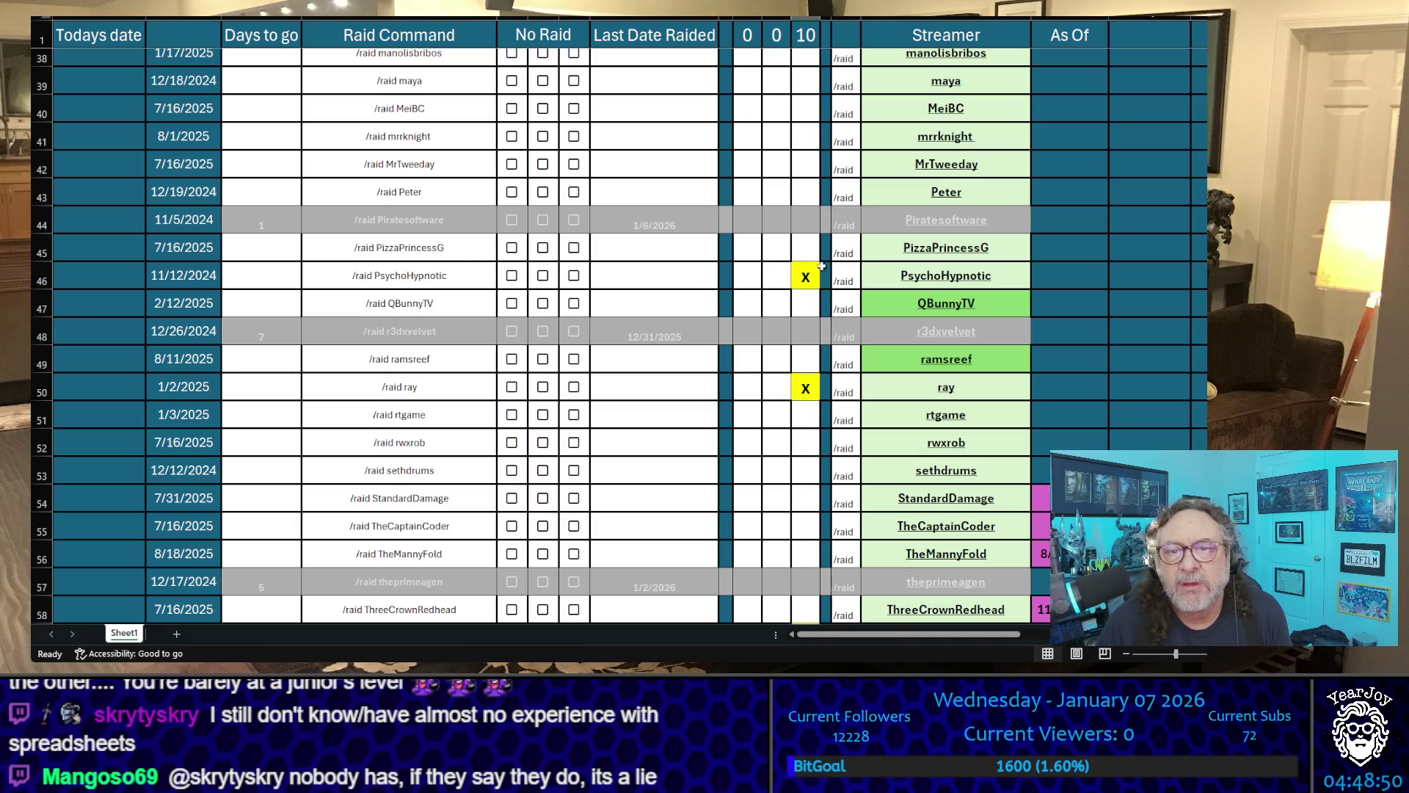
pyautogui.click(806, 250)
pyautogui.write('x')
pyautogui.click(786, 133)
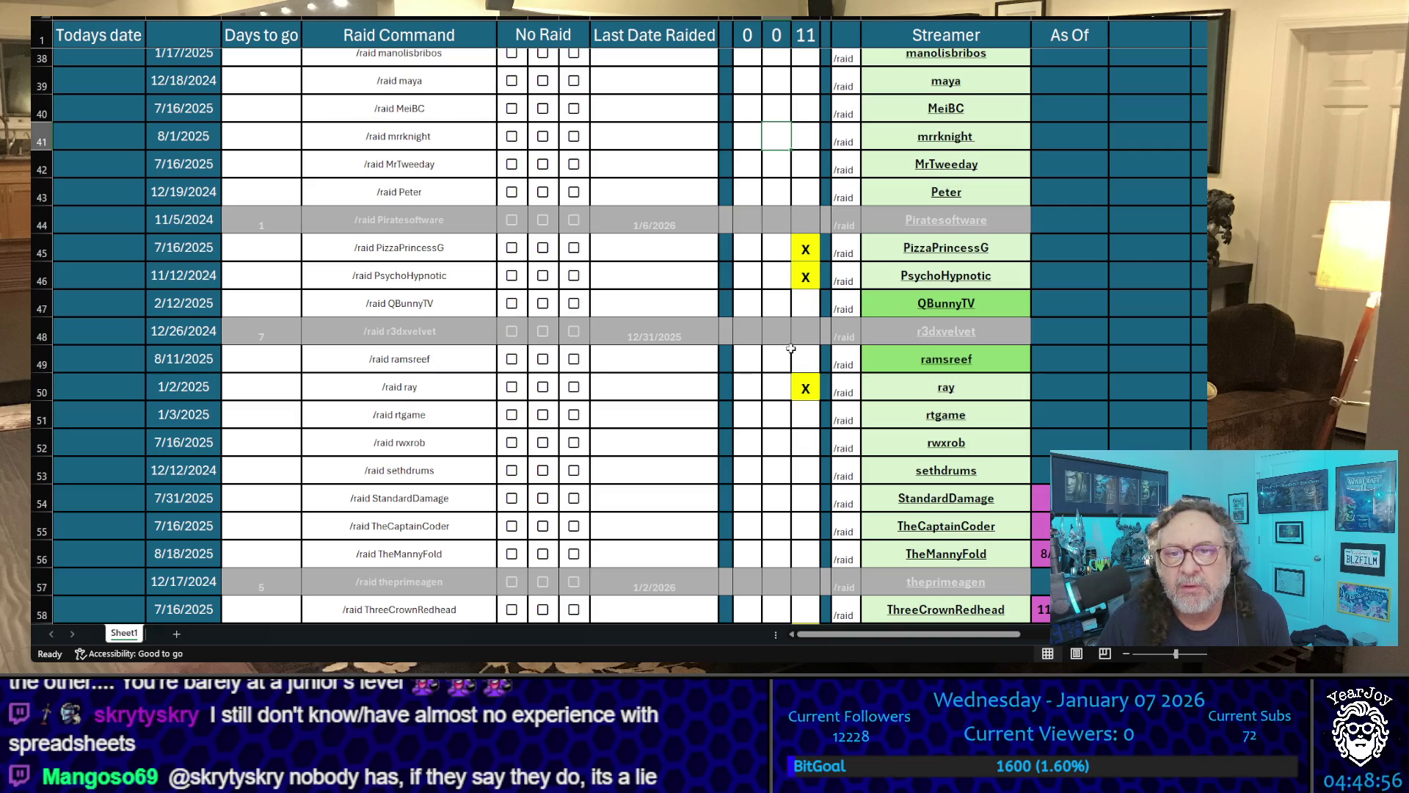
pyautogui.click(788, 312)
pyautogui.write('x')
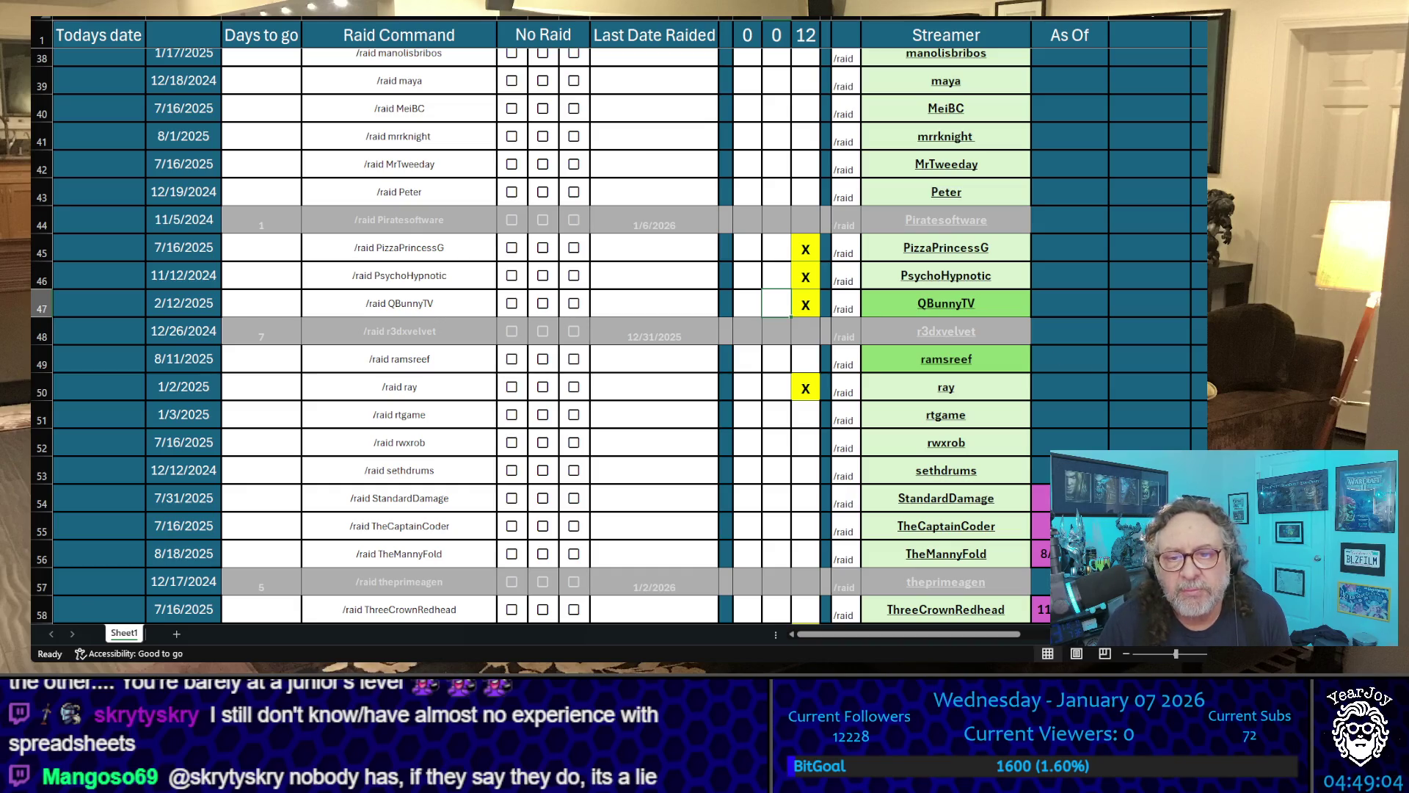
pyautogui.click(805, 497)
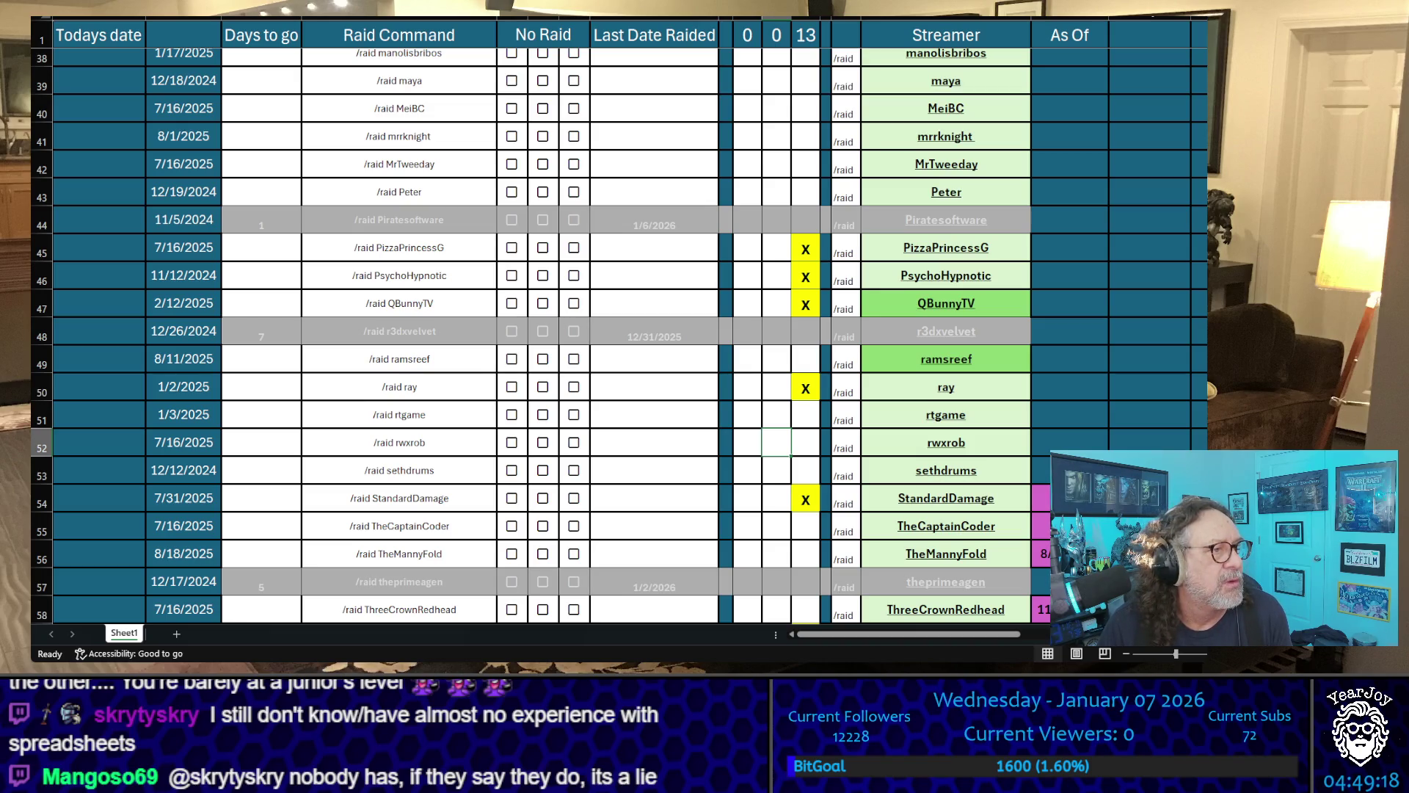
pyautogui.scroll(1, 666, 421)
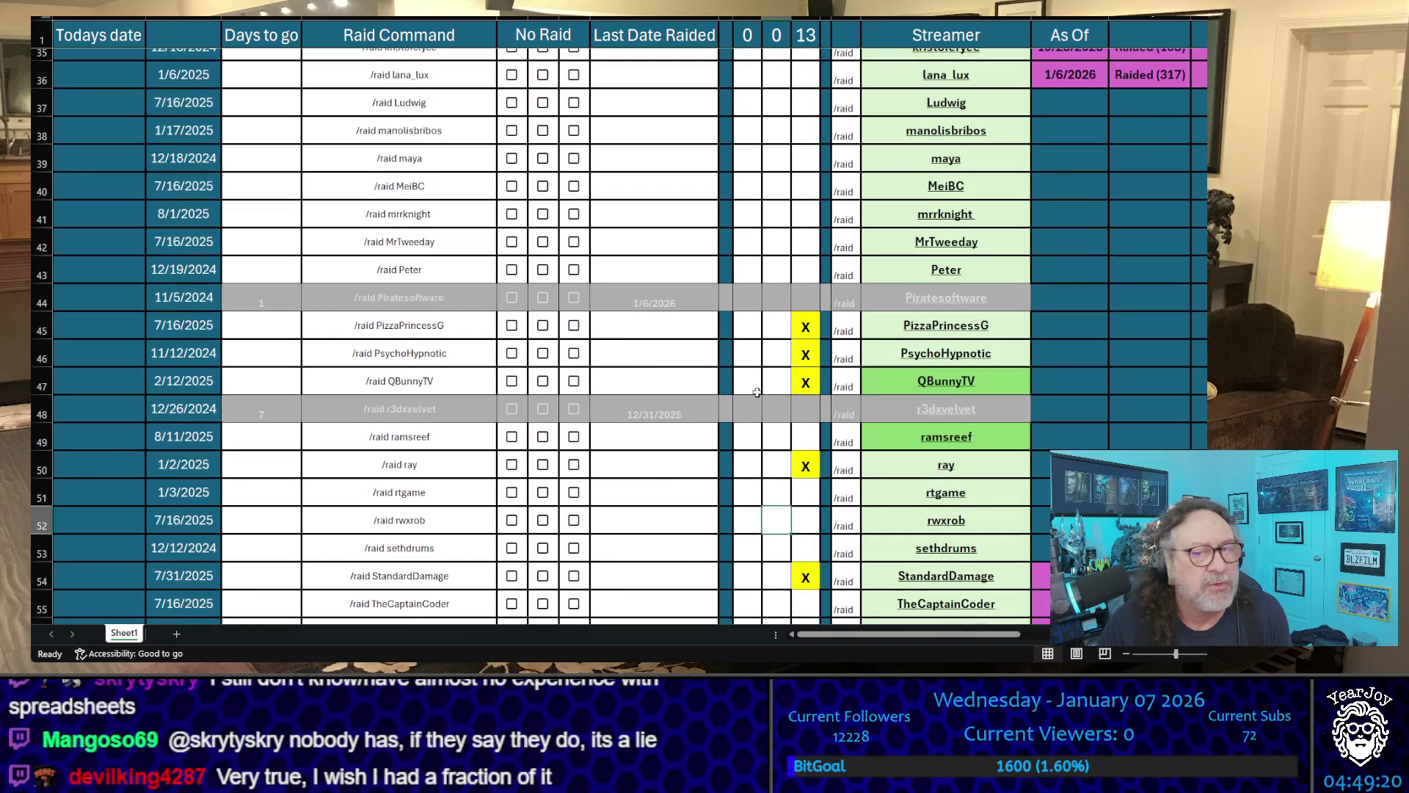
pyautogui.click(801, 432)
pyautogui.write('x')
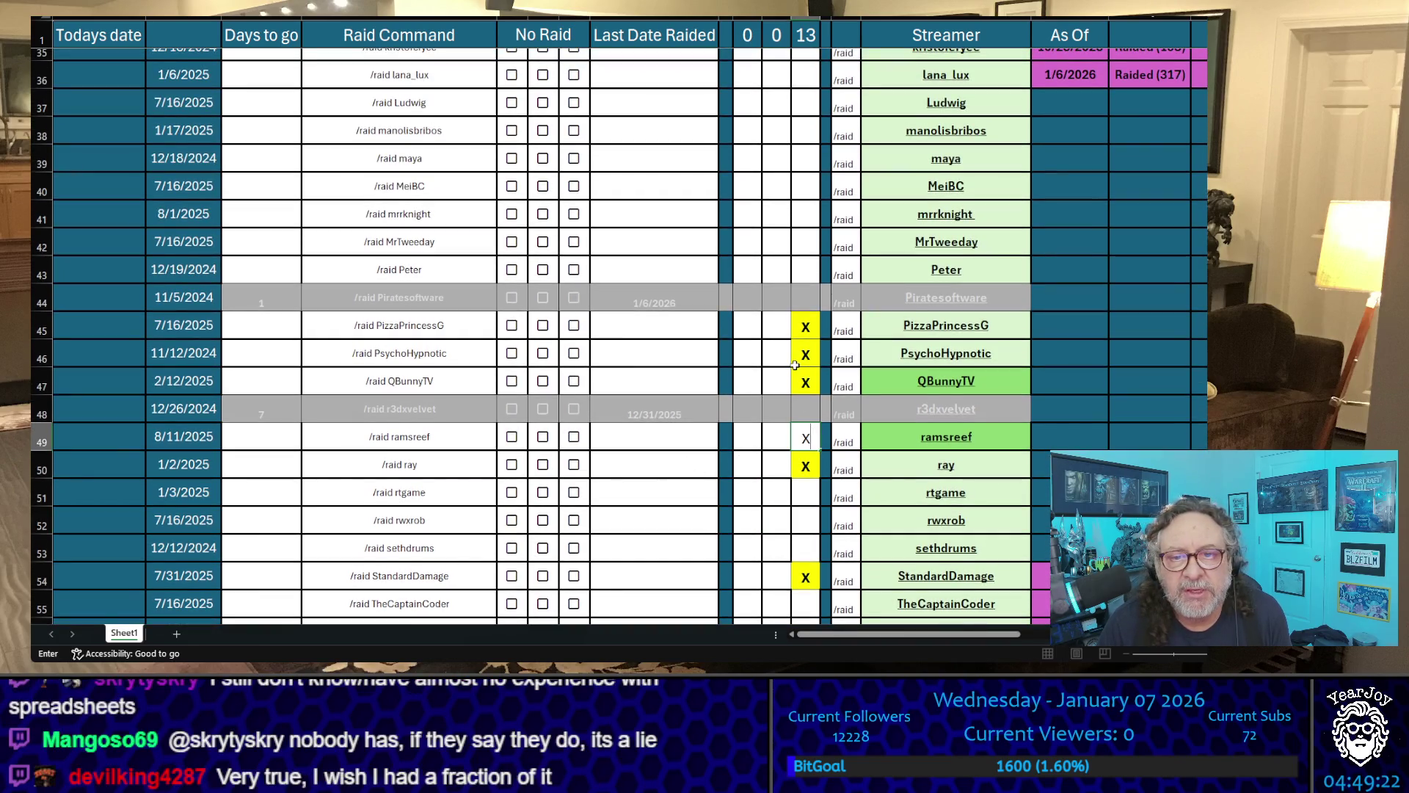
pyautogui.press('Return')
pyautogui.scroll(10, 784, 363)
pyautogui.scroll(1, 783, 364)
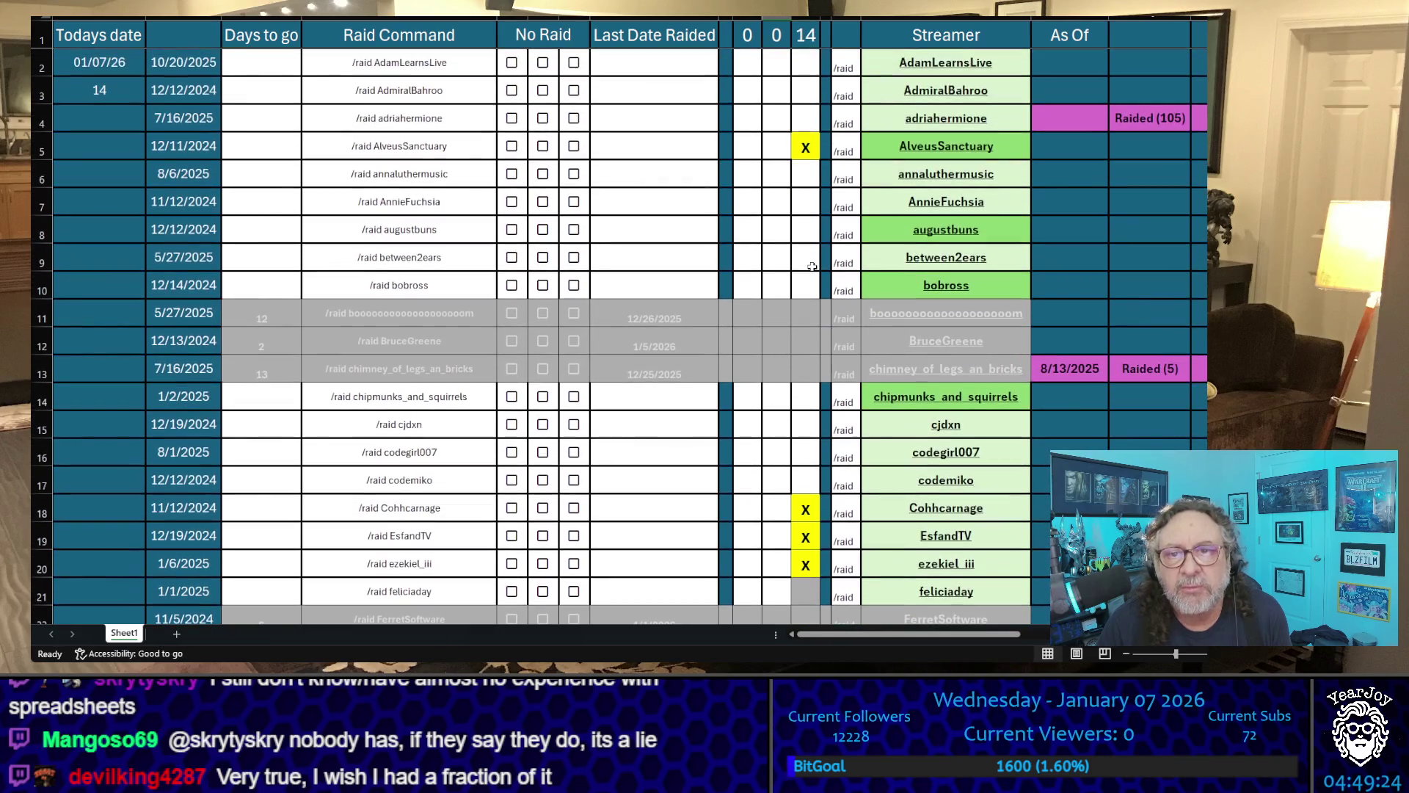
# - Mark between2ears with an X in its tally cell
pyautogui.click(795, 262)
pyautogui.write('x')
pyautogui.click(783, 263)
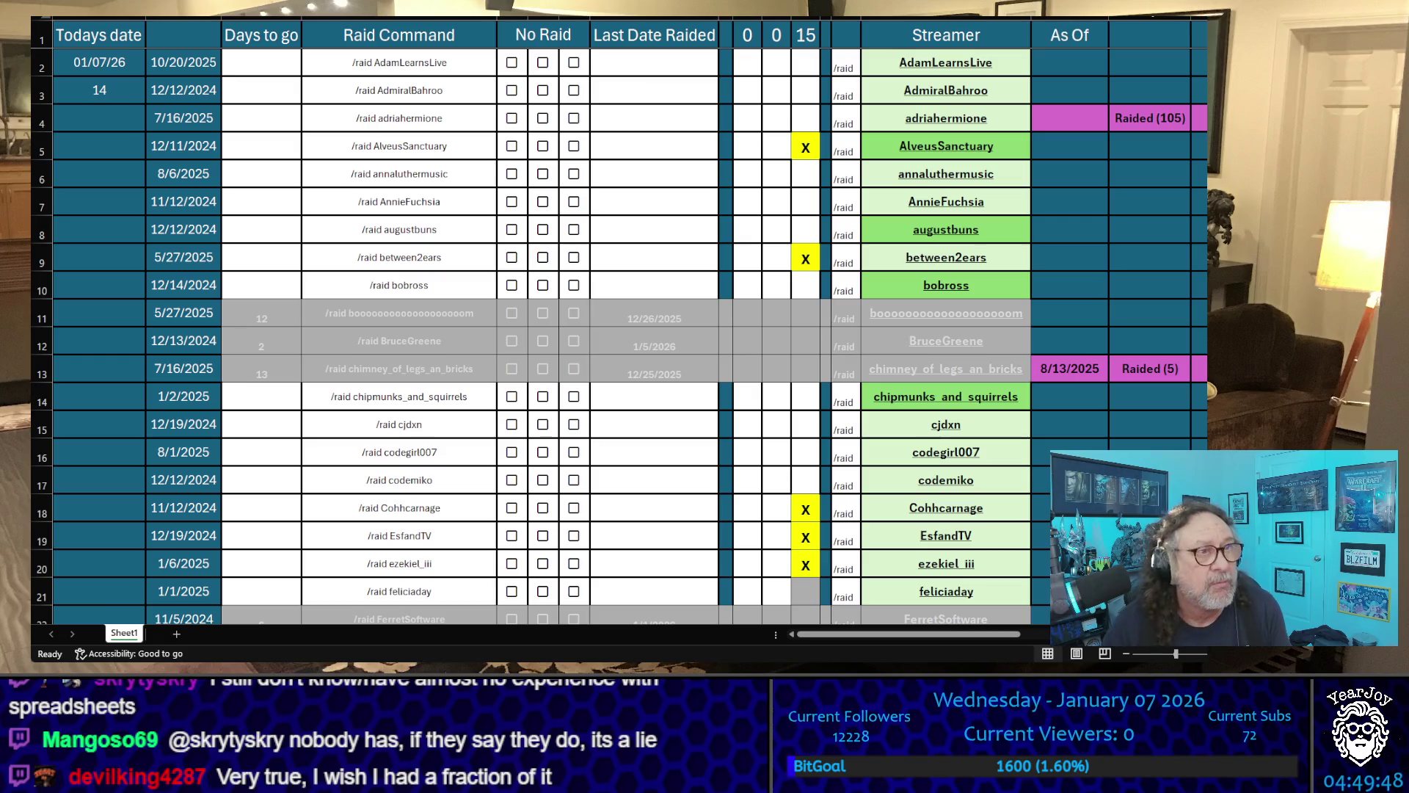
pyautogui.click(777, 257)
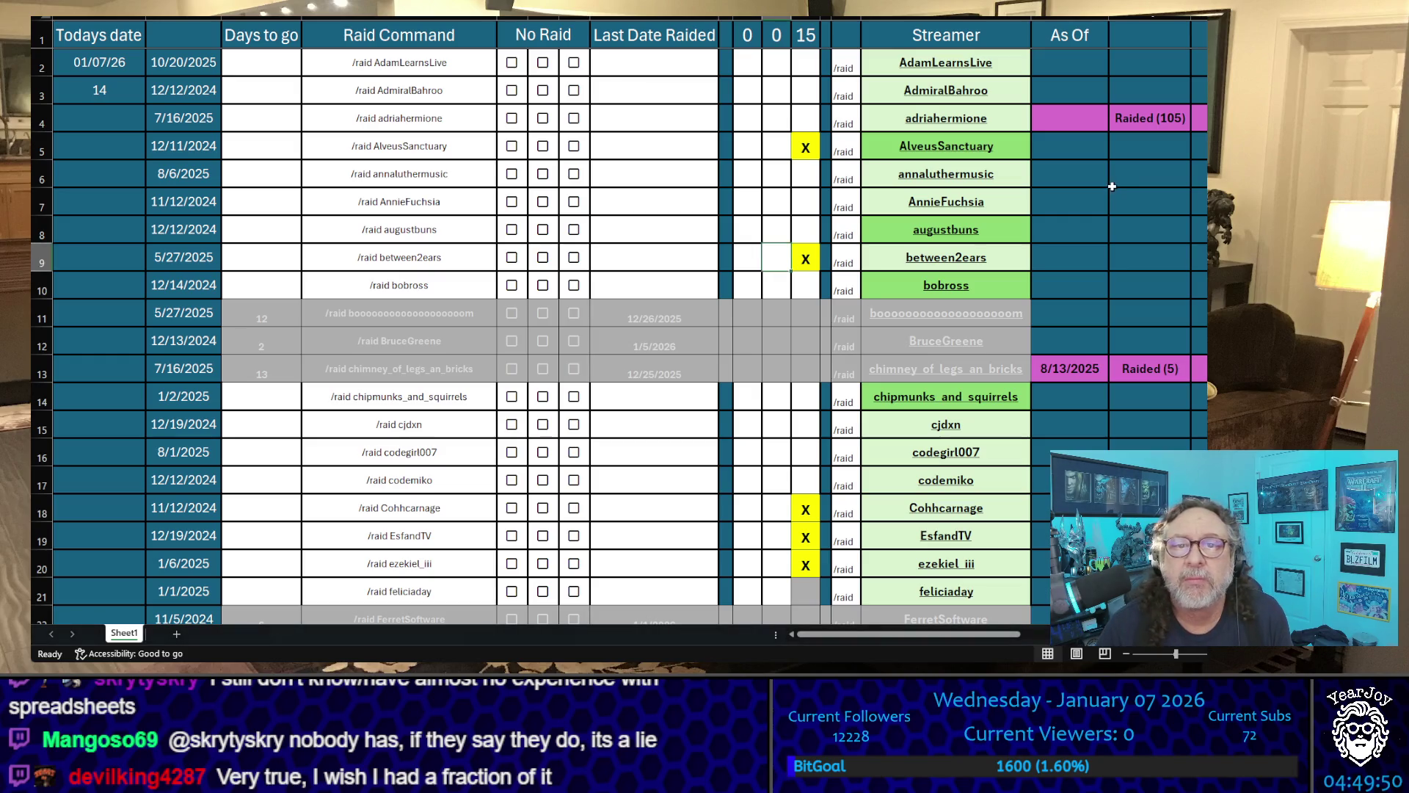
# - Copy the streamer names AlveusSanctuary, between2ears, Cohhcarnage, EsfandTV and ezekiel_iii in turn
pyautogui.click(1001, 152)
pyautogui.hotkey('ctrl', 'c')
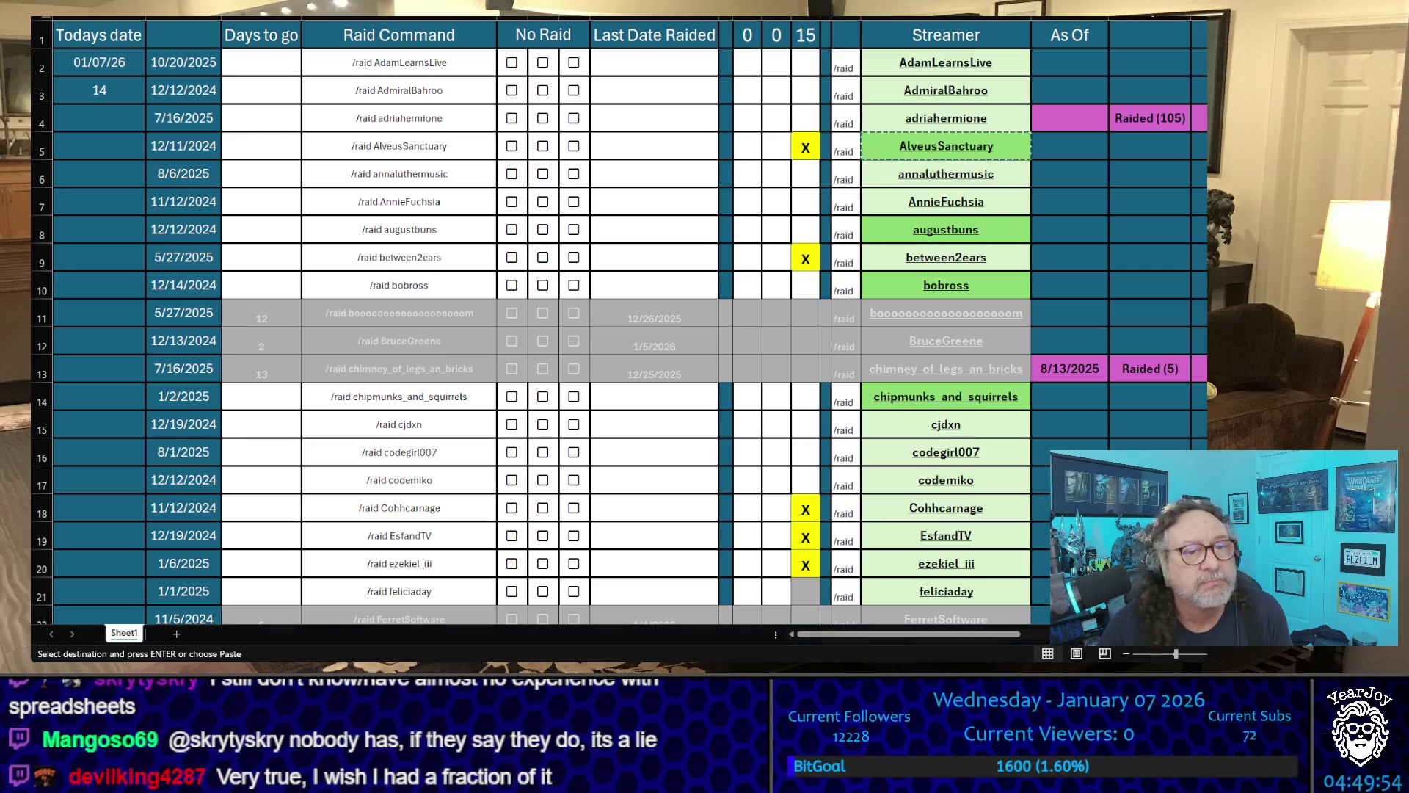
pyautogui.click(945, 257)
pyautogui.hotkey('ctrl', 'c')
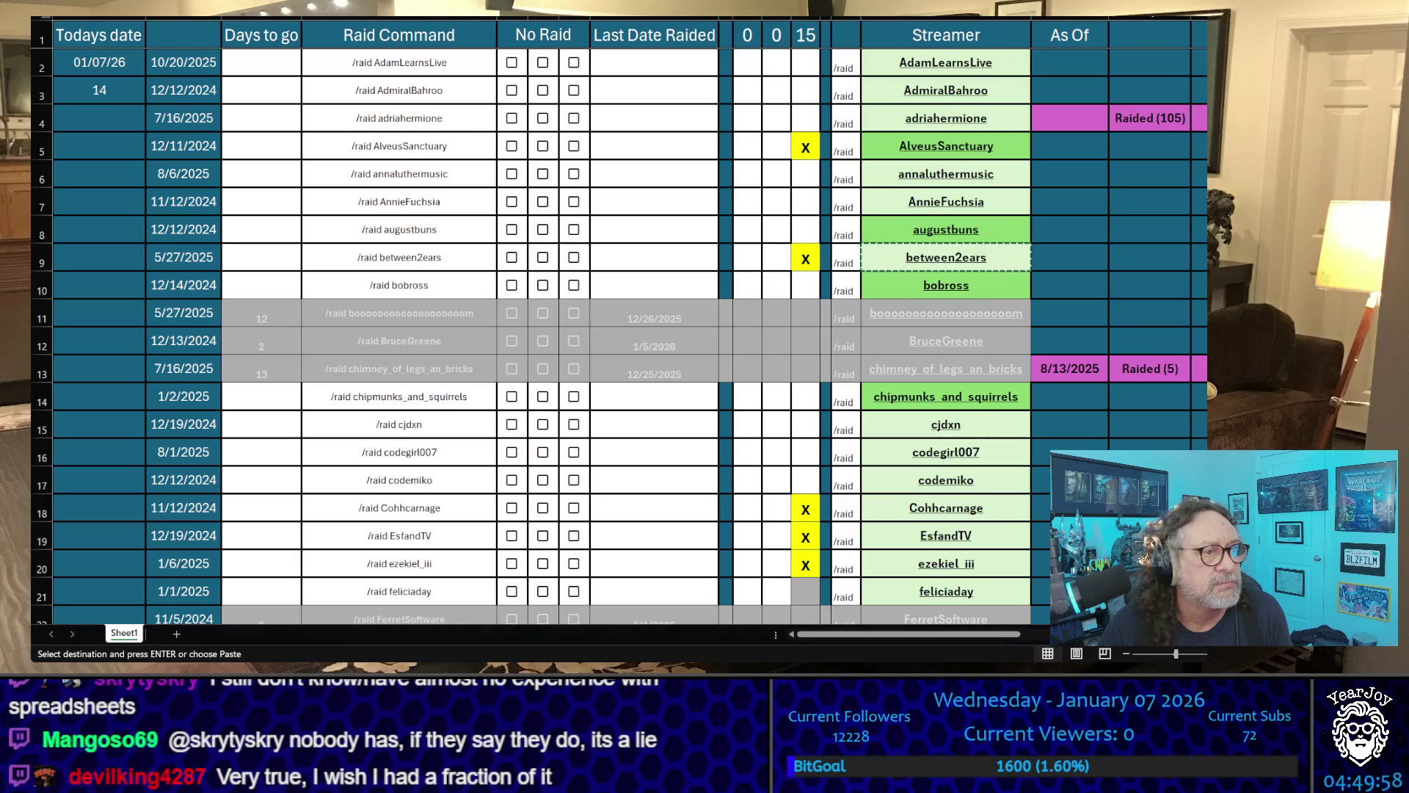
pyautogui.click(945, 507)
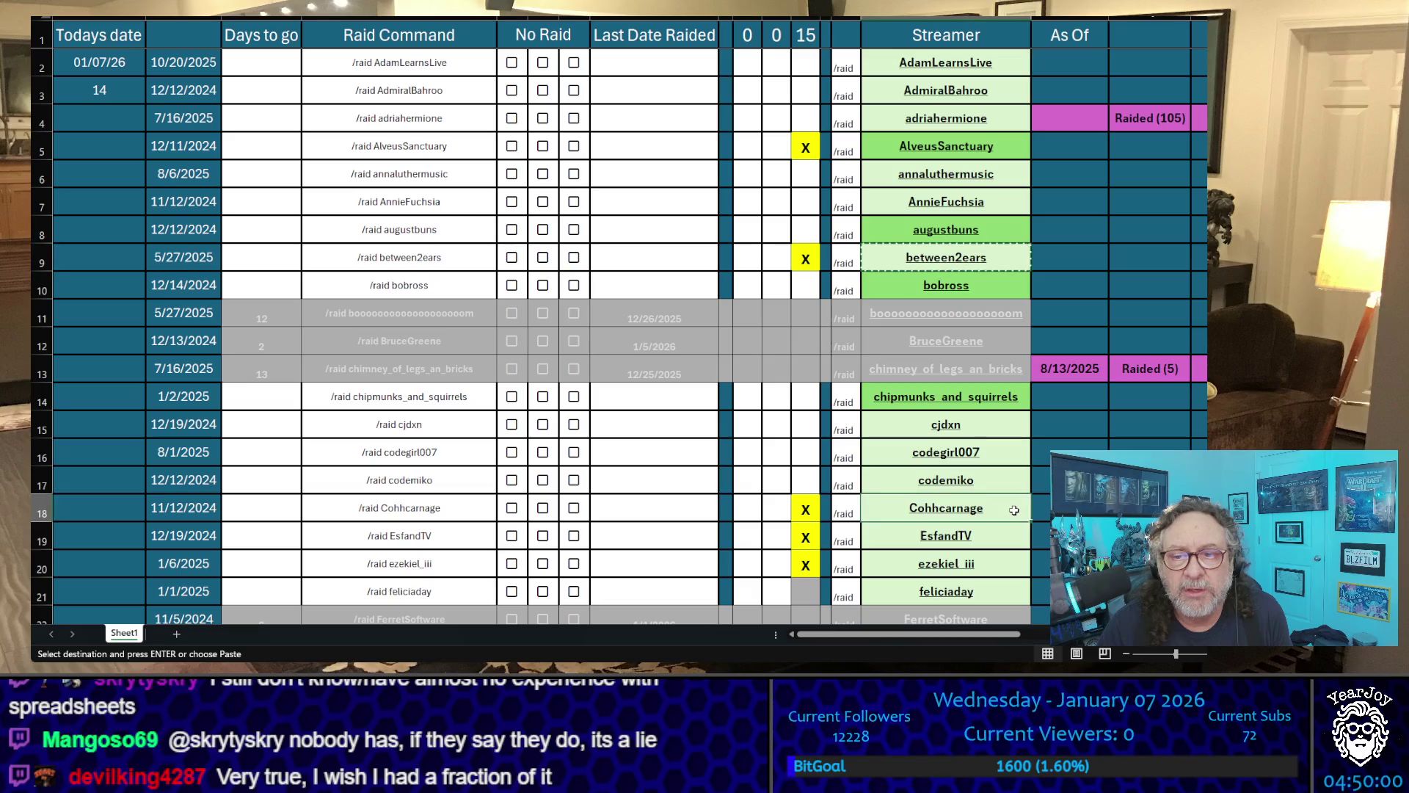
pyautogui.hotkey('ctrl', 'c')
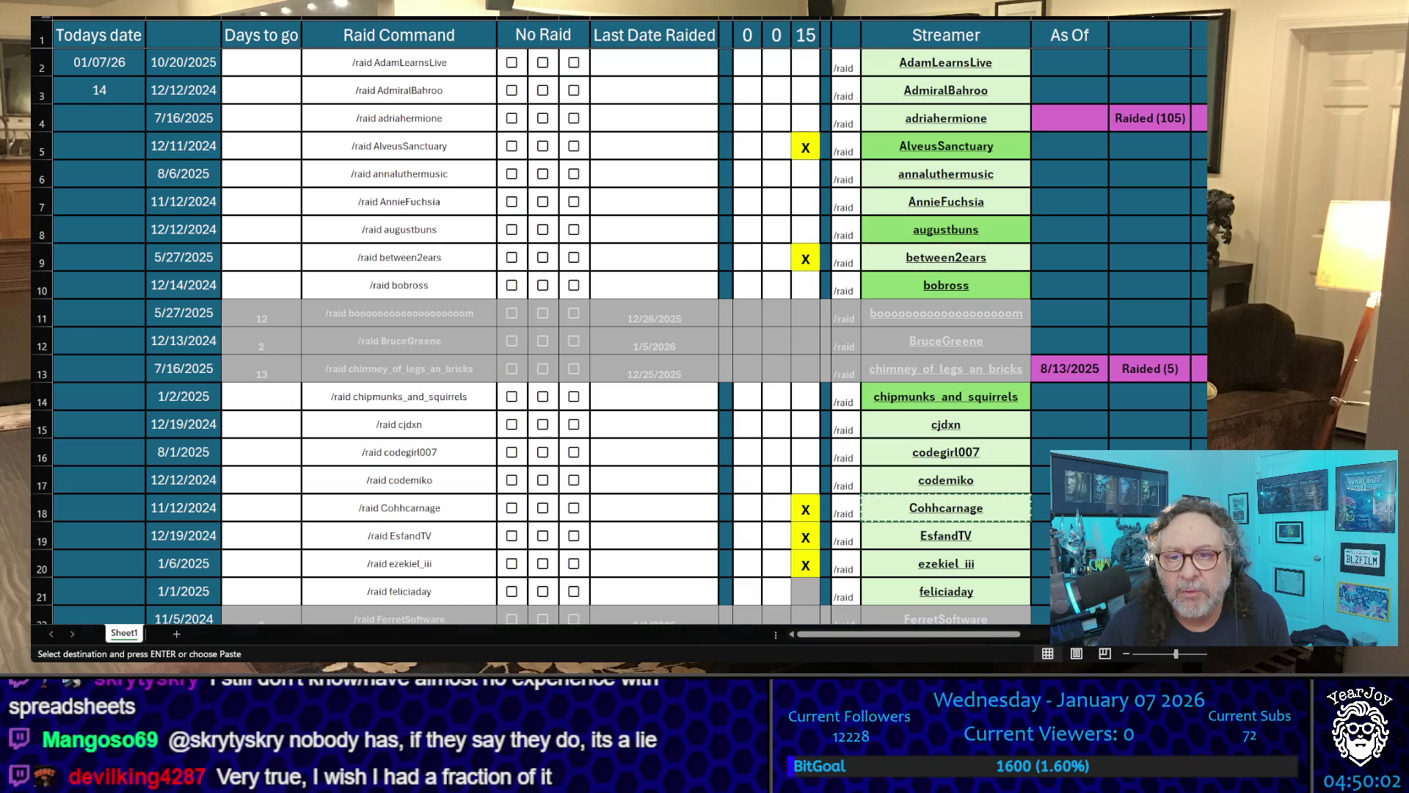
pyautogui.click(1010, 540)
pyautogui.hotkey('ctrl', 'c')
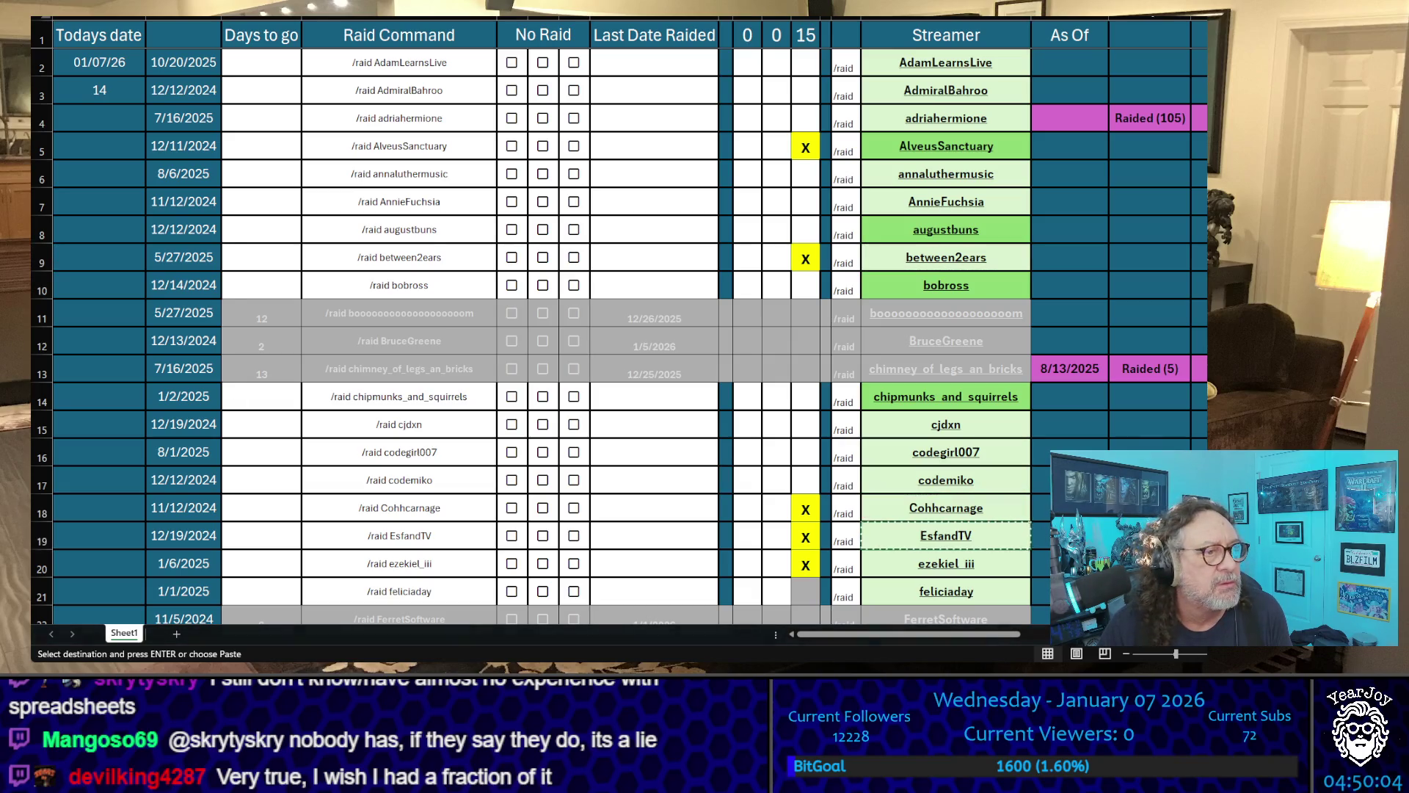
pyautogui.press('Down')
pyautogui.hotkey('ctrl', 'c')
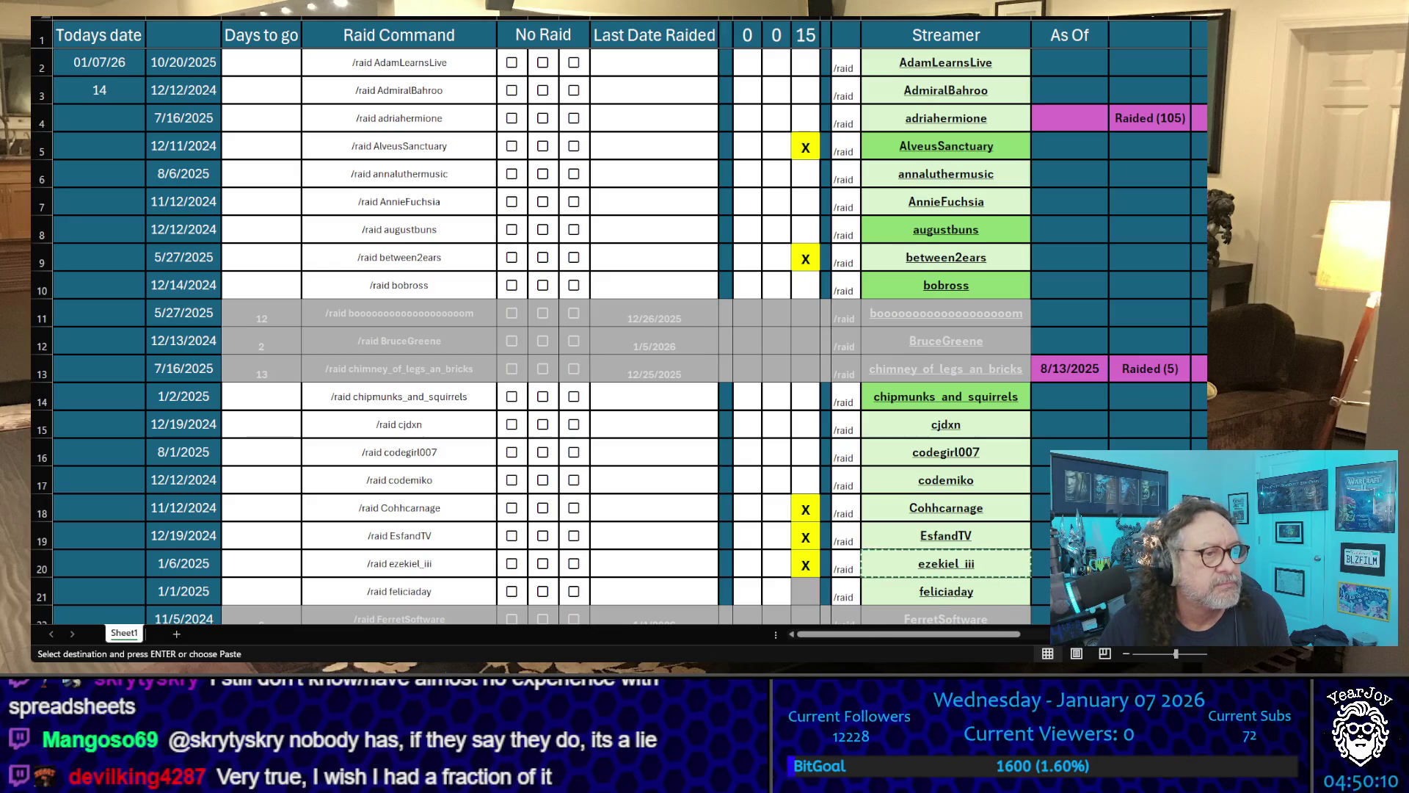
# - Add X marks for ezekiel_iii, EsfandTV, between2ears and AlveusSanctuary in the new tally column
pyautogui.click(781, 565)
pyautogui.press('Return')
pyautogui.write('X')
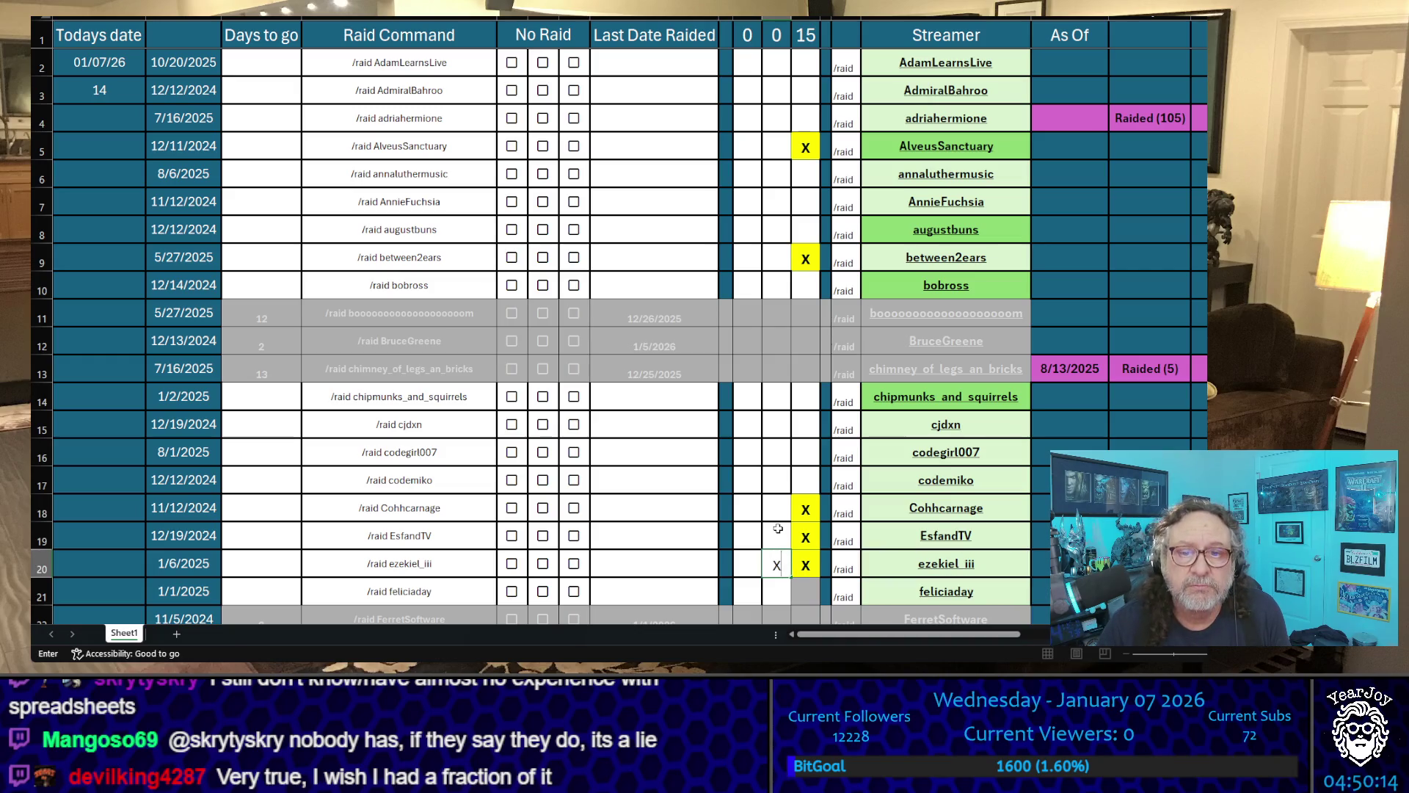
pyautogui.click(777, 527)
pyautogui.write('xx')
pyautogui.click(776, 258)
pyautogui.write('x')
pyautogui.press('Return')
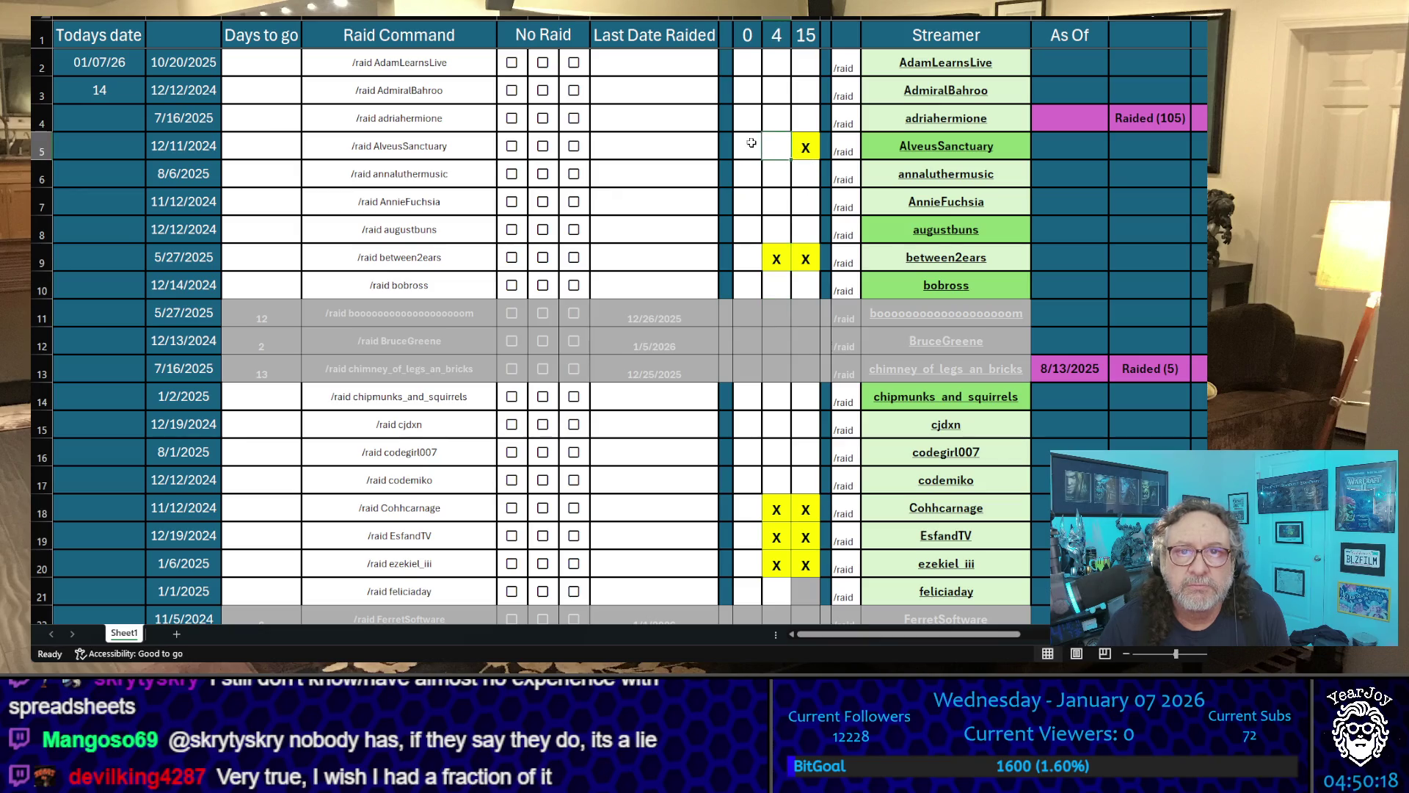
pyautogui.click(781, 141)
pyautogui.write('x')
pyautogui.click(748, 174)
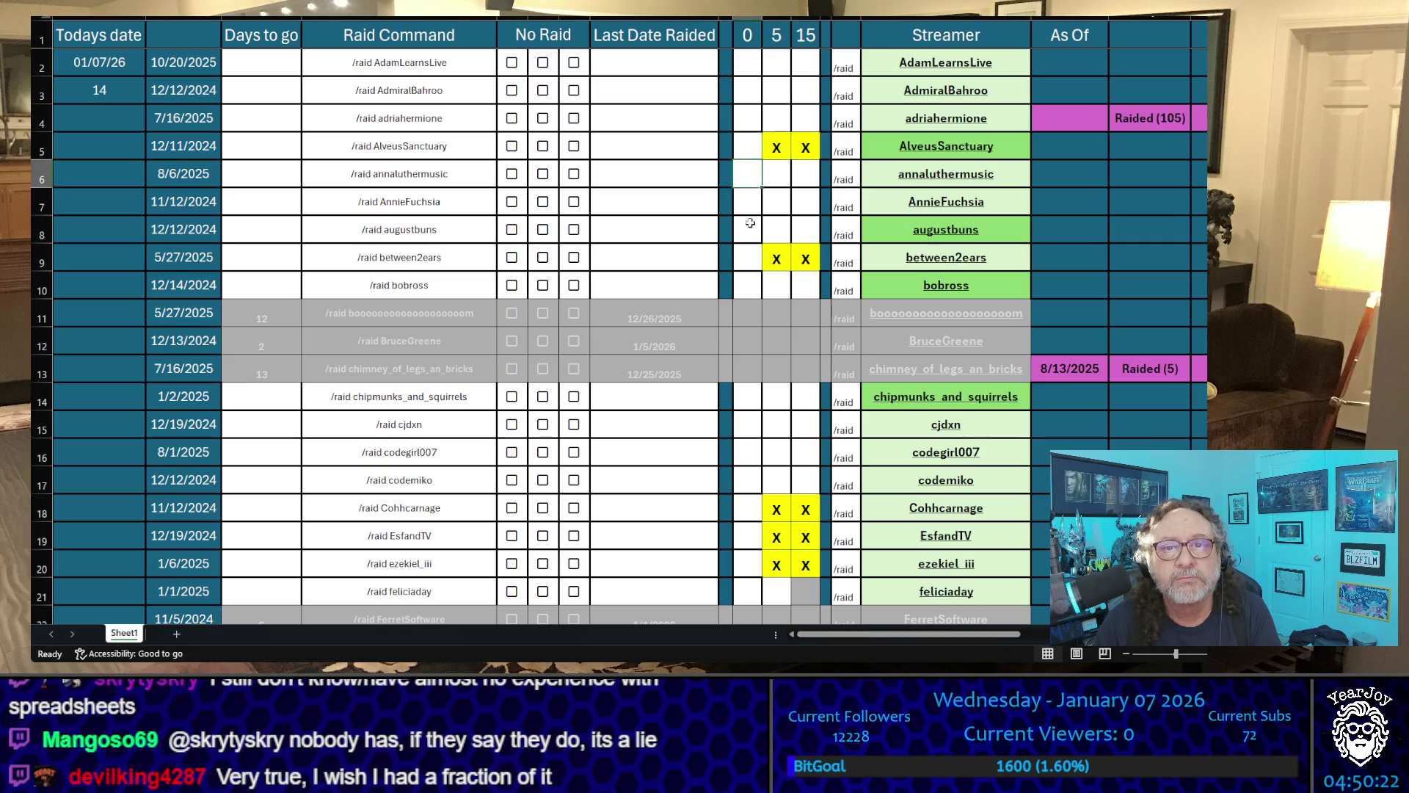
# - Enter 0 in the yellow count column for AlveusSanctuary, between2ears, Cohhcarnage, EsfandTV and ezekiel_iii
pyautogui.click(750, 256)
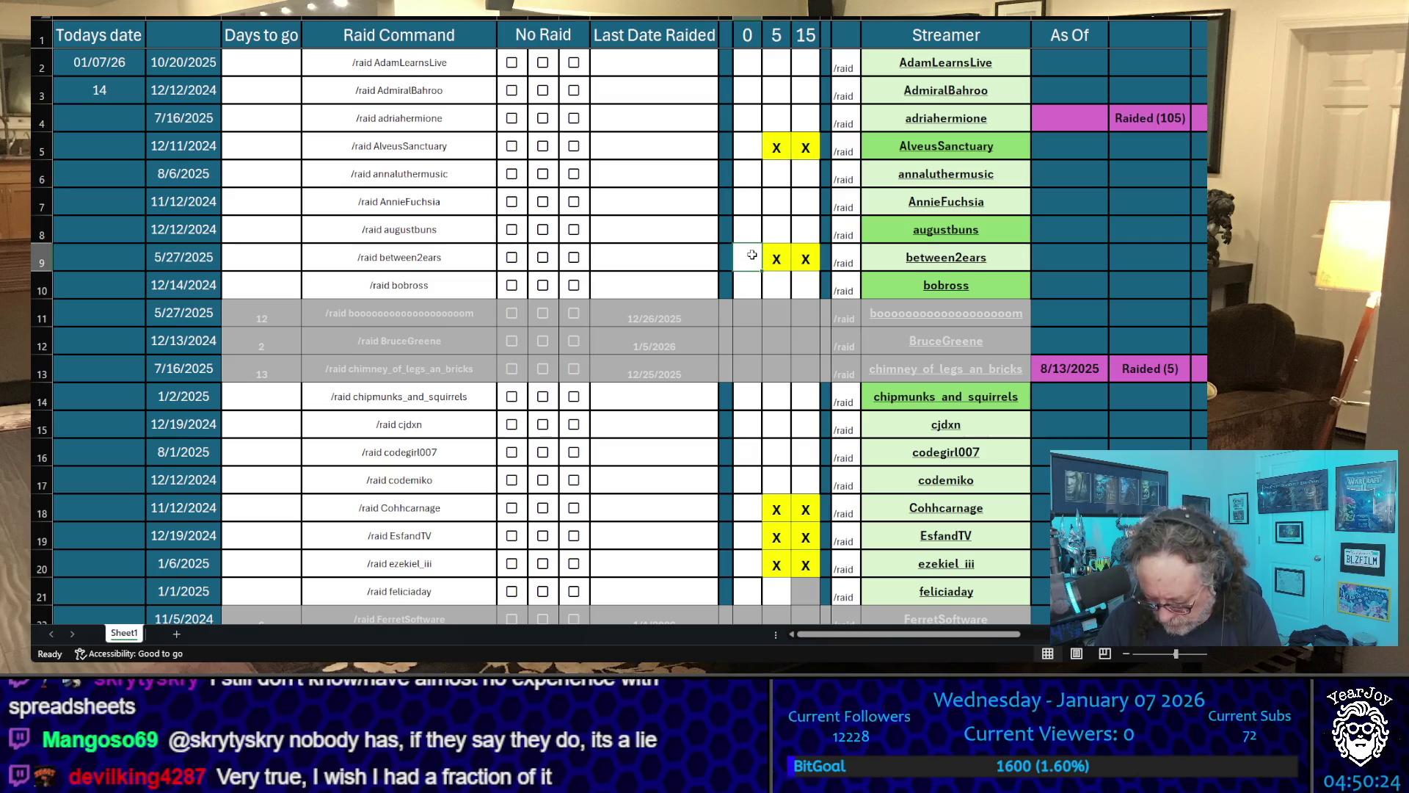
pyautogui.write('4')
pyautogui.click(747, 146)
pyautogui.write('0')
pyautogui.click(747, 256)
pyautogui.write('0')
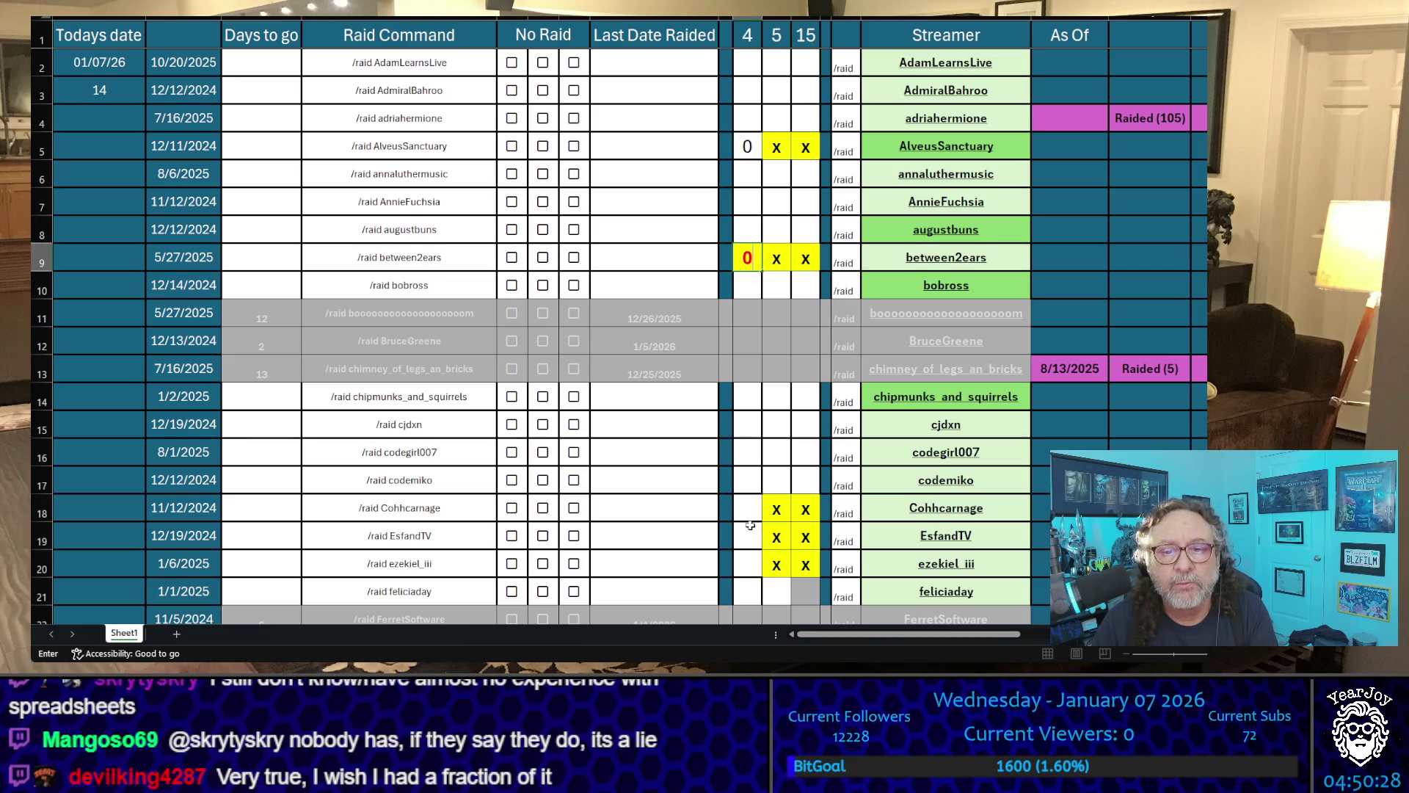
pyautogui.click(753, 507)
pyautogui.write('0')
pyautogui.click(747, 535)
pyautogui.write('0')
pyautogui.click(747, 562)
pyautogui.write('0')
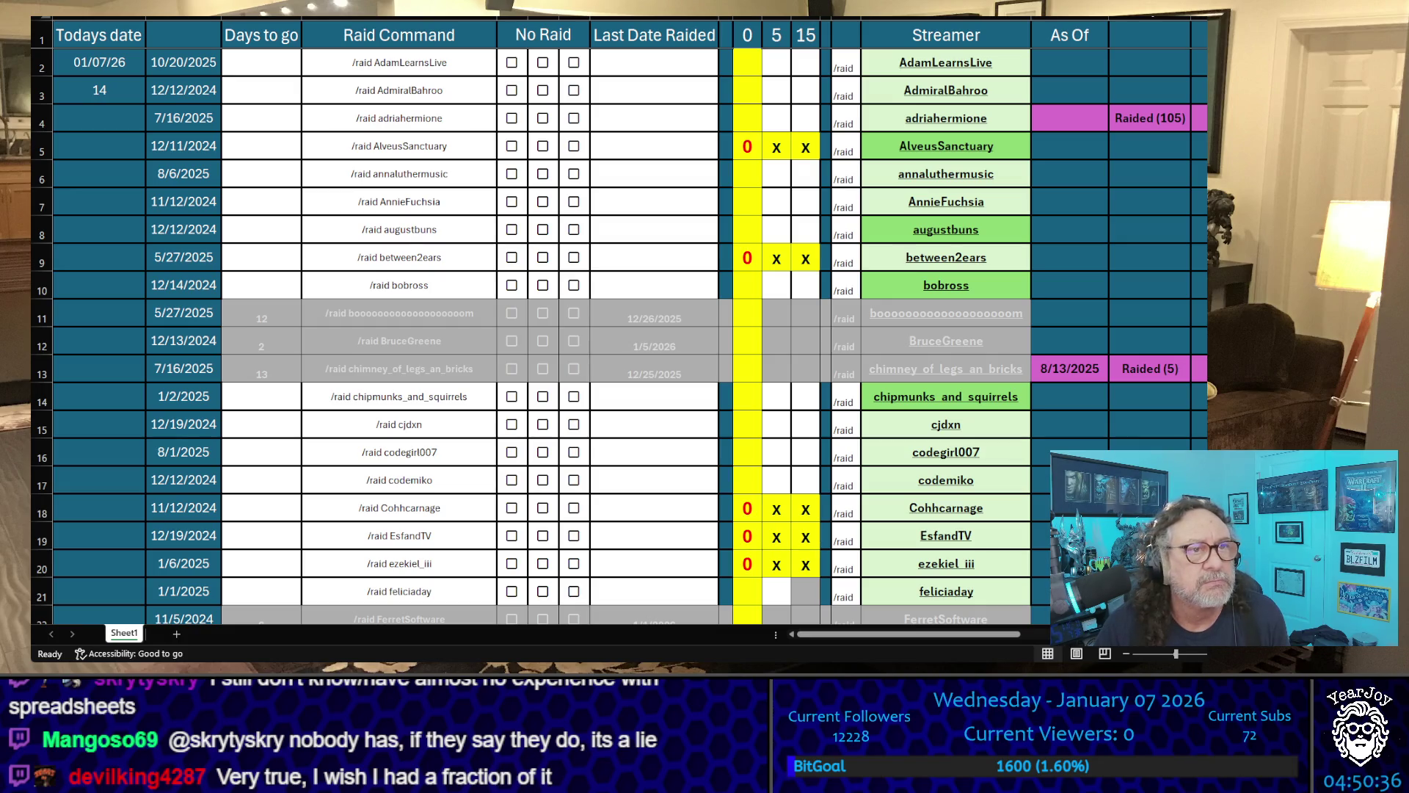
# - Set the light-blue count column to 1 for AlveusSanctuary and Cohhcarnage and 2 for ezekiel_iii
pyautogui.click(747, 152)
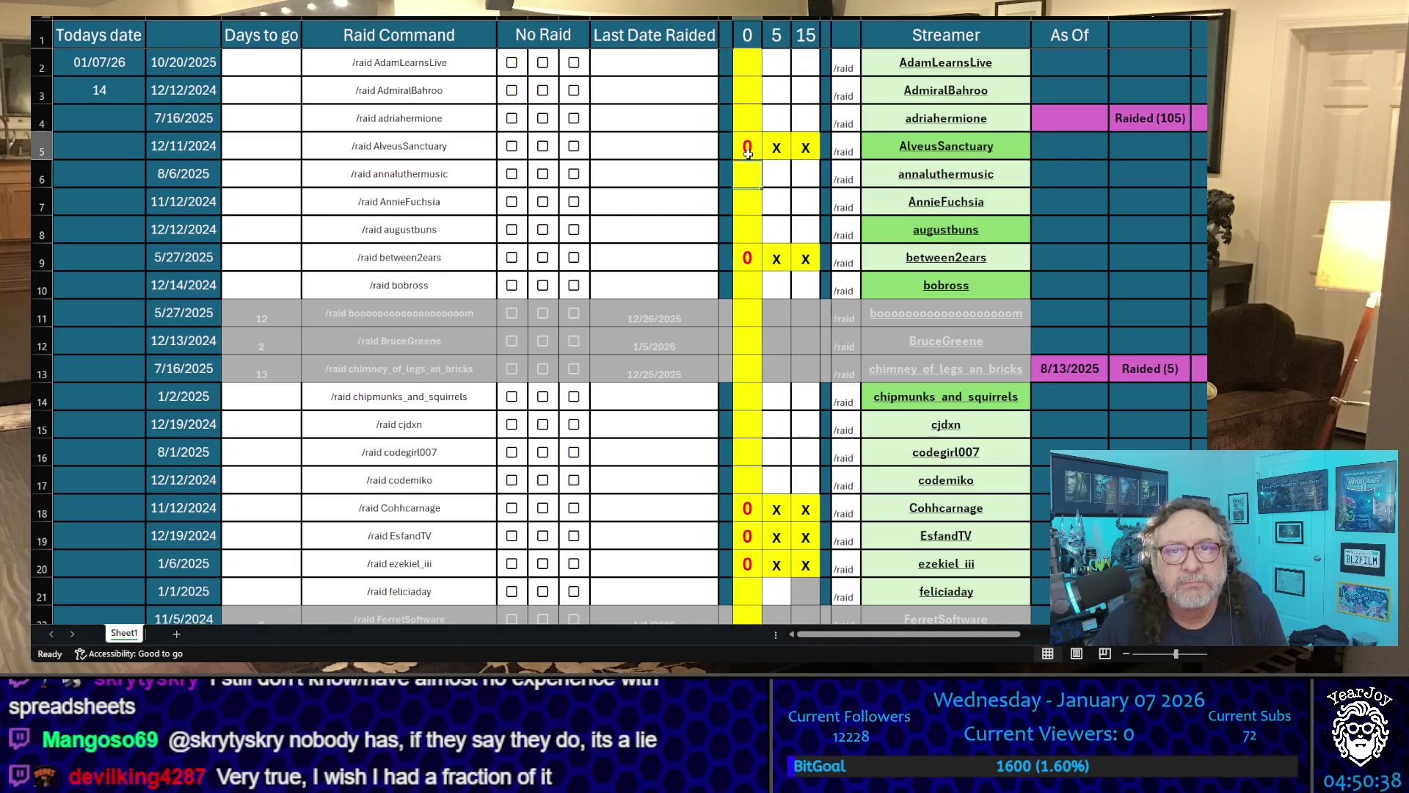
pyautogui.write('12')
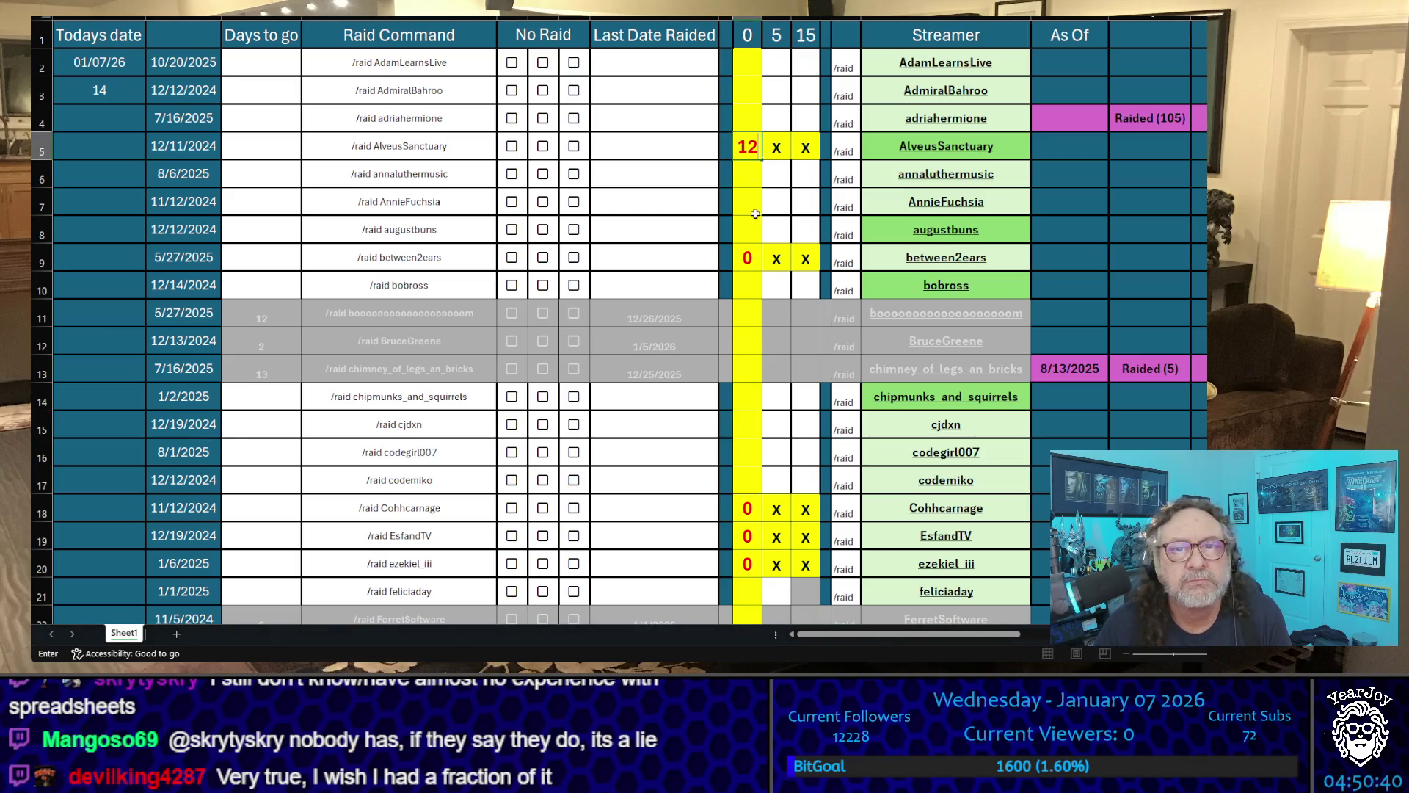
pyautogui.write('1')
pyautogui.press('Return')
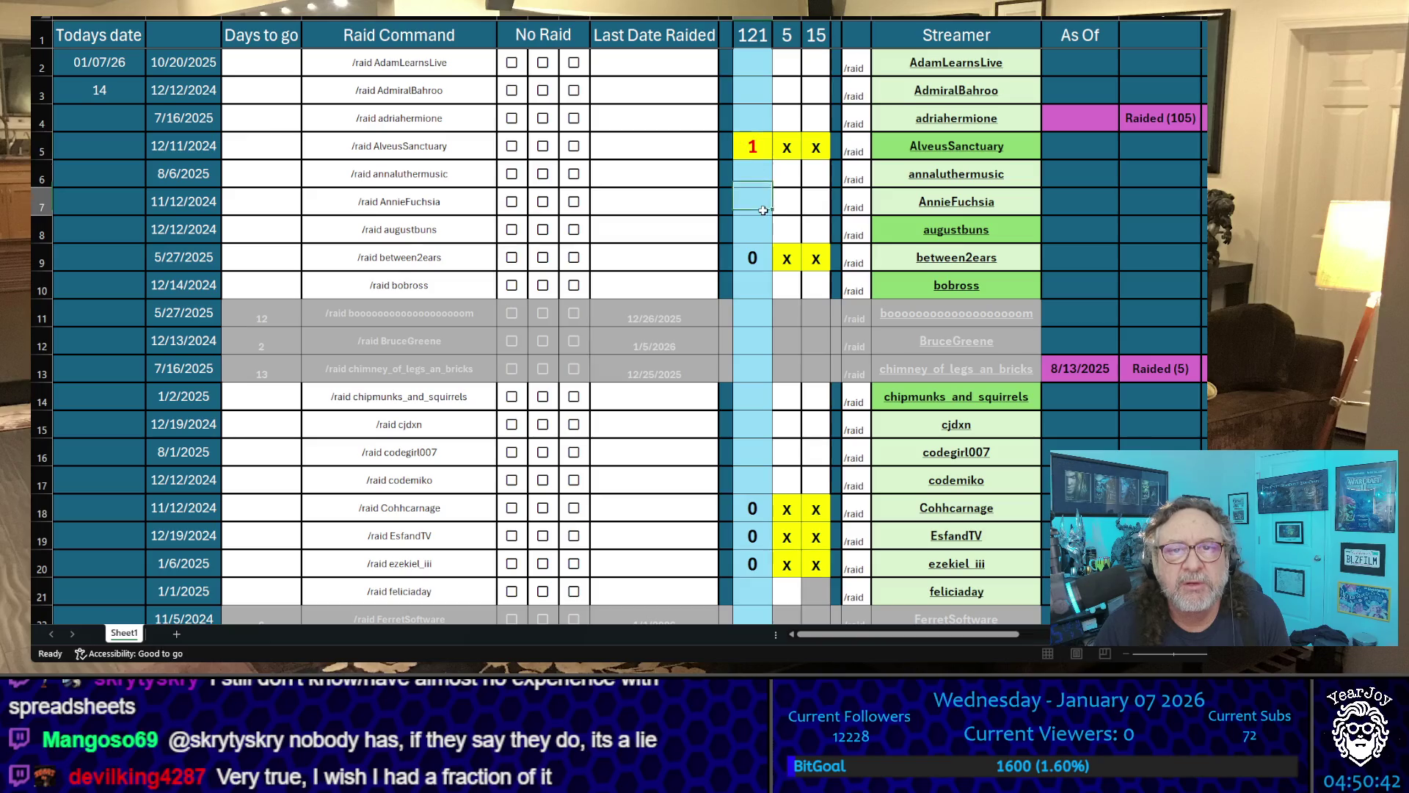
pyautogui.click(753, 258)
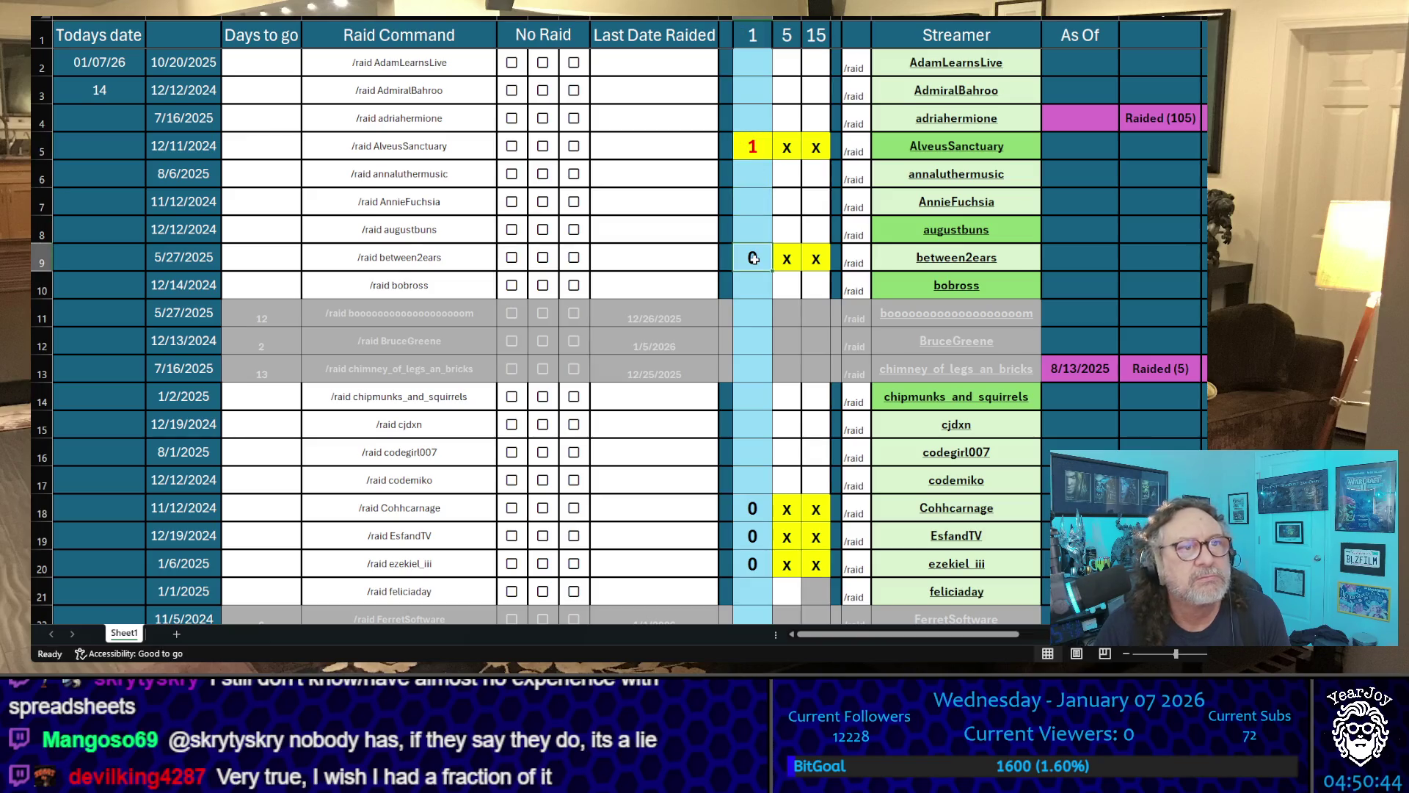
pyautogui.click(753, 507)
pyautogui.write('1')
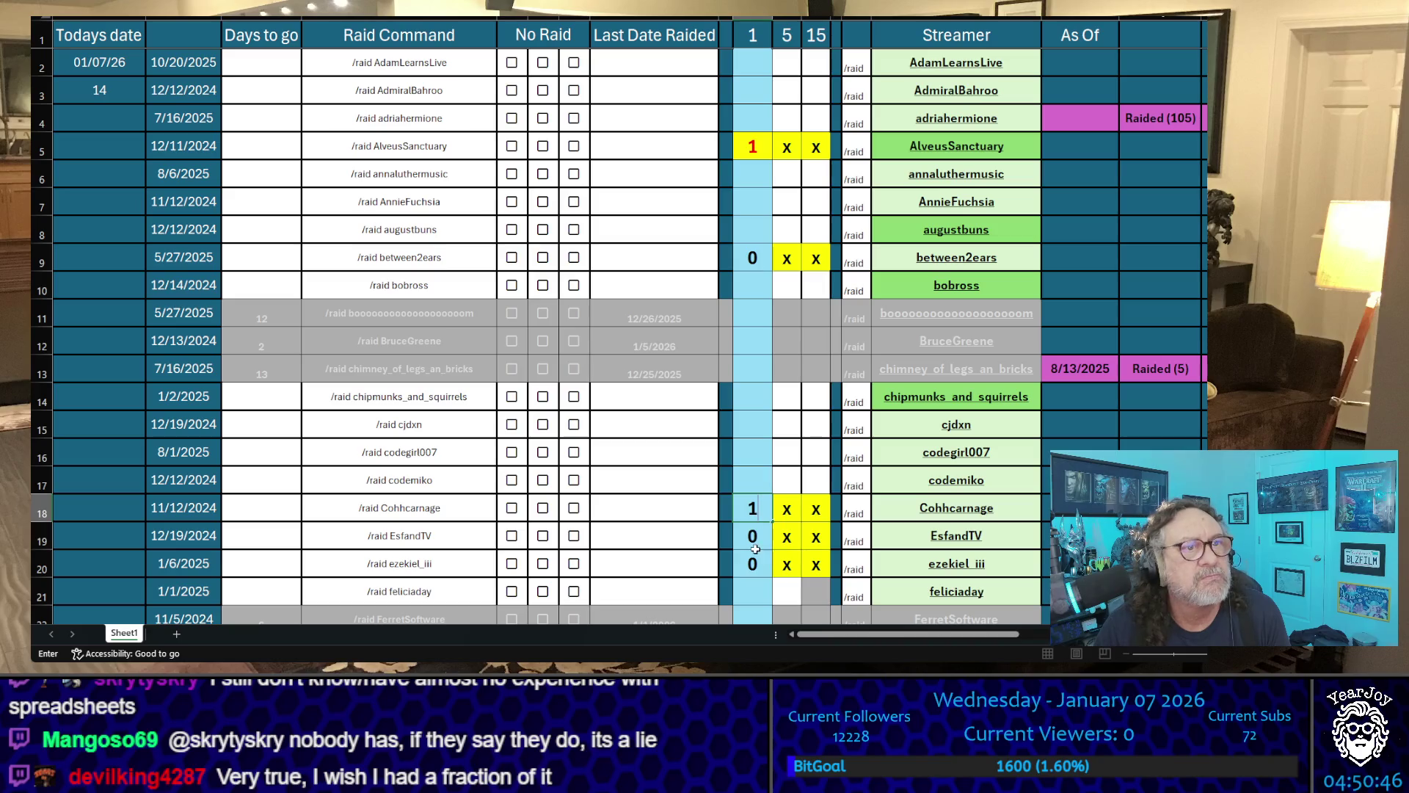
pyautogui.click(754, 565)
pyautogui.write('2')
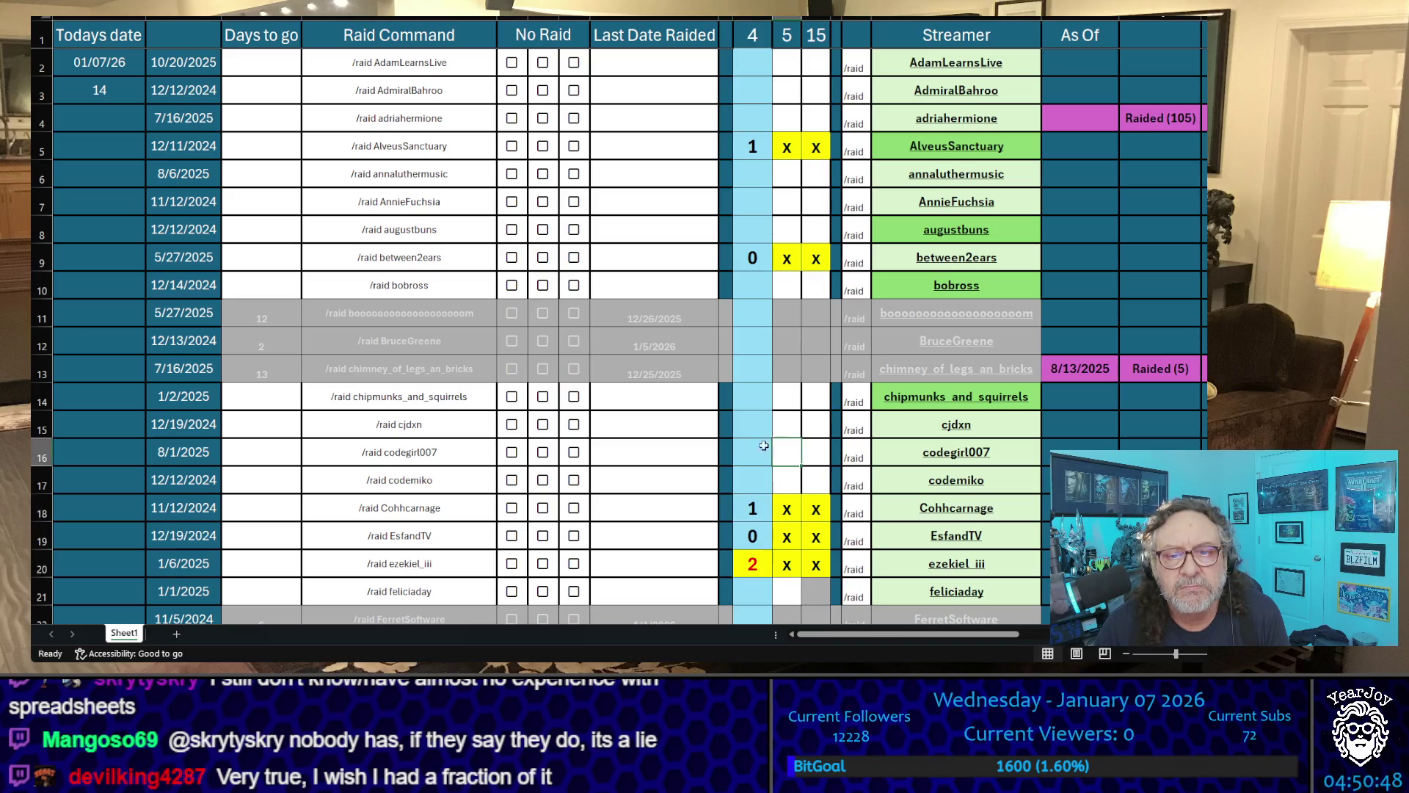
pyautogui.click(682, 437)
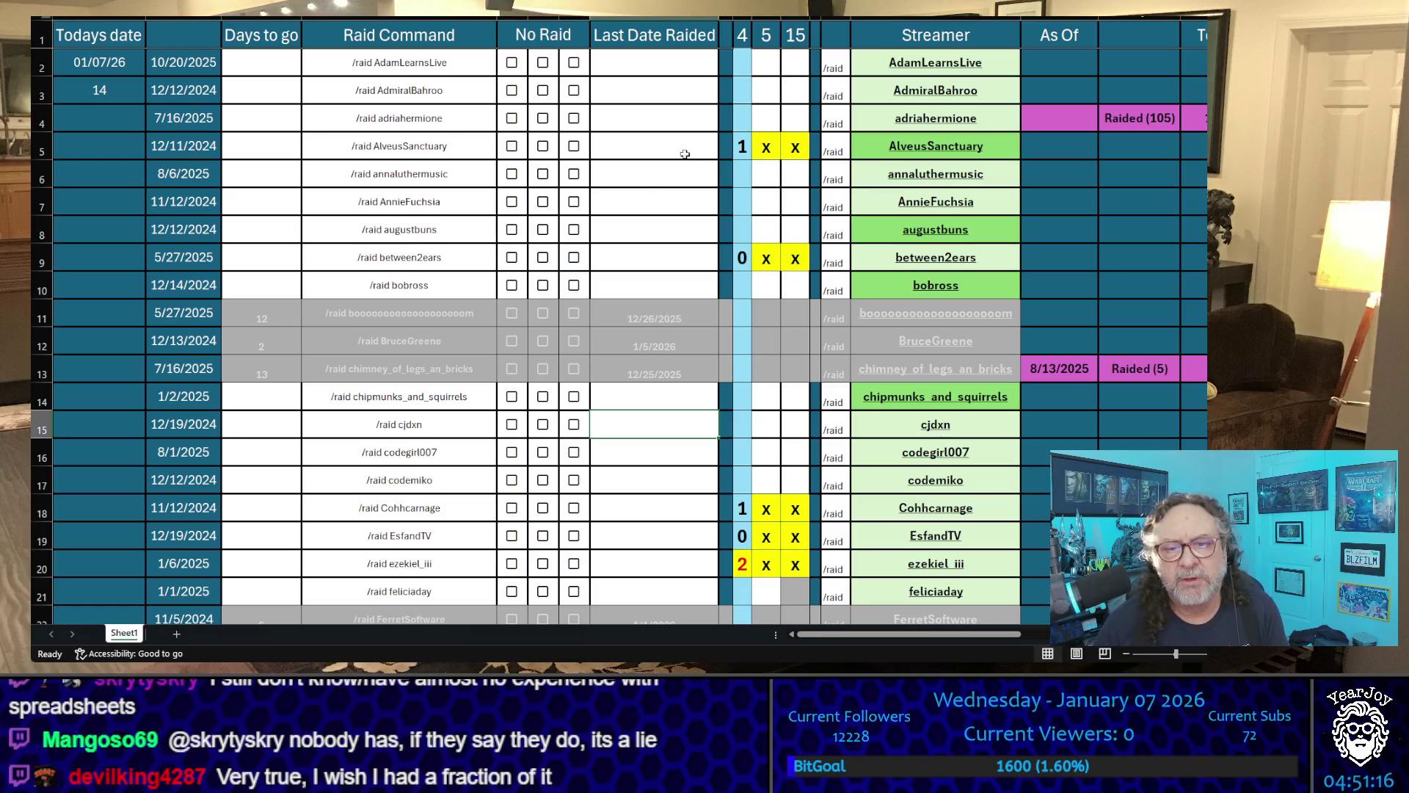
# - Raise Cohhcarnage's count to 2 and set between2ears's to 1, totalling 6
pyautogui.click(736, 507)
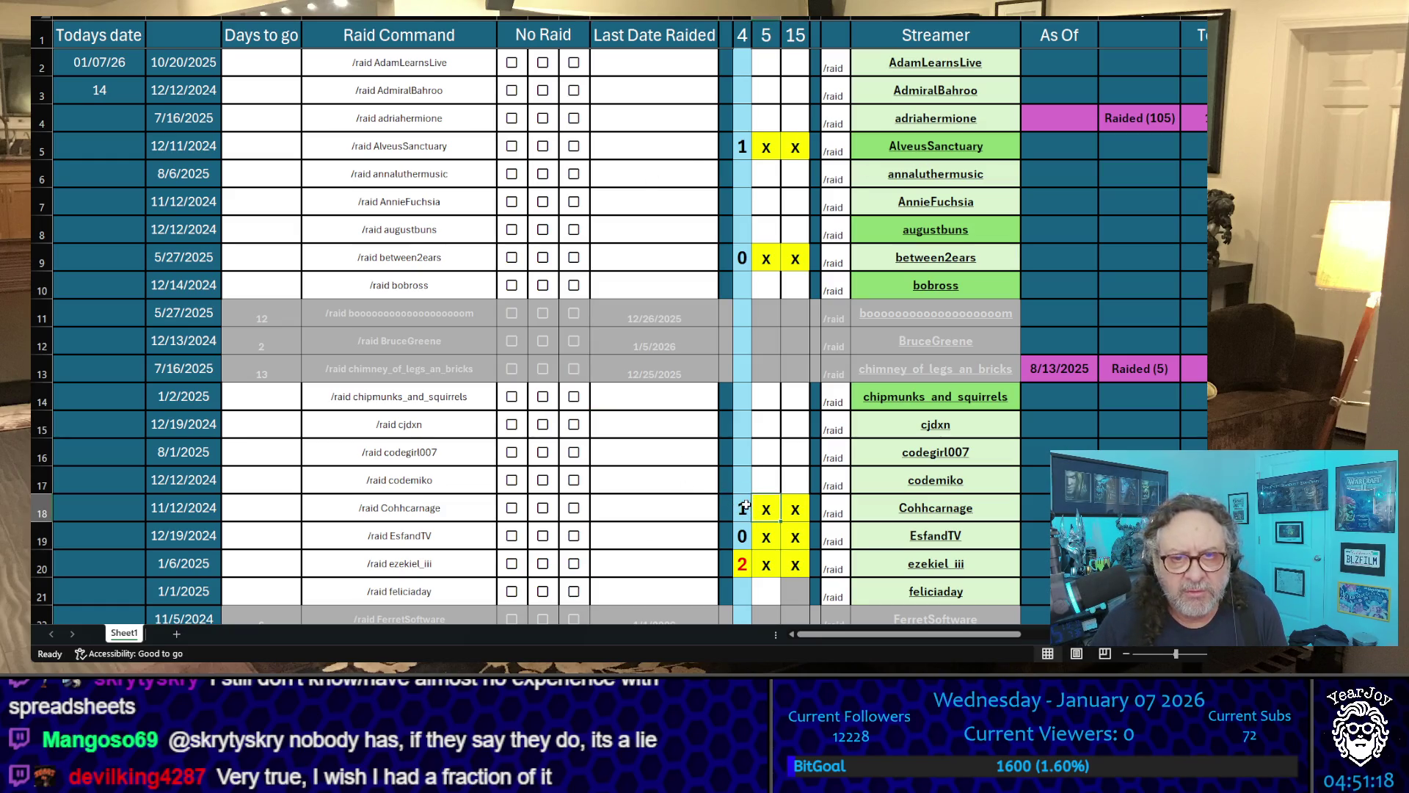
pyautogui.write('2')
pyautogui.click(707, 436)
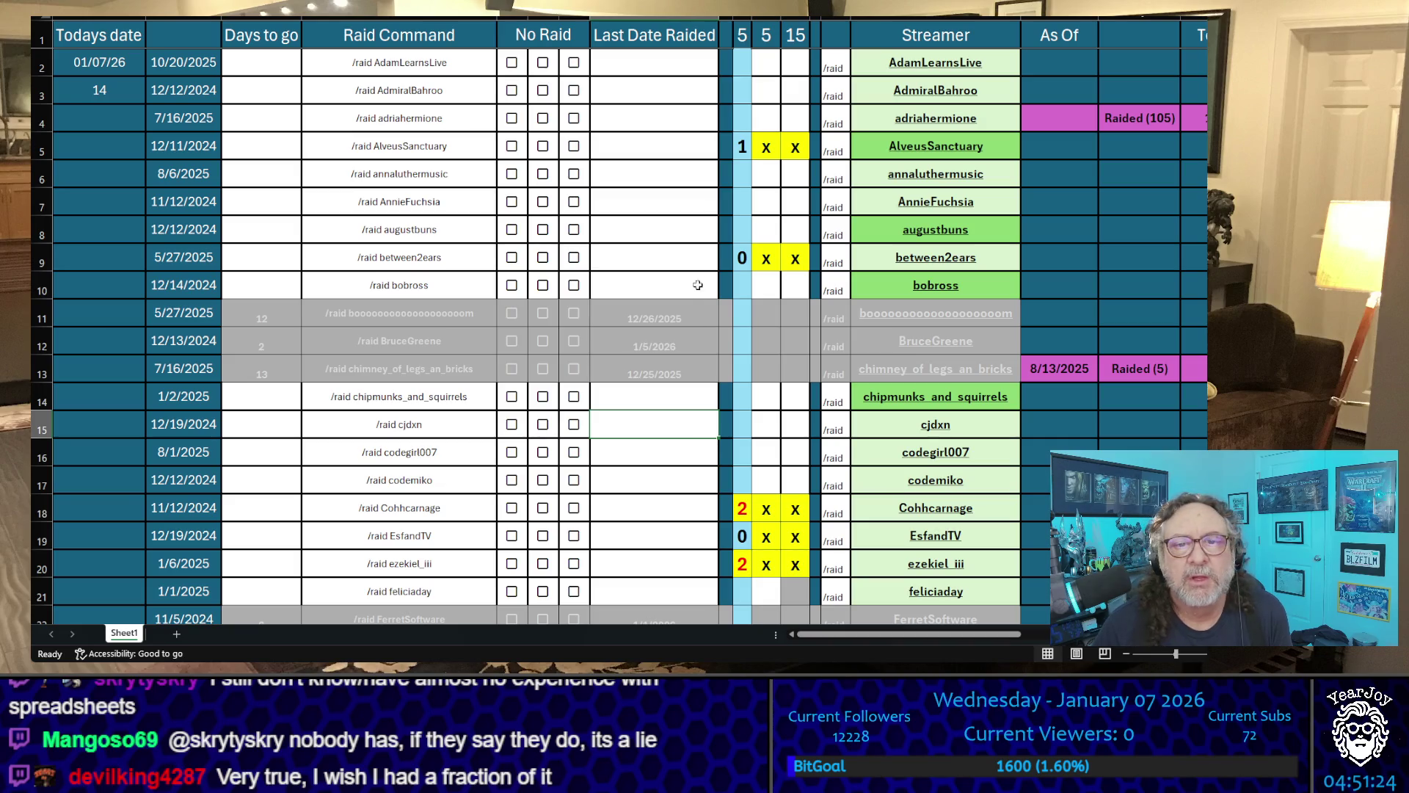
pyautogui.click(745, 259)
pyautogui.click(665, 199)
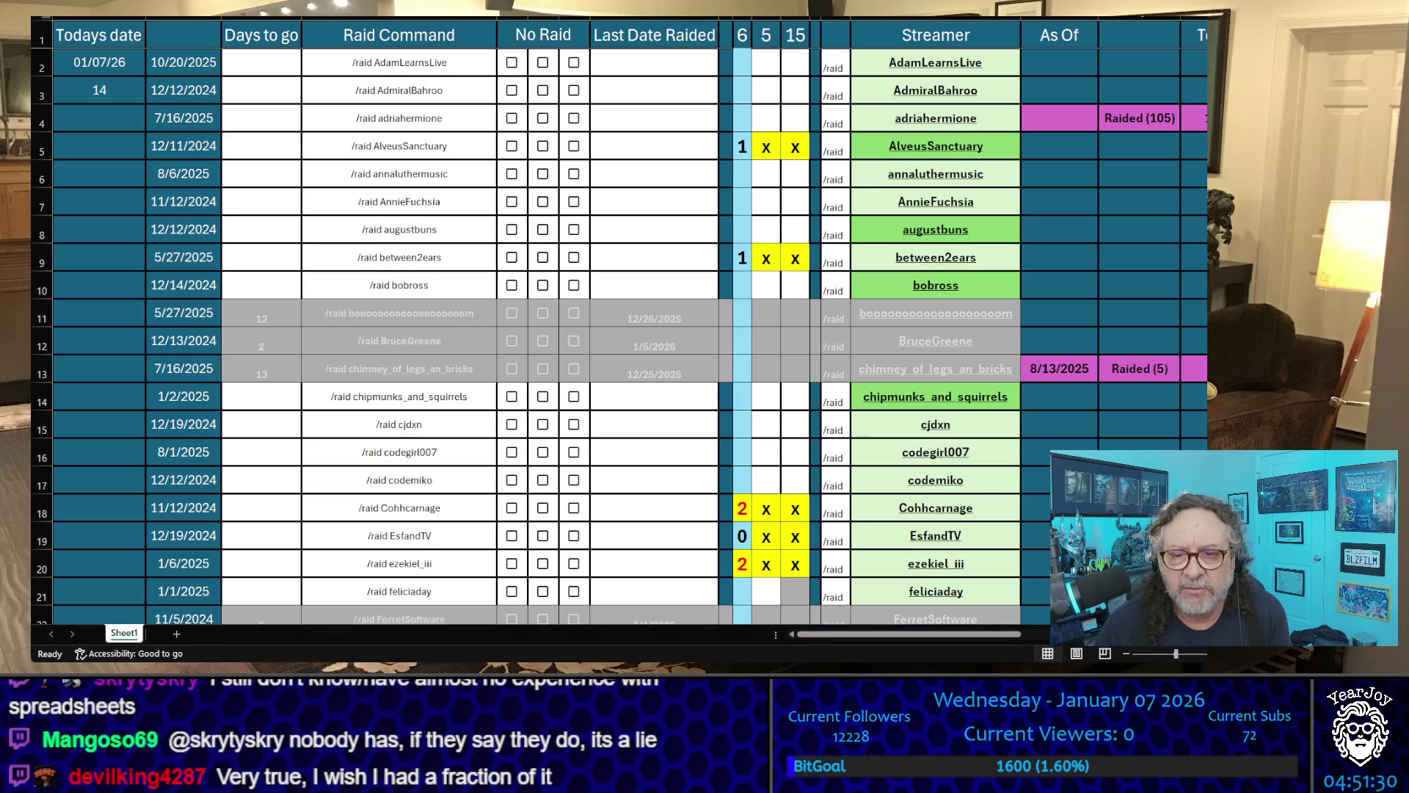
# - Move down to the bobross and augustbuns last-raided date cells
pyautogui.hotkey('alt', 'Tab')
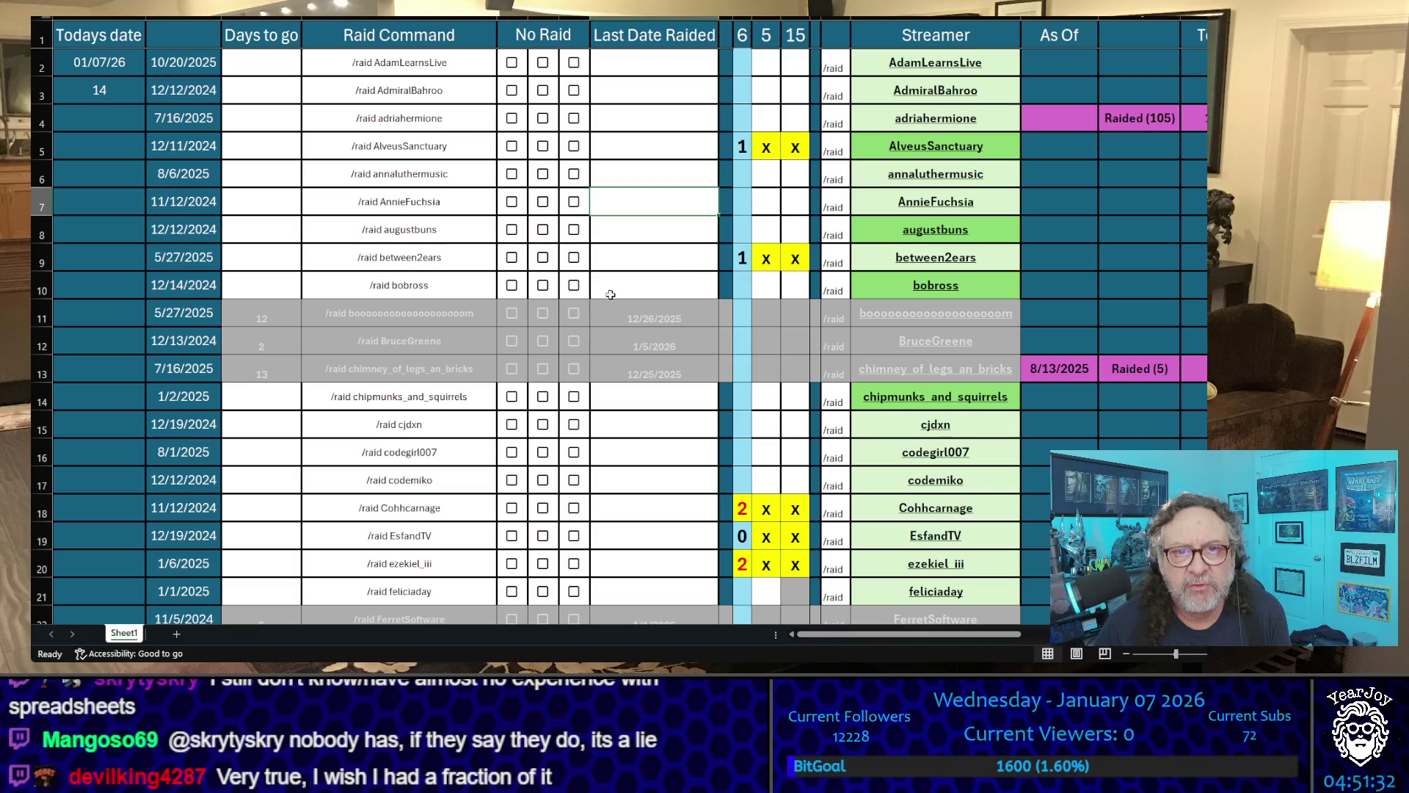
pyautogui.click(611, 291)
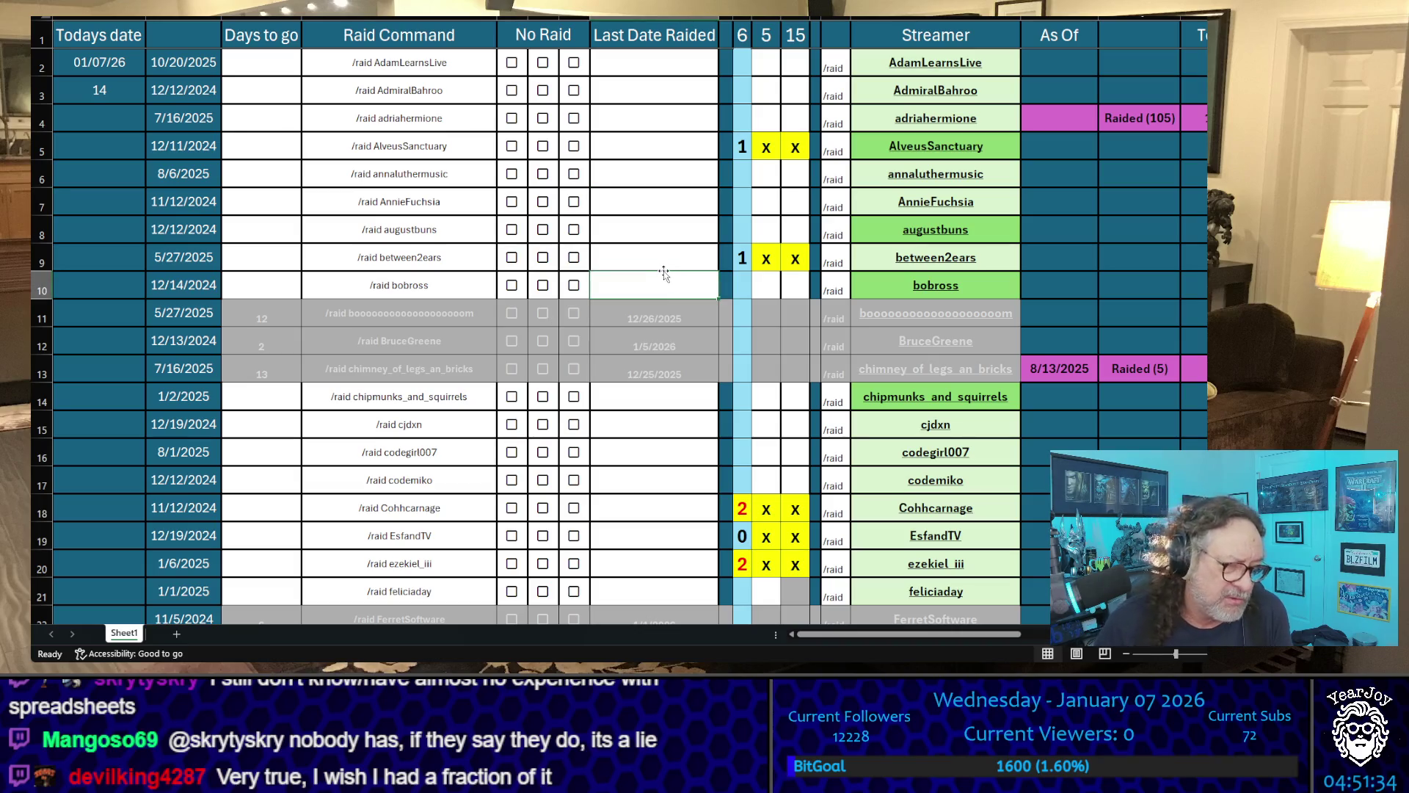
pyautogui.press('Up')
pyautogui.press('Up')
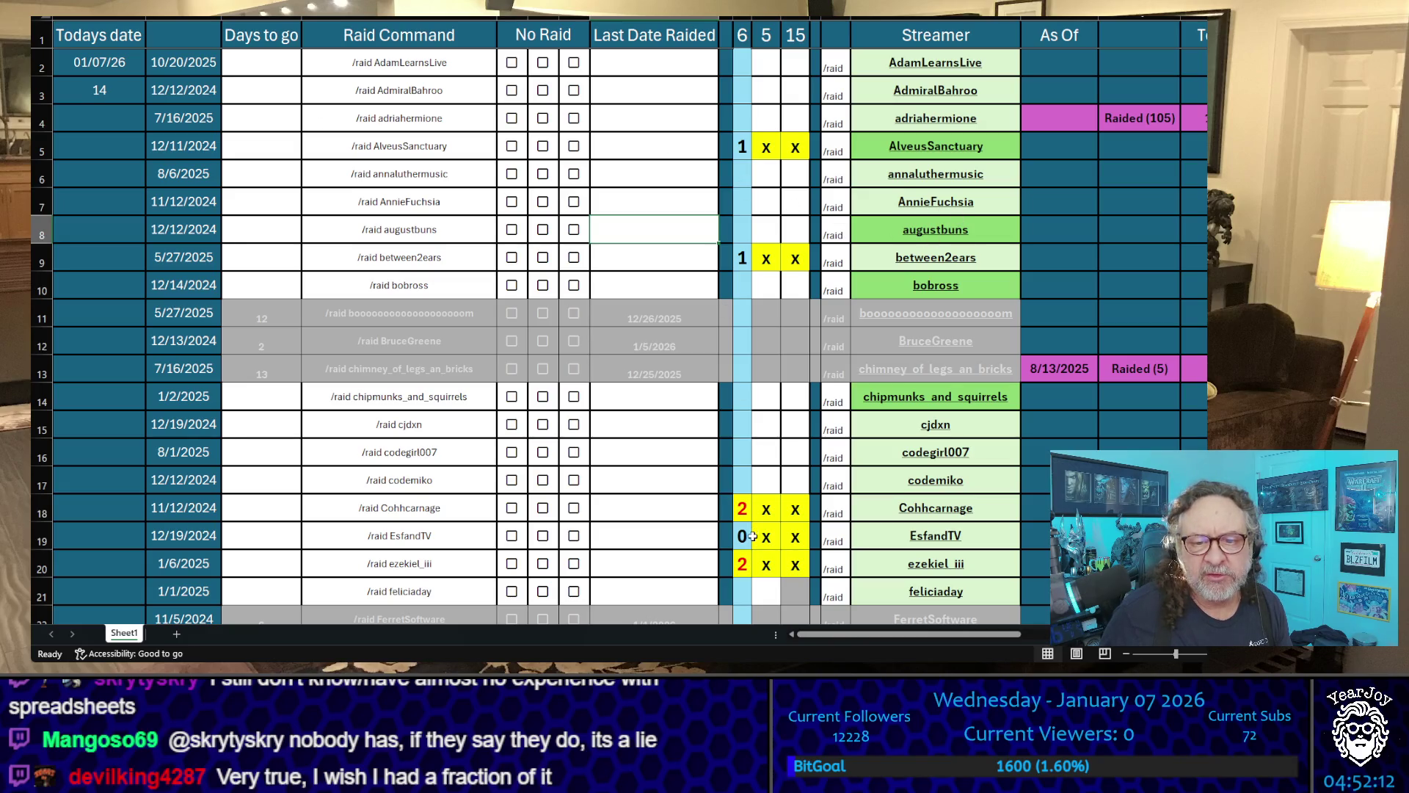
pyautogui.scroll(-5, 788, 404)
pyautogui.scroll(-1, 784, 400)
pyautogui.scroll(-1, 782, 397)
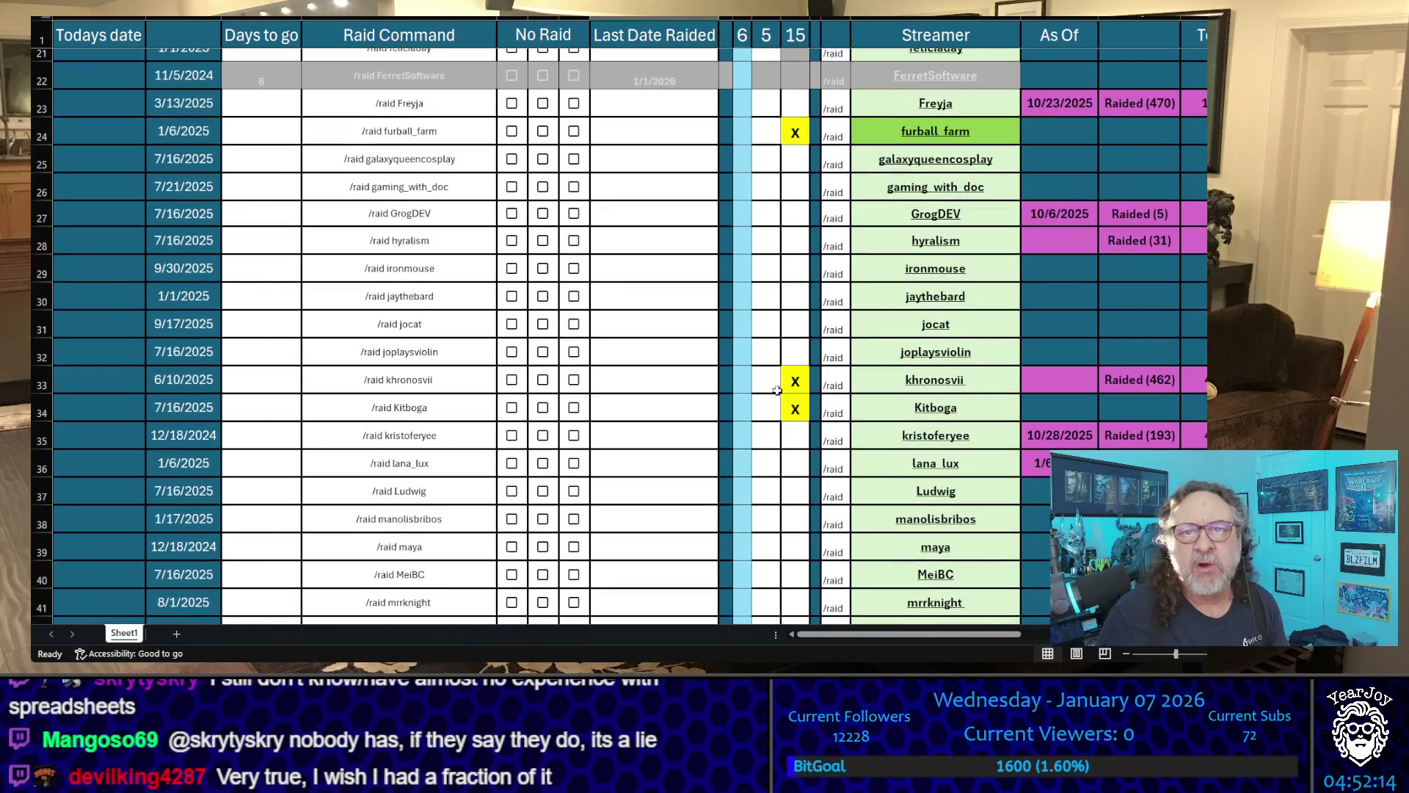
pyautogui.scroll(-1, 779, 392)
pyautogui.scroll(1, 777, 396)
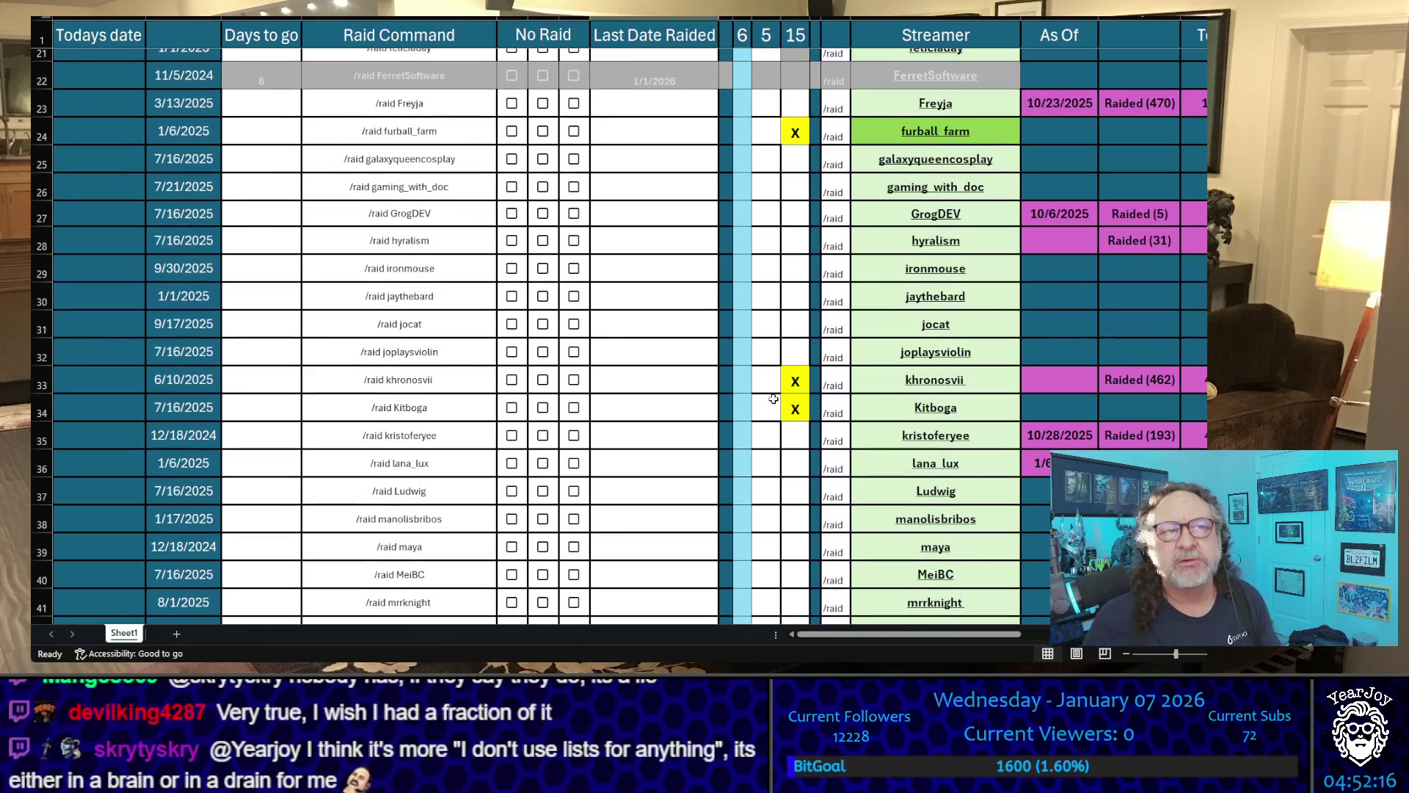
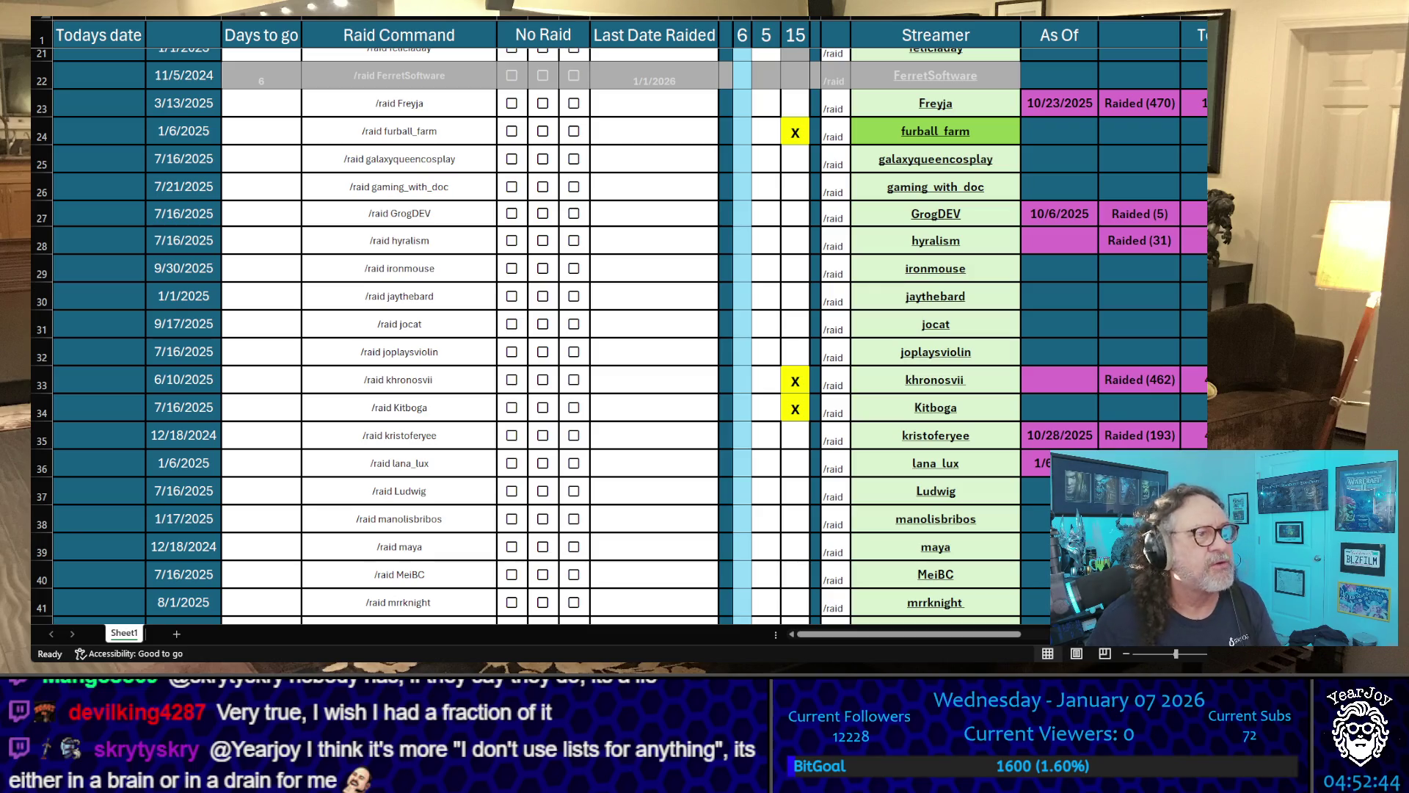
pyautogui.scroll(2, 1087, 221)
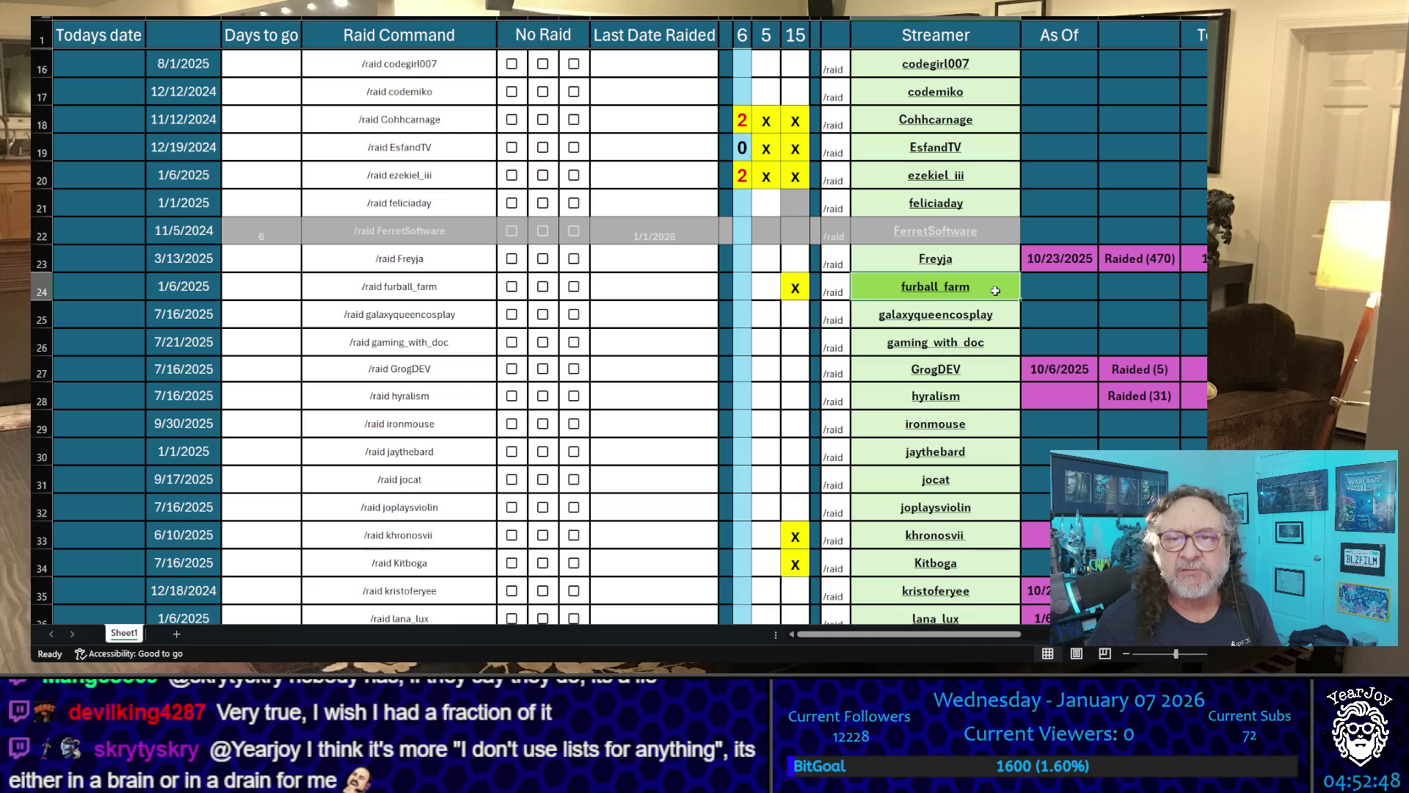
# - Copy the furball_farm, khronosvii, Kitboga, PizzaPrincessG and PsychoHypnotic streamer name cells in turn
pyautogui.hotkey('ctrl', 'c')
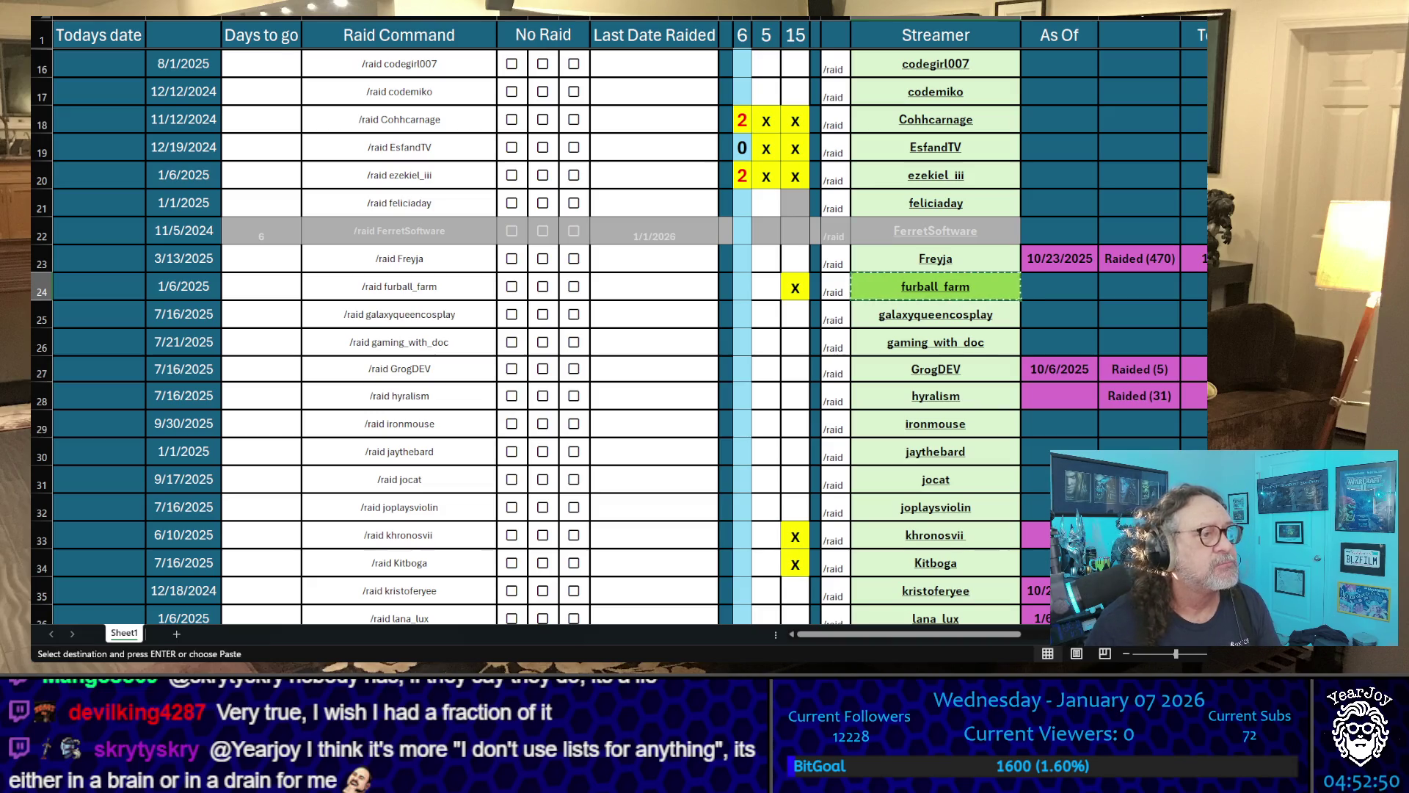
pyautogui.scroll(-2, 619, 336)
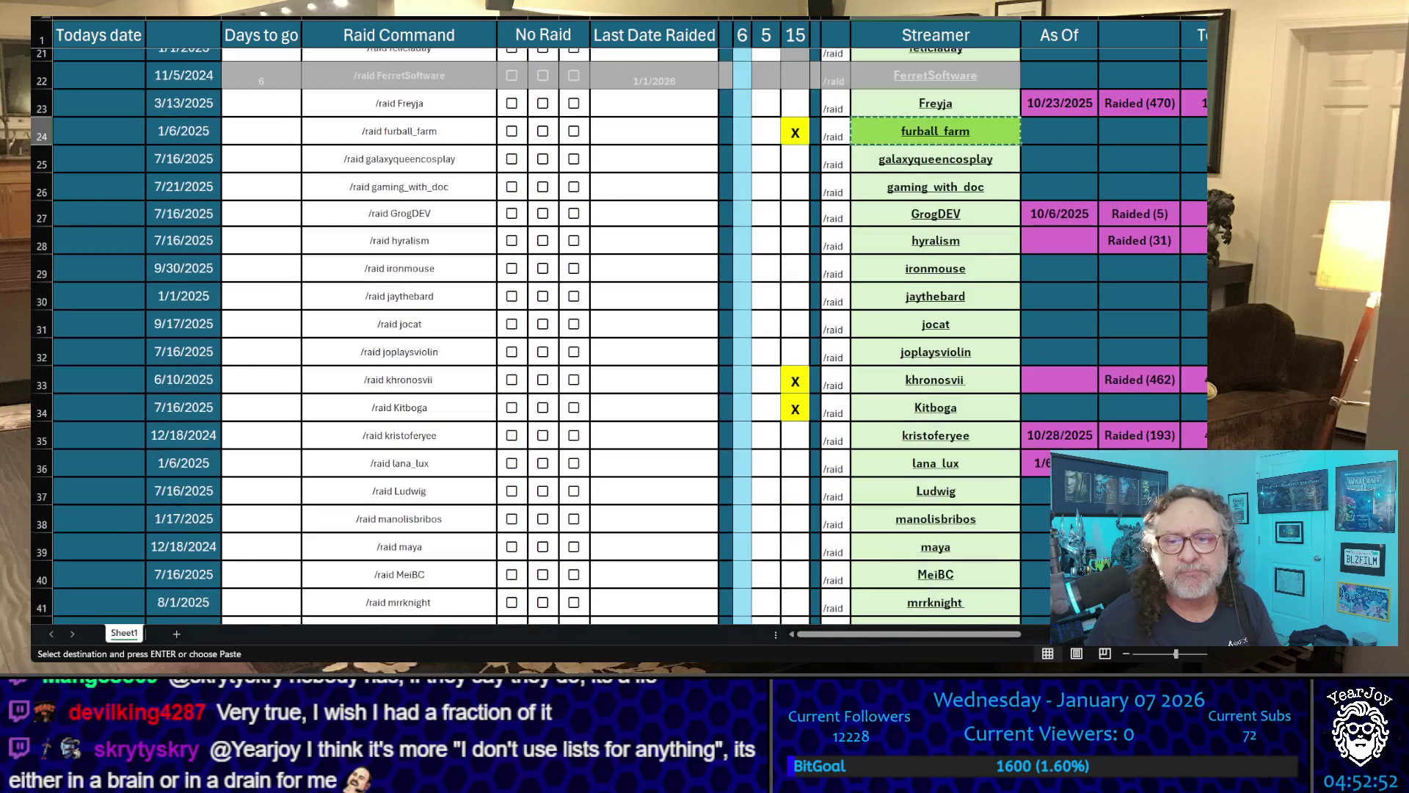
pyautogui.click(935, 380)
pyautogui.hotkey('ctrl', 'c')
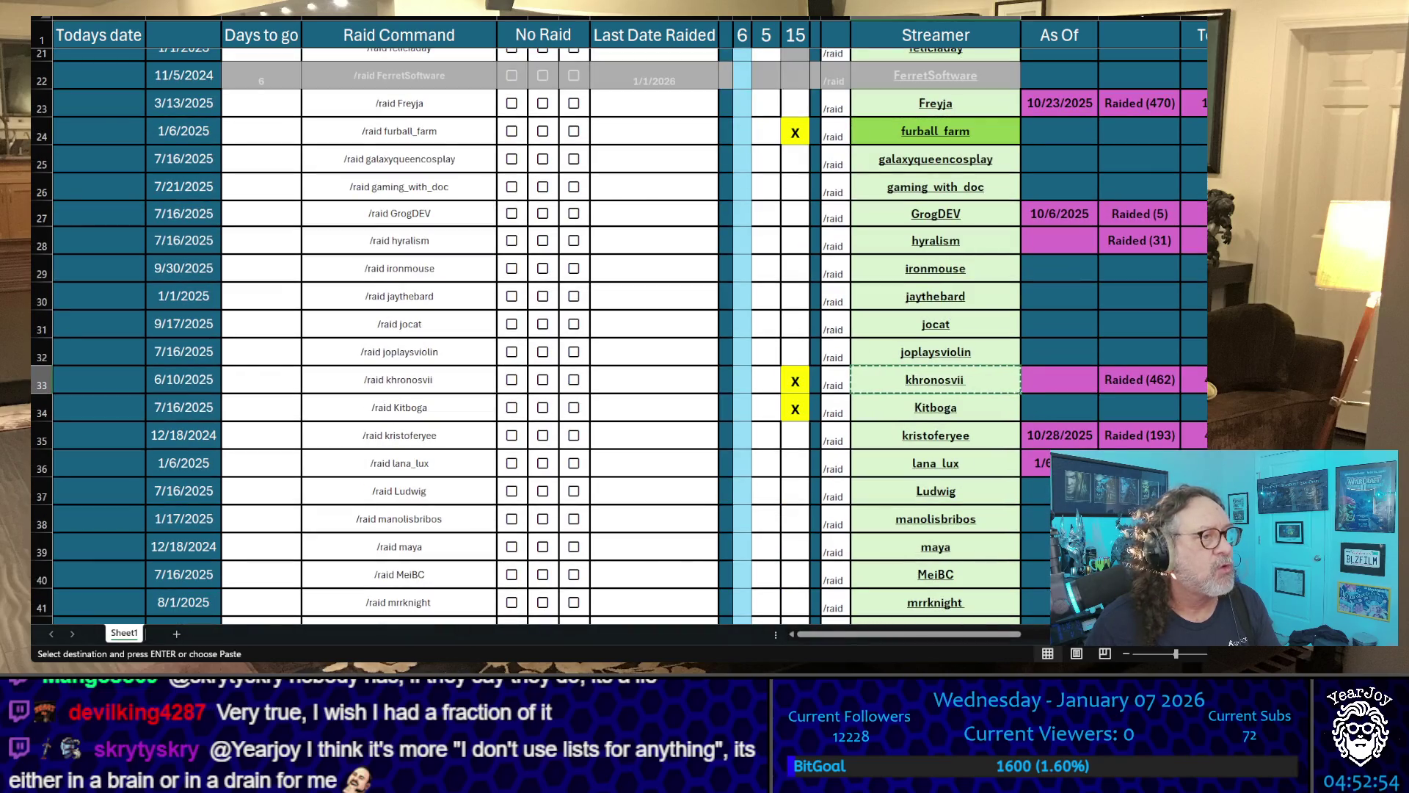
pyautogui.click(934, 408)
pyautogui.hotkey('ctrl', 'c')
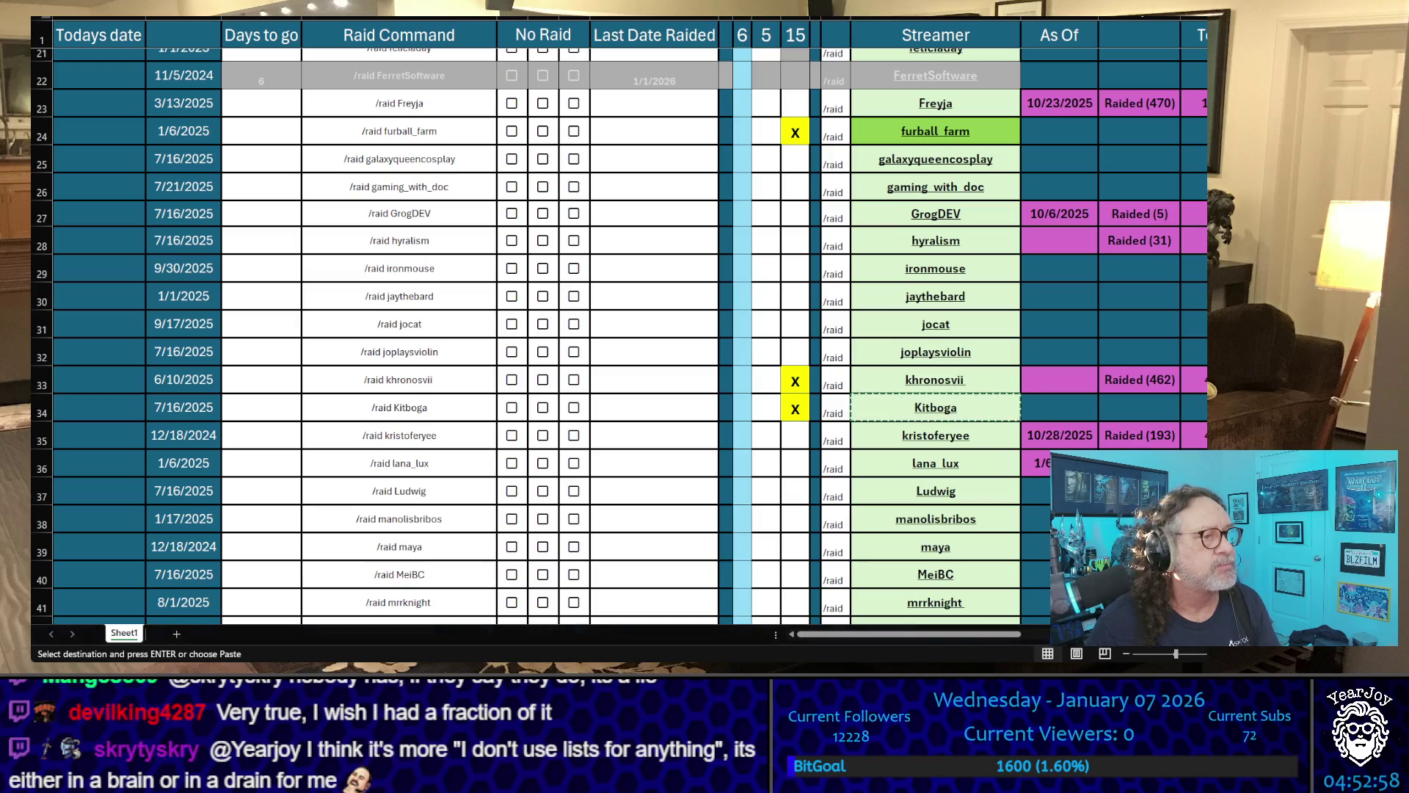
pyautogui.scroll(-2, 1017, 333)
pyautogui.scroll(-3, 1017, 333)
pyautogui.click(1015, 331)
pyautogui.hotkey('ctrl', 'c')
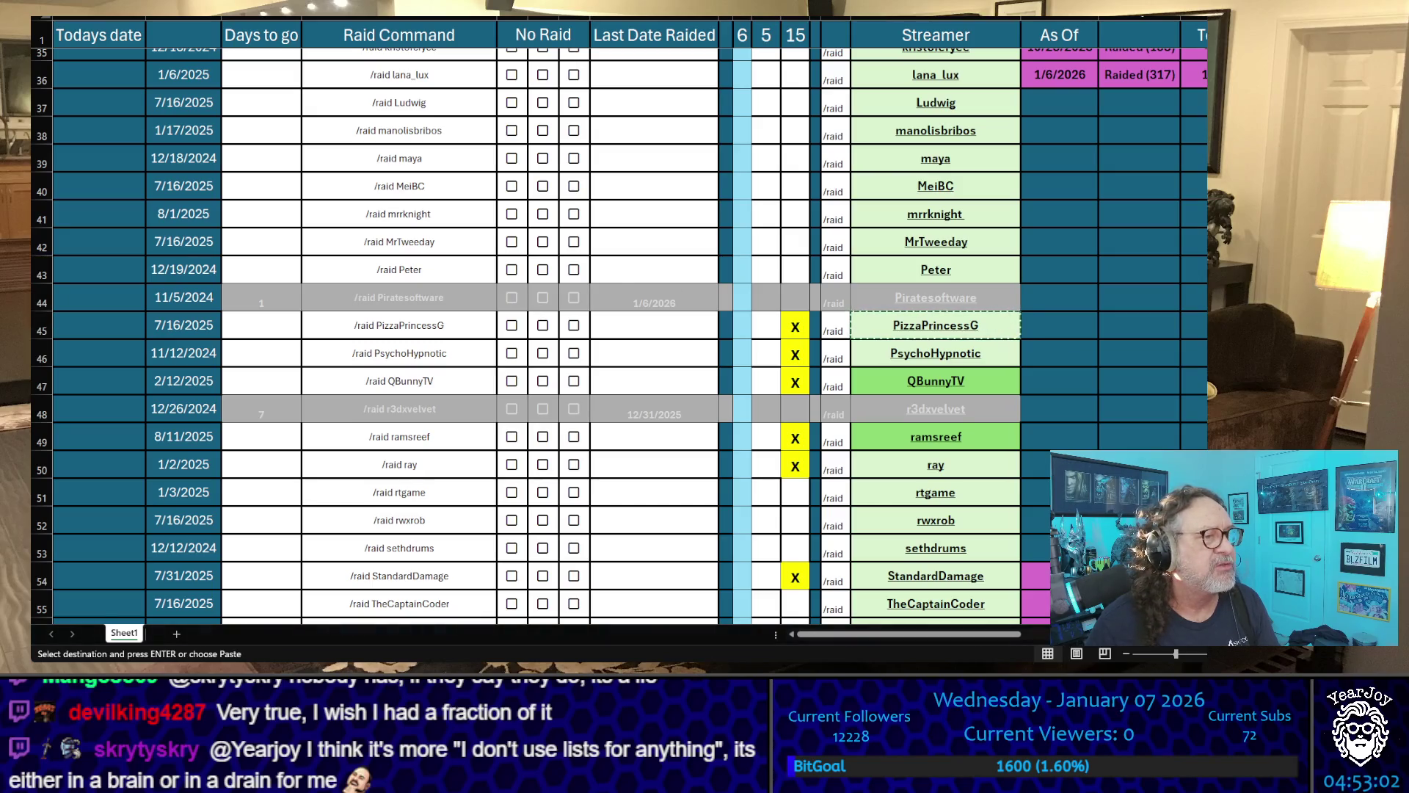
pyautogui.click(1007, 348)
pyautogui.hotkey('ctrl', 'c')
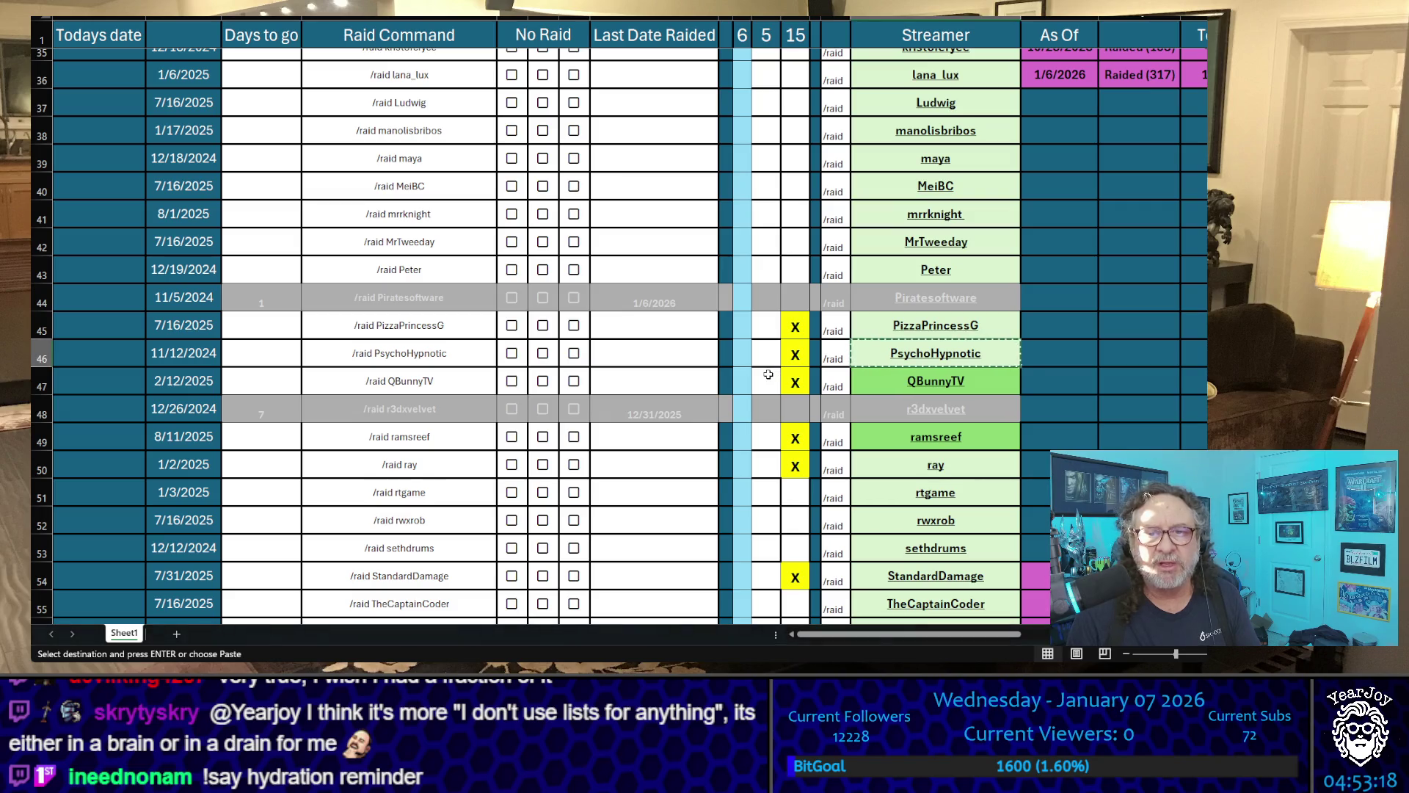
# - Mark X tallies for PsychoHypnotic, Kitboga, khronosvii and furball_farm, removing the mistaken QBunnyTV X
pyautogui.press('Escape')
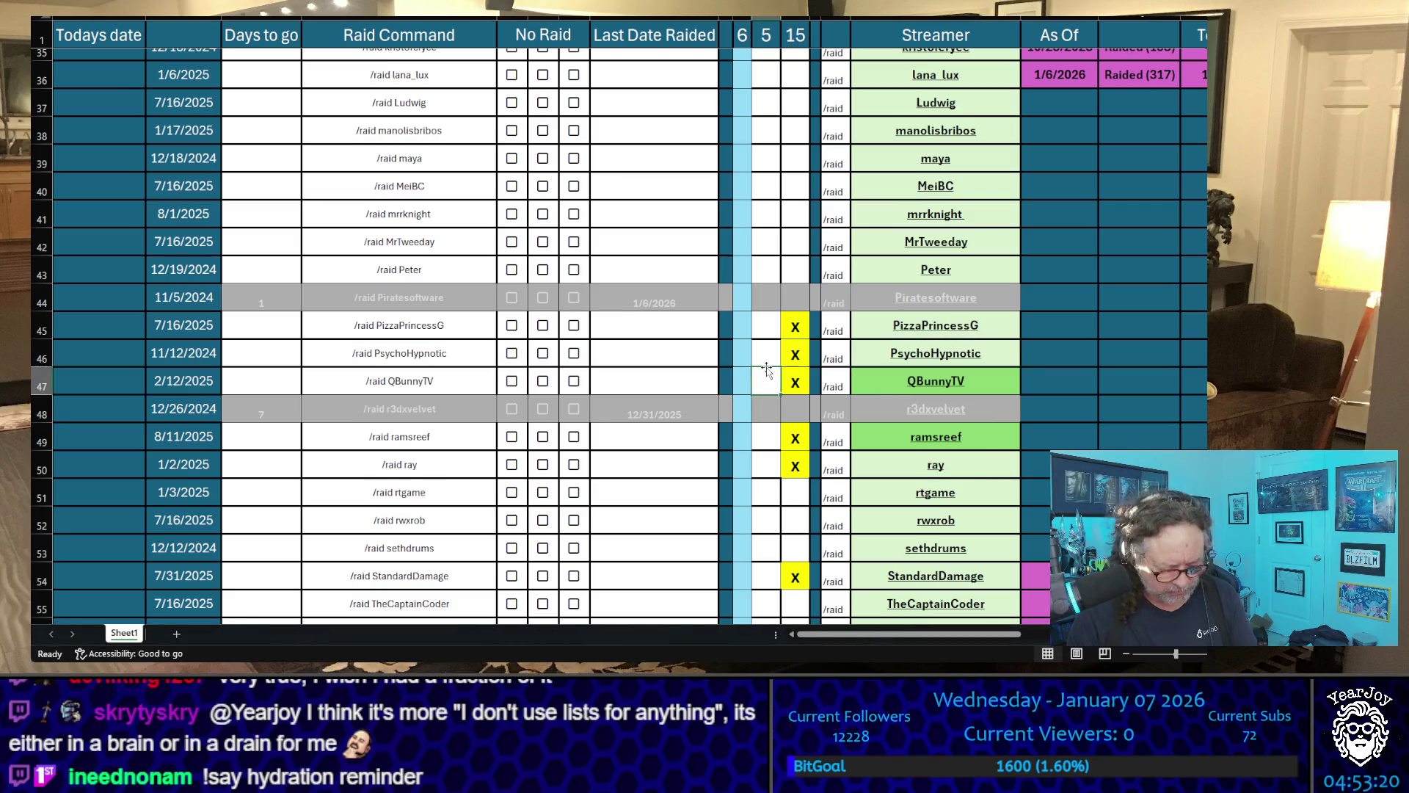
pyautogui.write('X')
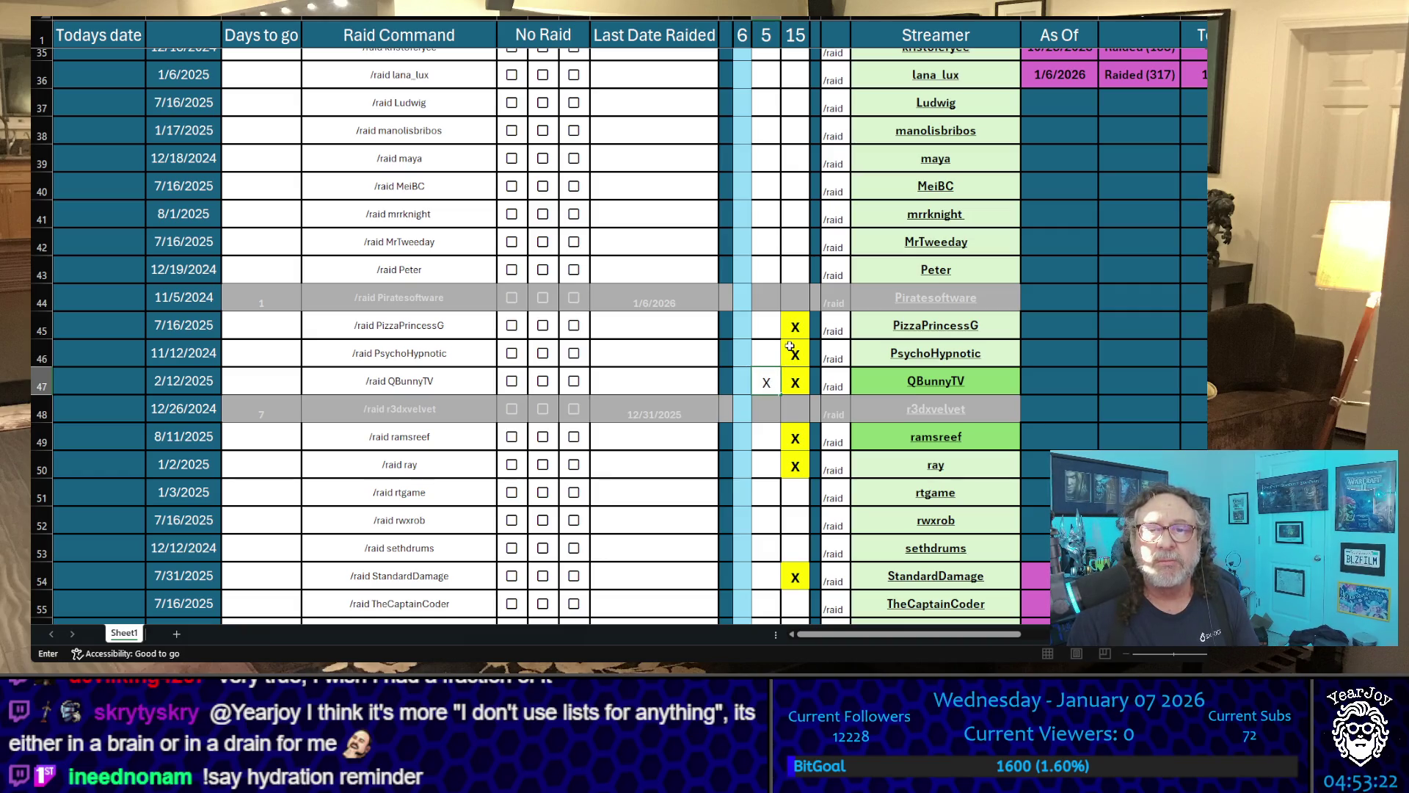
pyautogui.click(771, 352)
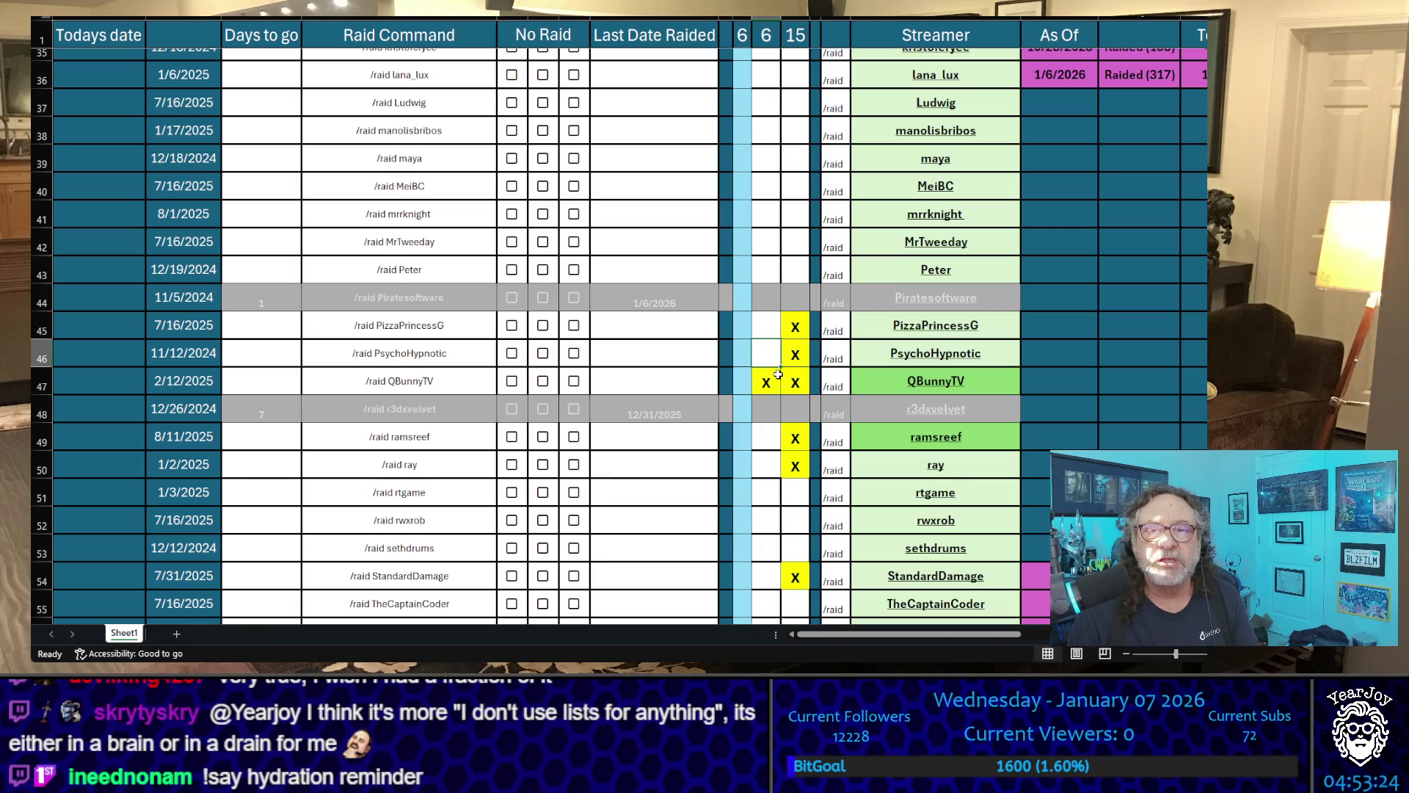
pyautogui.click(749, 380)
pyautogui.press('Delete')
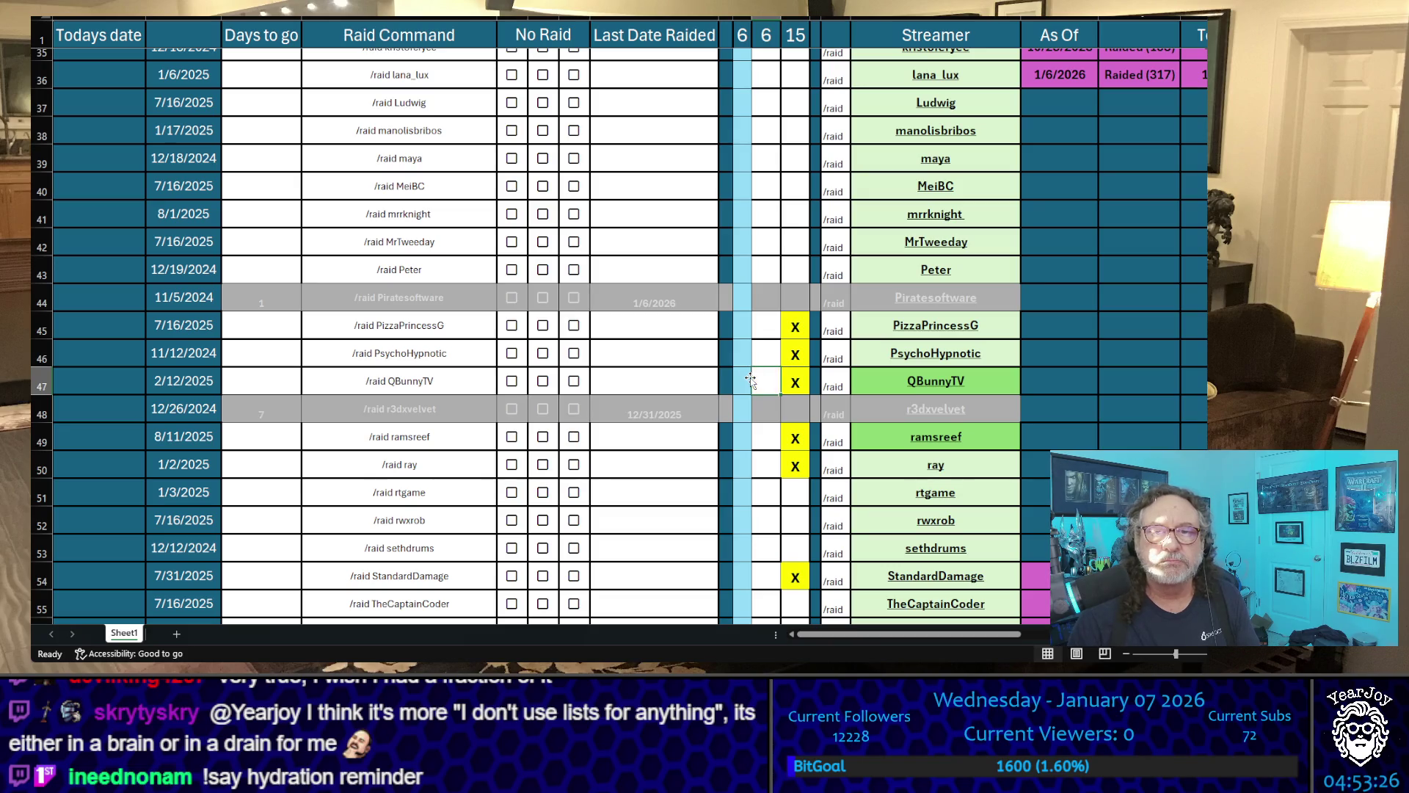
pyautogui.press('Up')
pyautogui.write('X')
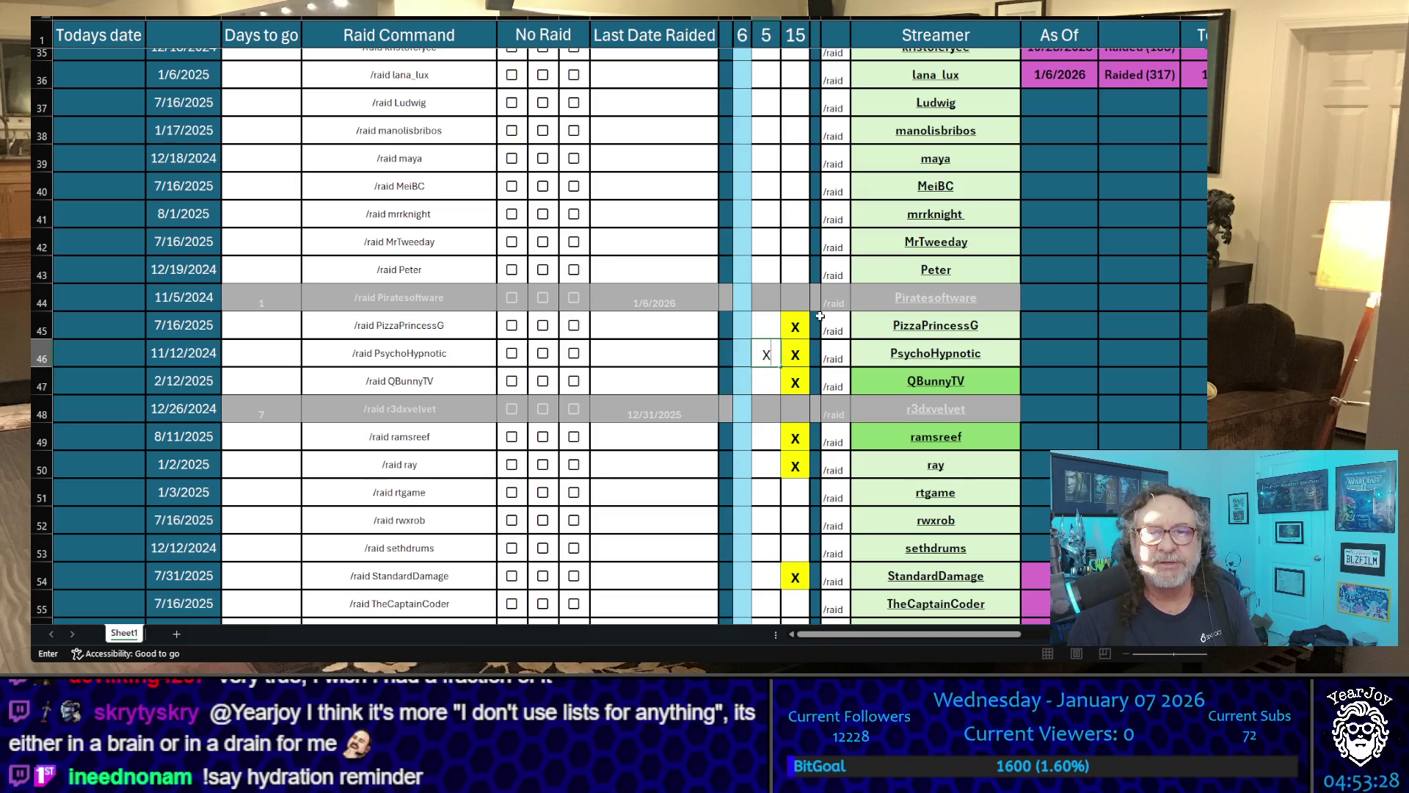
pyautogui.click(775, 319)
pyautogui.scroll(4, 771, 363)
pyautogui.scroll(1, 766, 399)
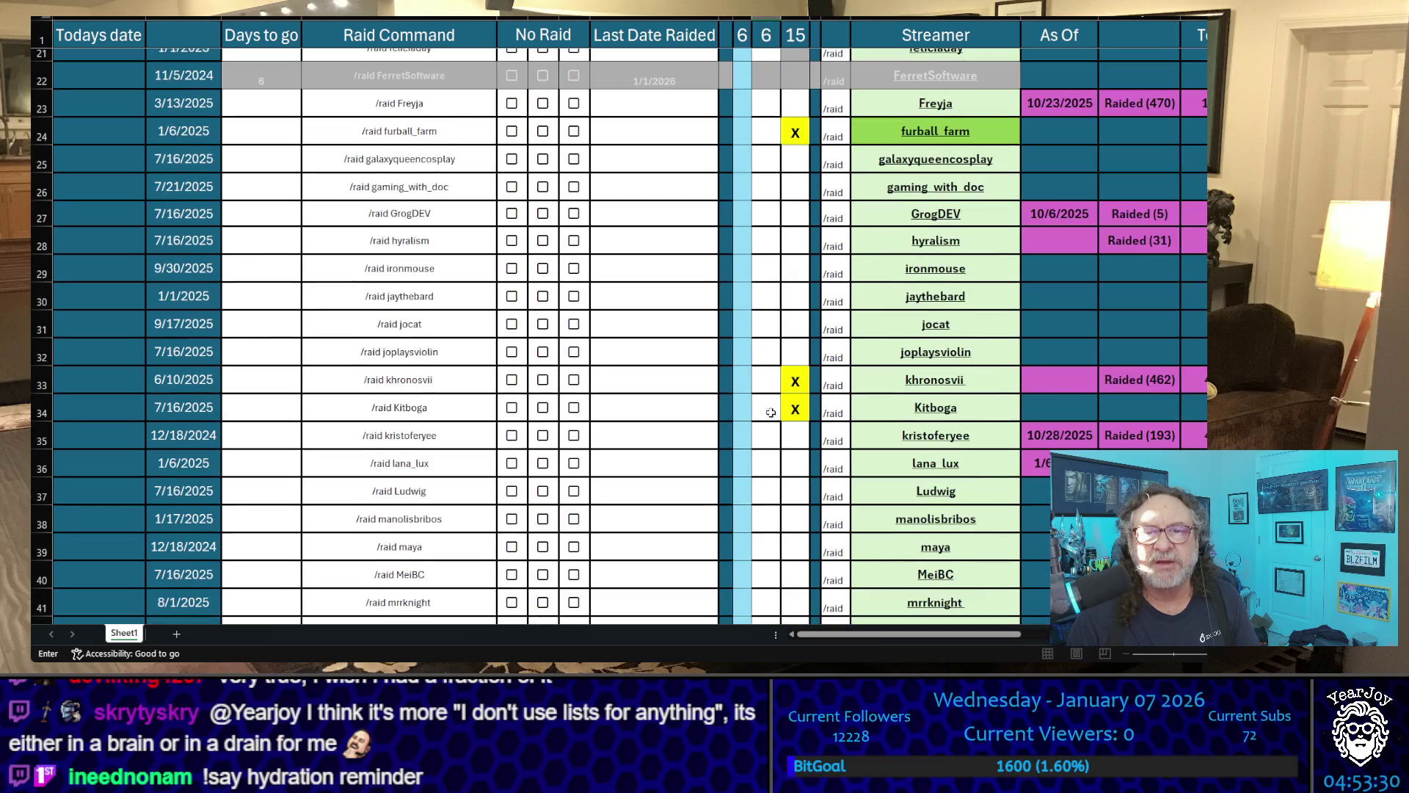
pyautogui.click(775, 407)
pyautogui.write('X')
pyautogui.press('Up')
pyautogui.write('X')
pyautogui.click(775, 140)
pyautogui.write('X')
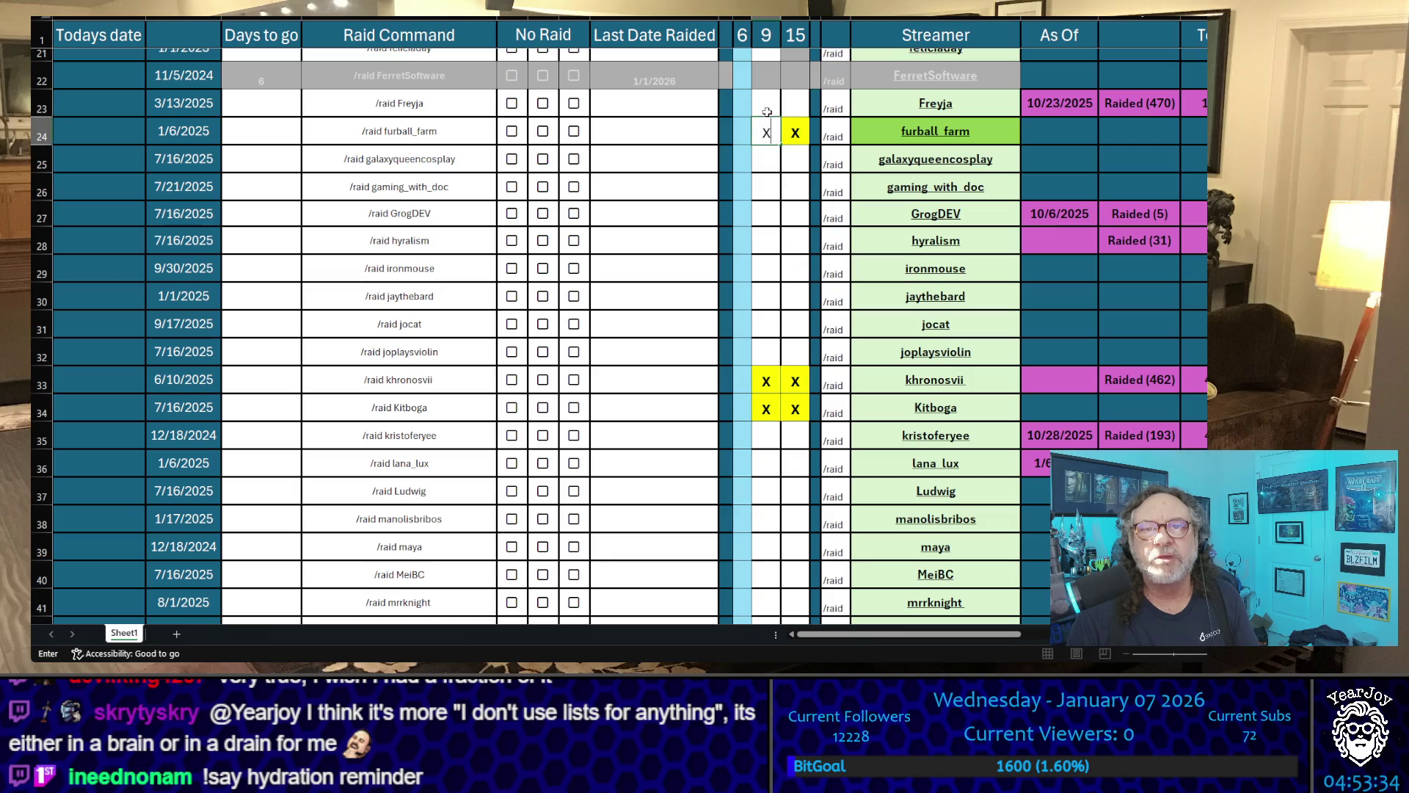
pyautogui.click(767, 108)
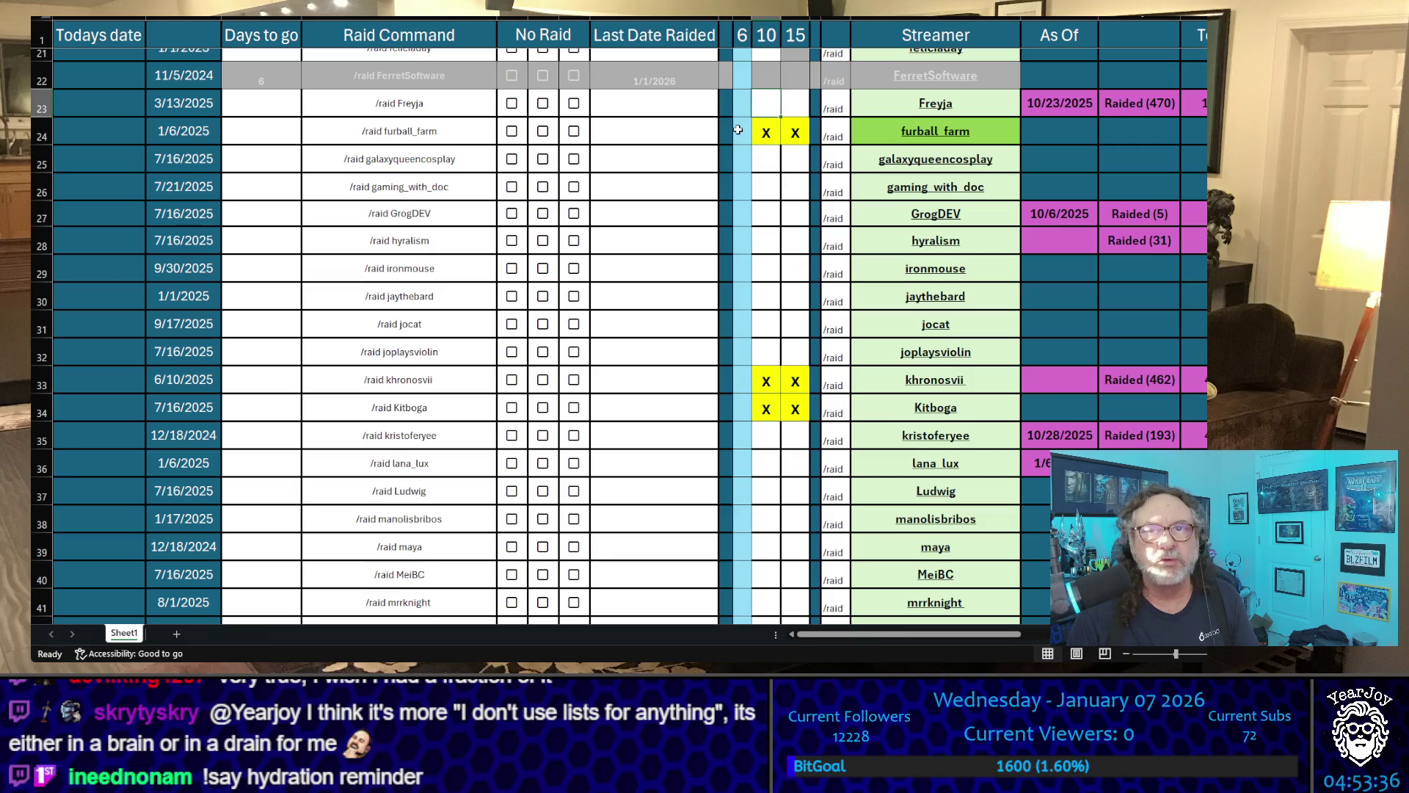
pyautogui.click(738, 130)
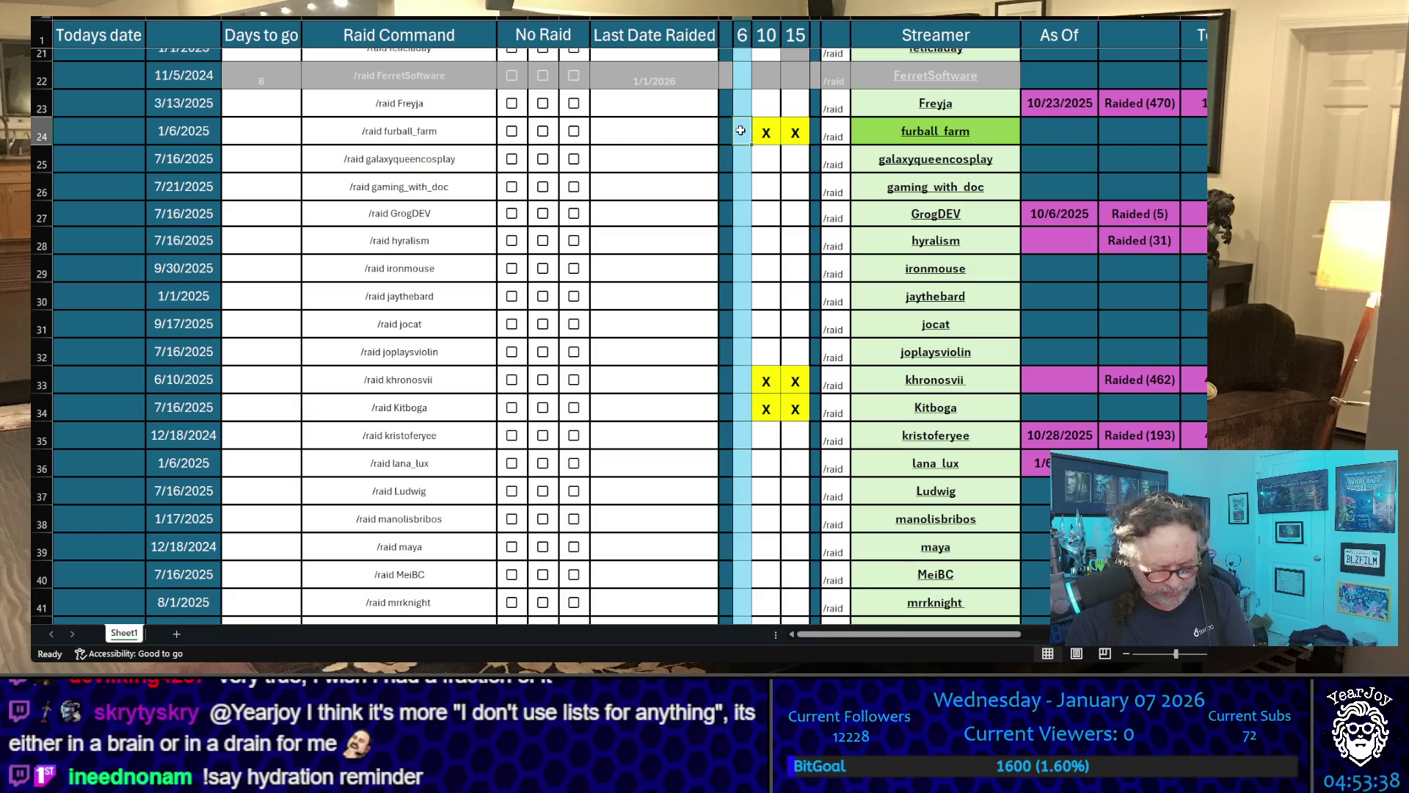
pyautogui.write('0')
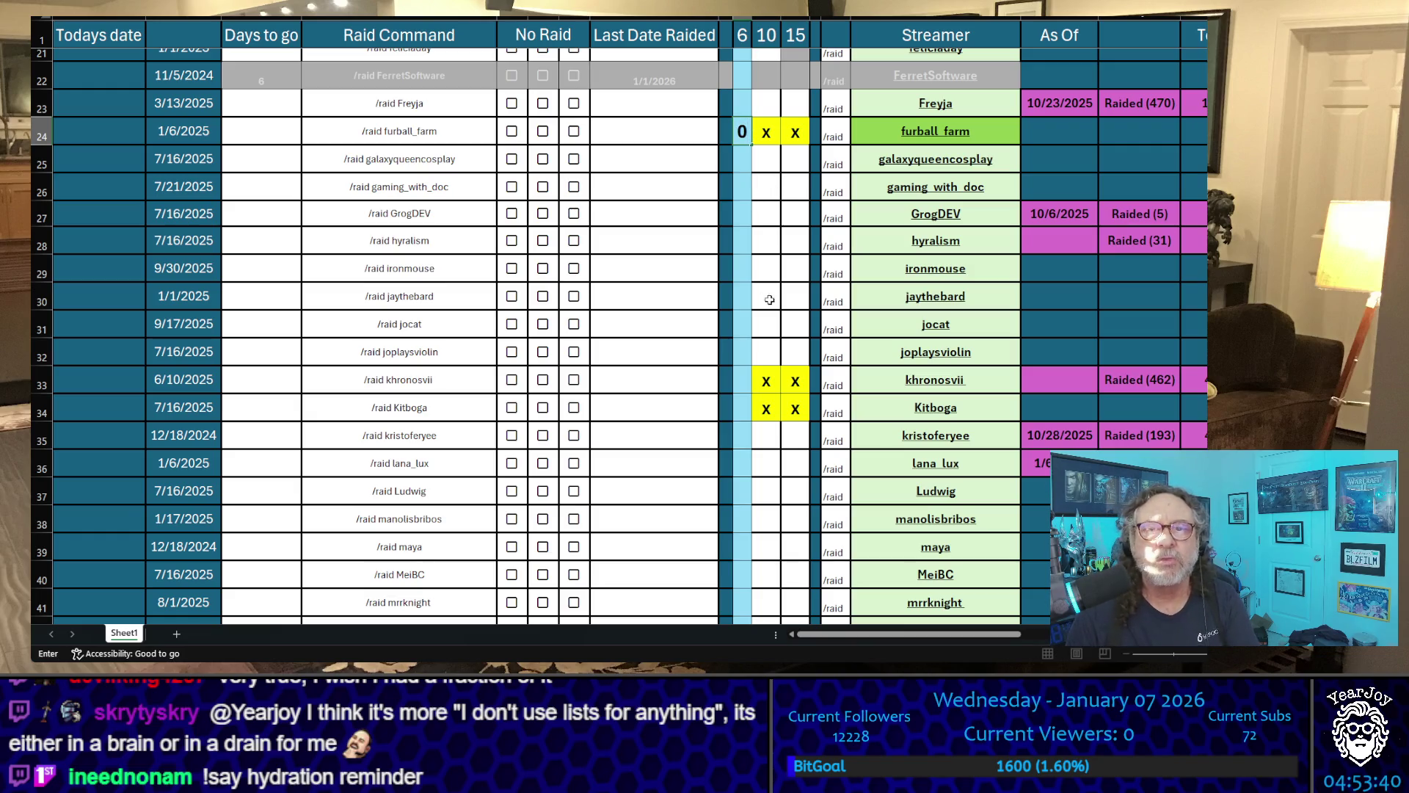
pyautogui.click(743, 374)
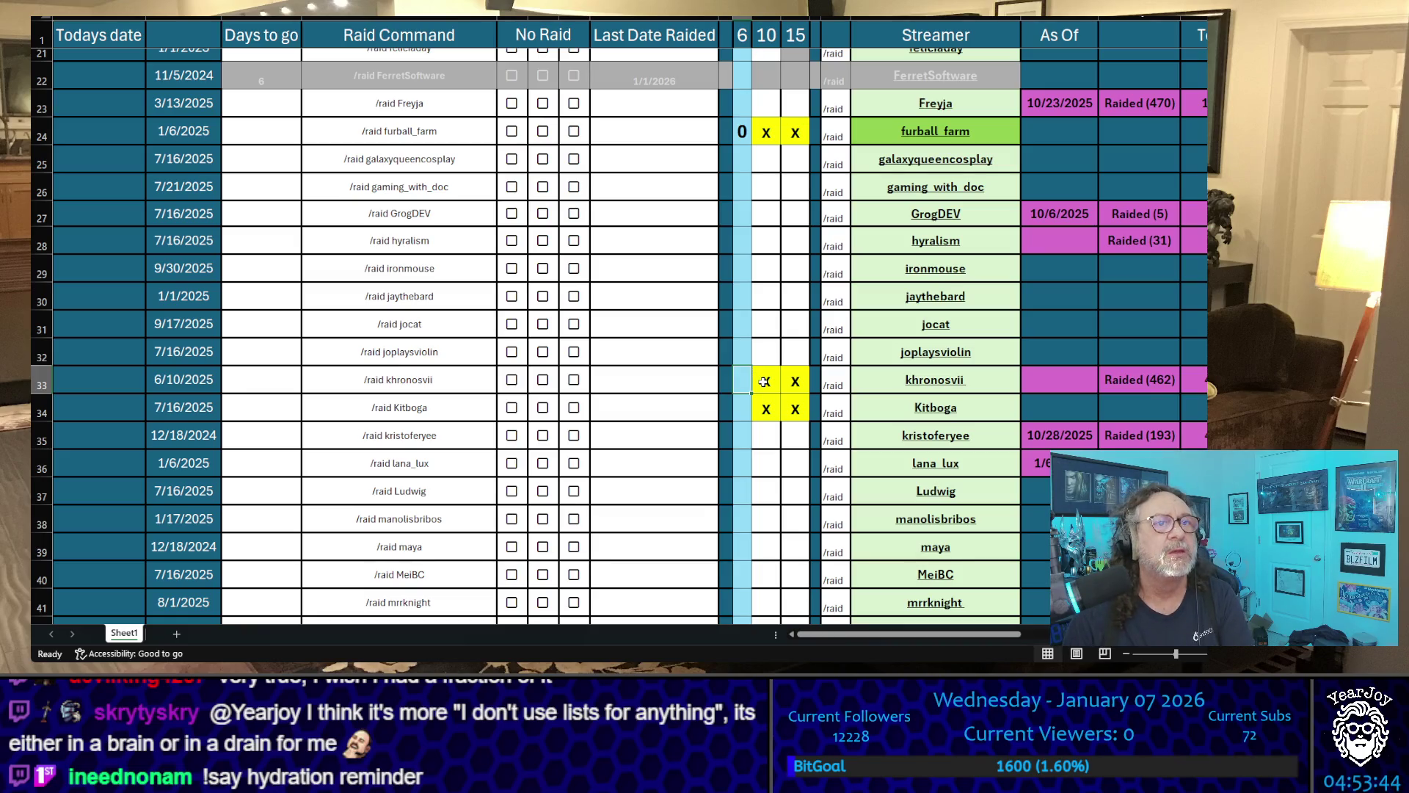
pyautogui.write('2')
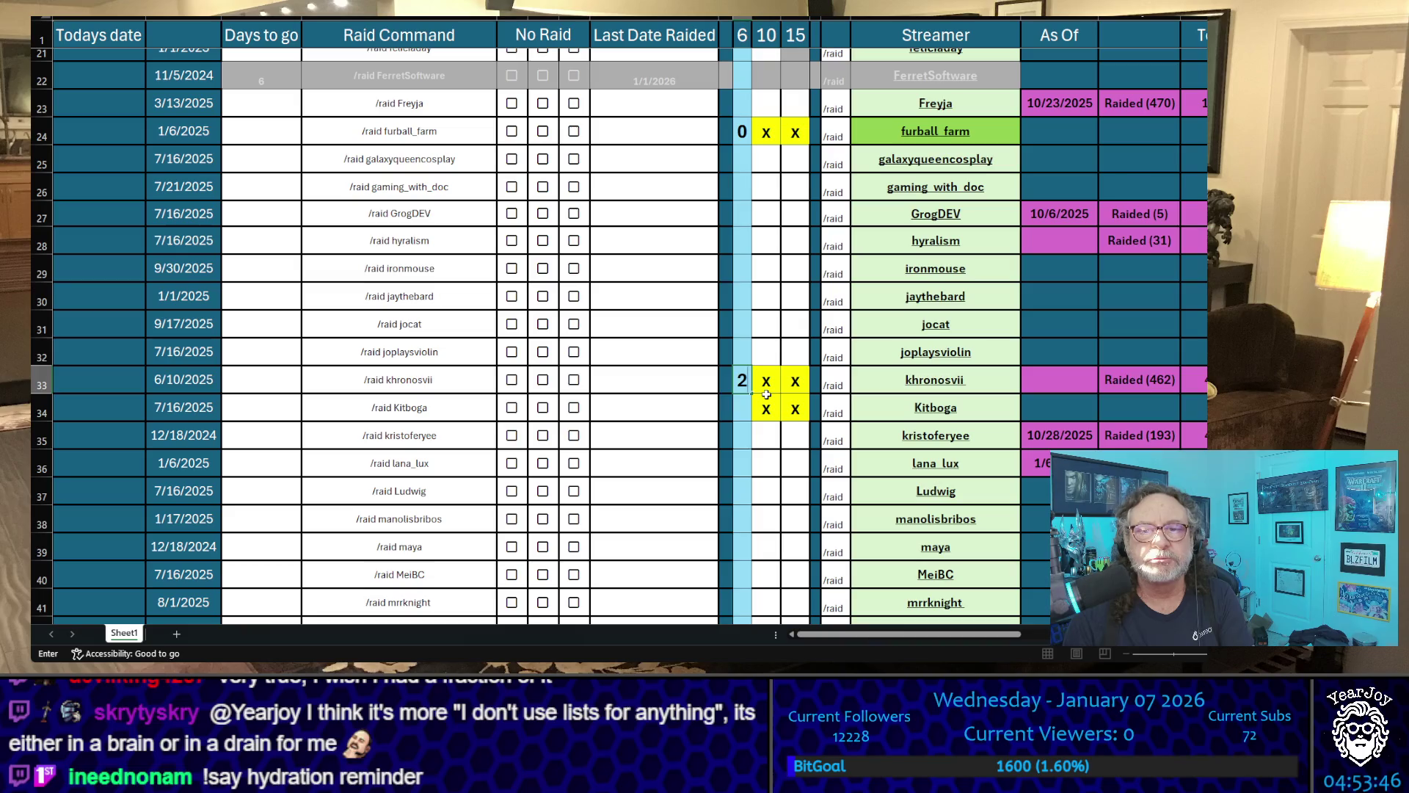
pyautogui.click(744, 408)
pyautogui.write('0')
pyautogui.scroll(-2, 745, 441)
pyautogui.click(746, 427)
pyautogui.scroll(-2, 745, 427)
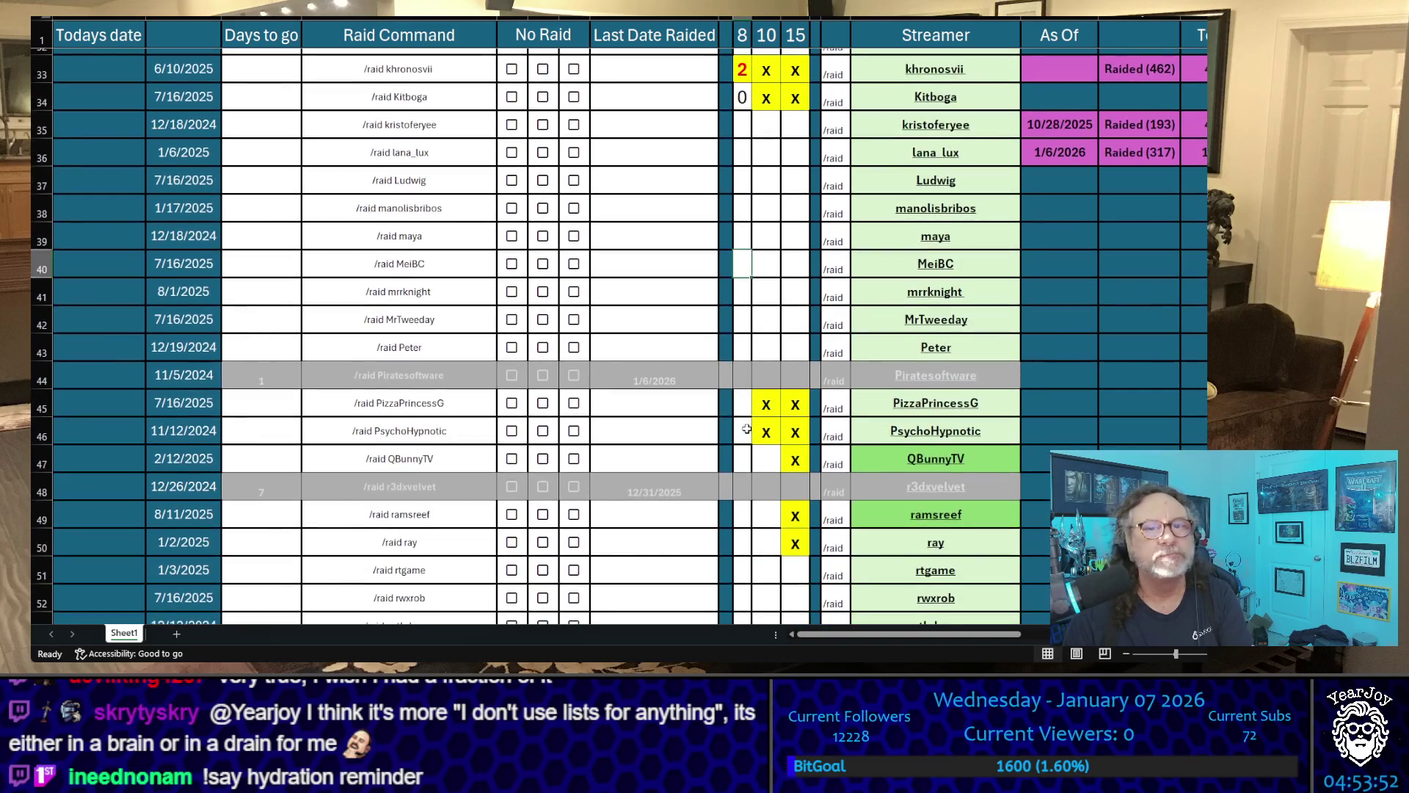
# - Enter count 0 for PizzaPrincessG and 2 for PsychoHypnotic
pyautogui.click(745, 407)
pyautogui.write('0')
pyautogui.press('Return')
pyautogui.write('2')
pyautogui.click(701, 444)
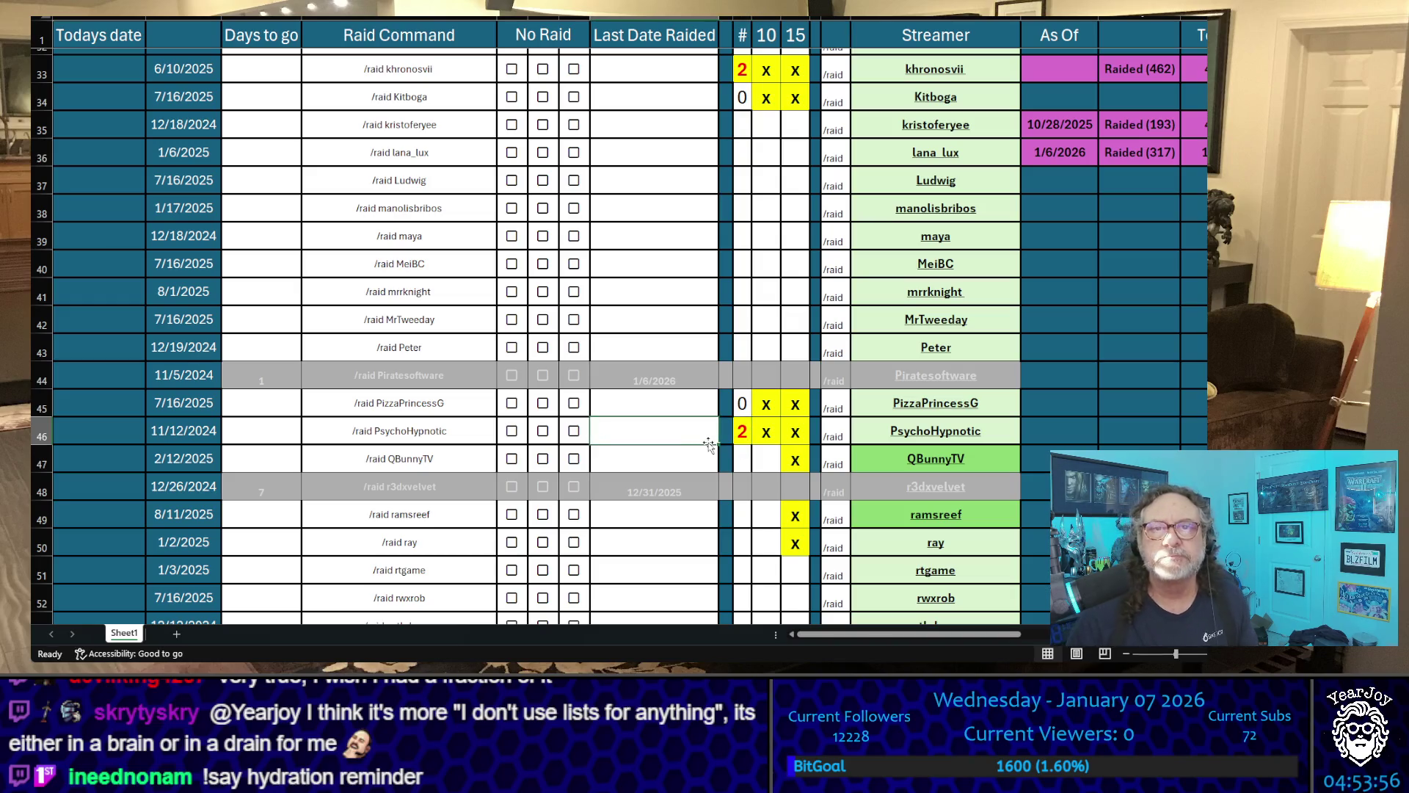
pyautogui.press('Up')
pyautogui.press('Up')
pyautogui.press('Up')
pyautogui.press('Up')
pyautogui.press('Up')
pyautogui.press('Up')
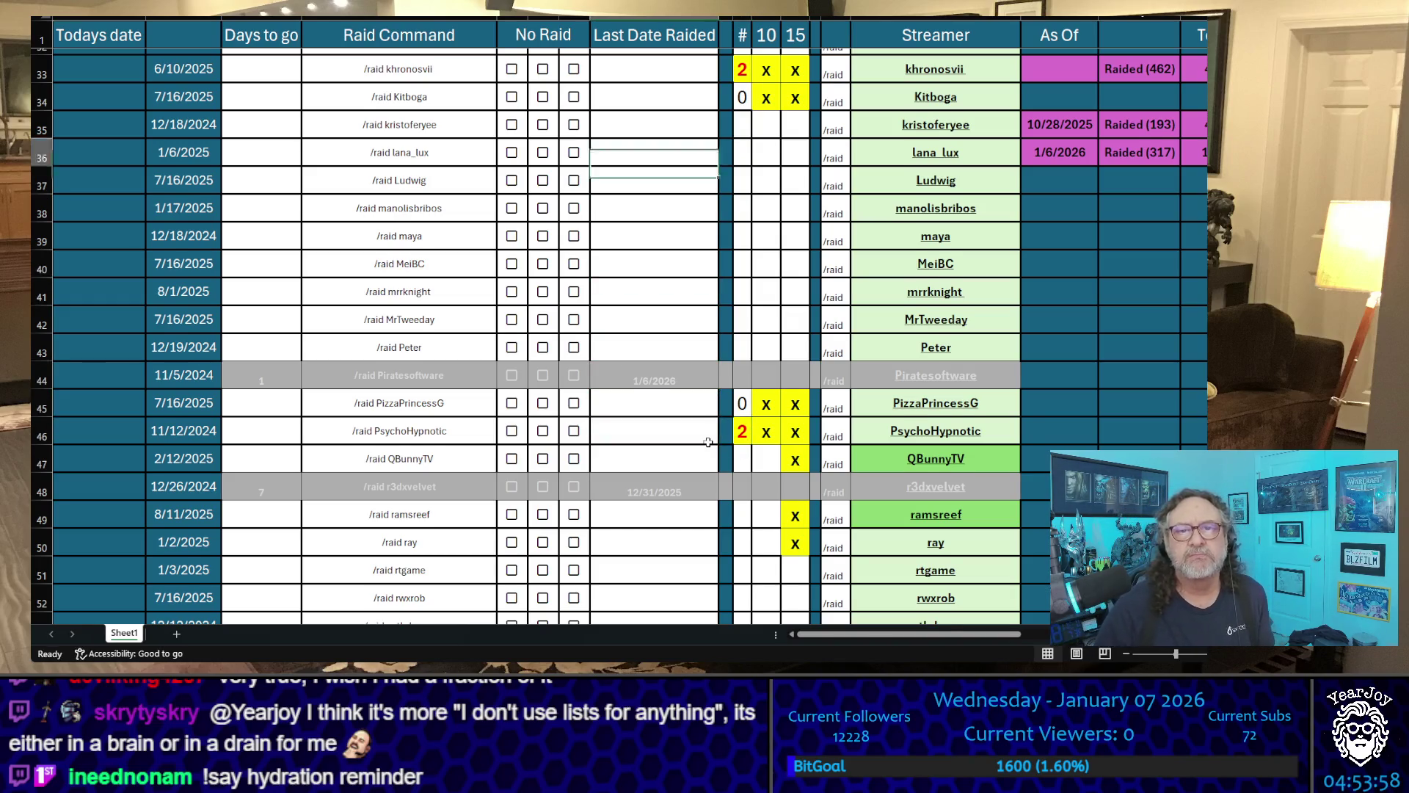
pyautogui.press('Up')
pyautogui.press('Up')
pyautogui.press('Up')
pyautogui.press('Up')
pyautogui.press('Up')
pyautogui.press('Up')
pyautogui.press('Up')
pyautogui.press('Up')
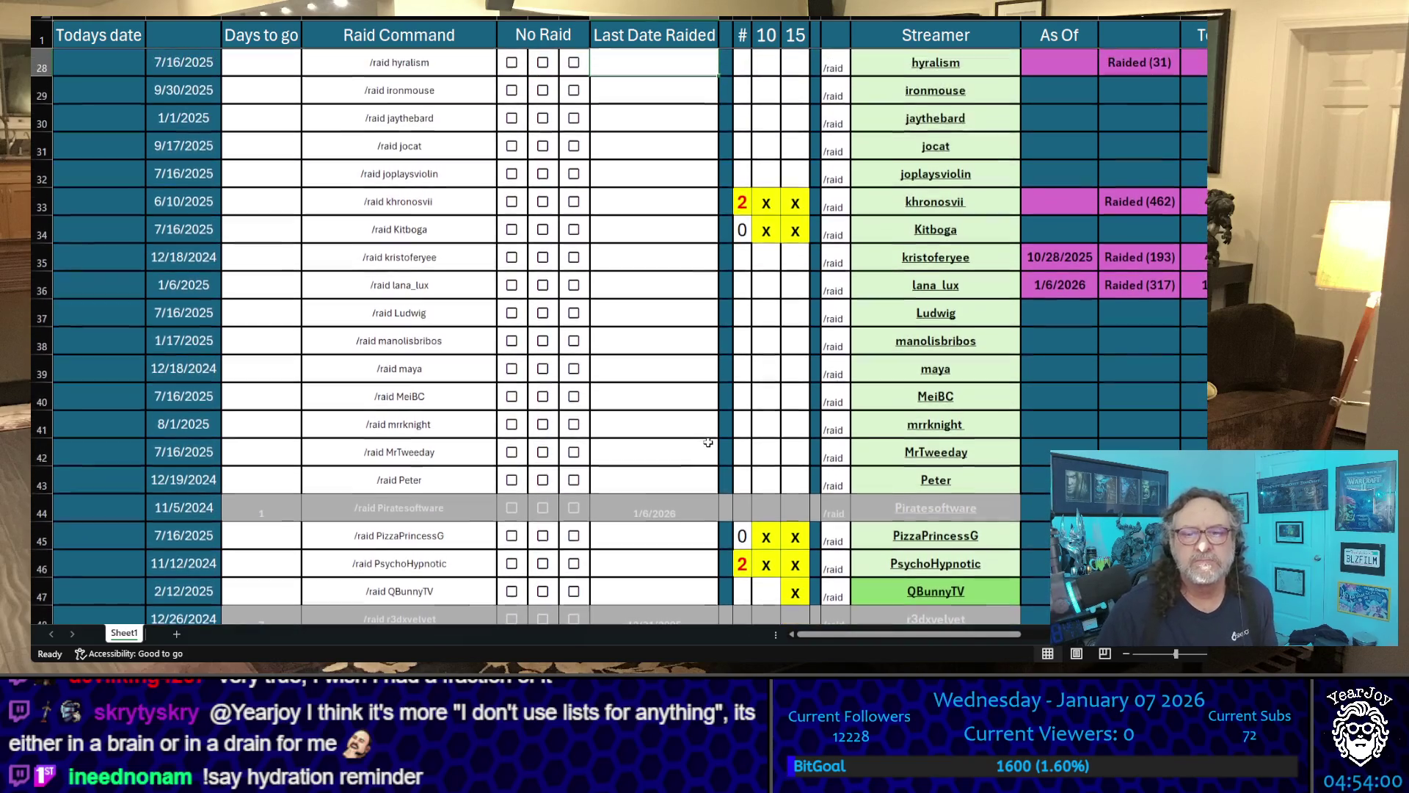
pyautogui.press('Up')
pyautogui.press('Up')
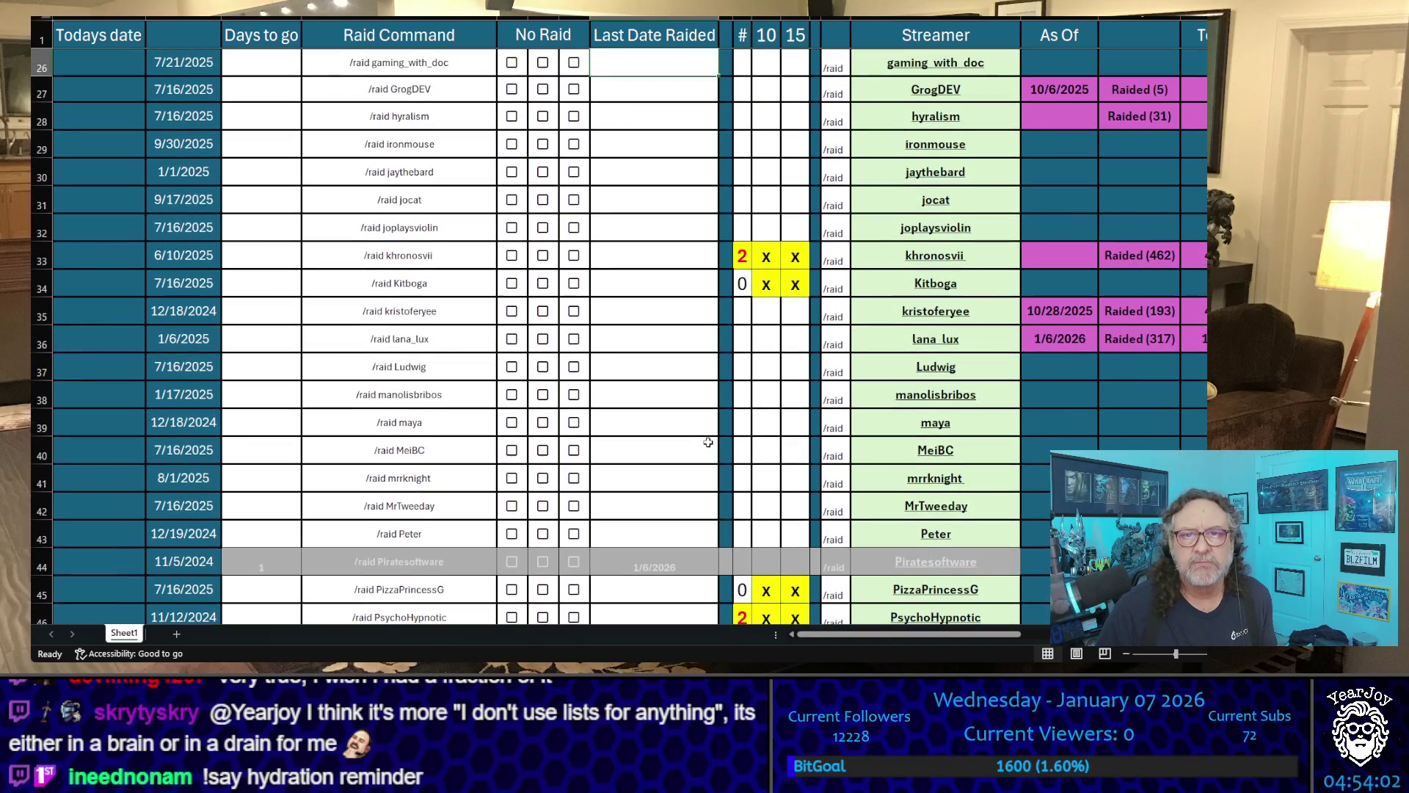
pyautogui.press('Up')
pyautogui.press('Up')
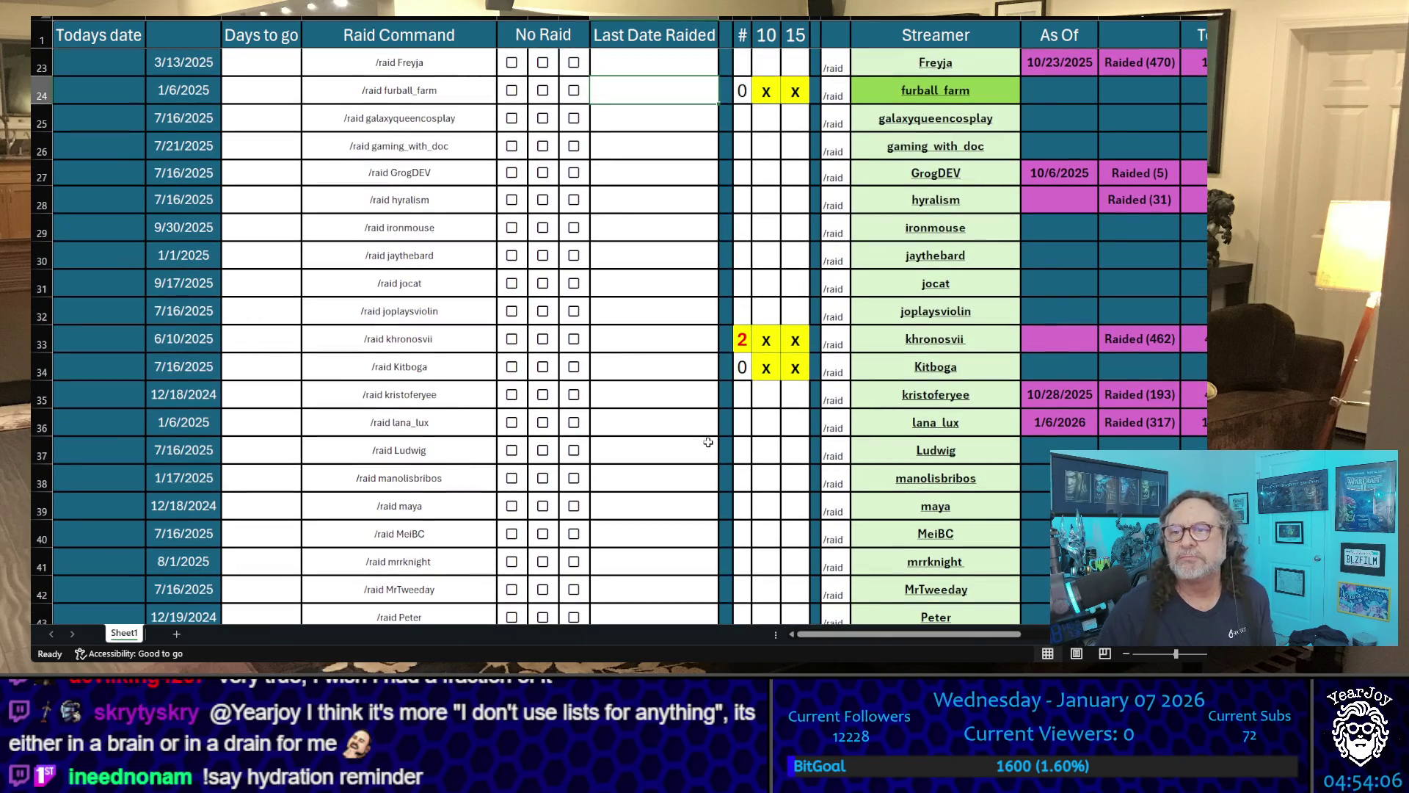
pyautogui.scroll(-2, 656, 337)
pyautogui.scroll(-2, 657, 336)
pyautogui.scroll(2, 657, 337)
pyautogui.scroll(1, 656, 337)
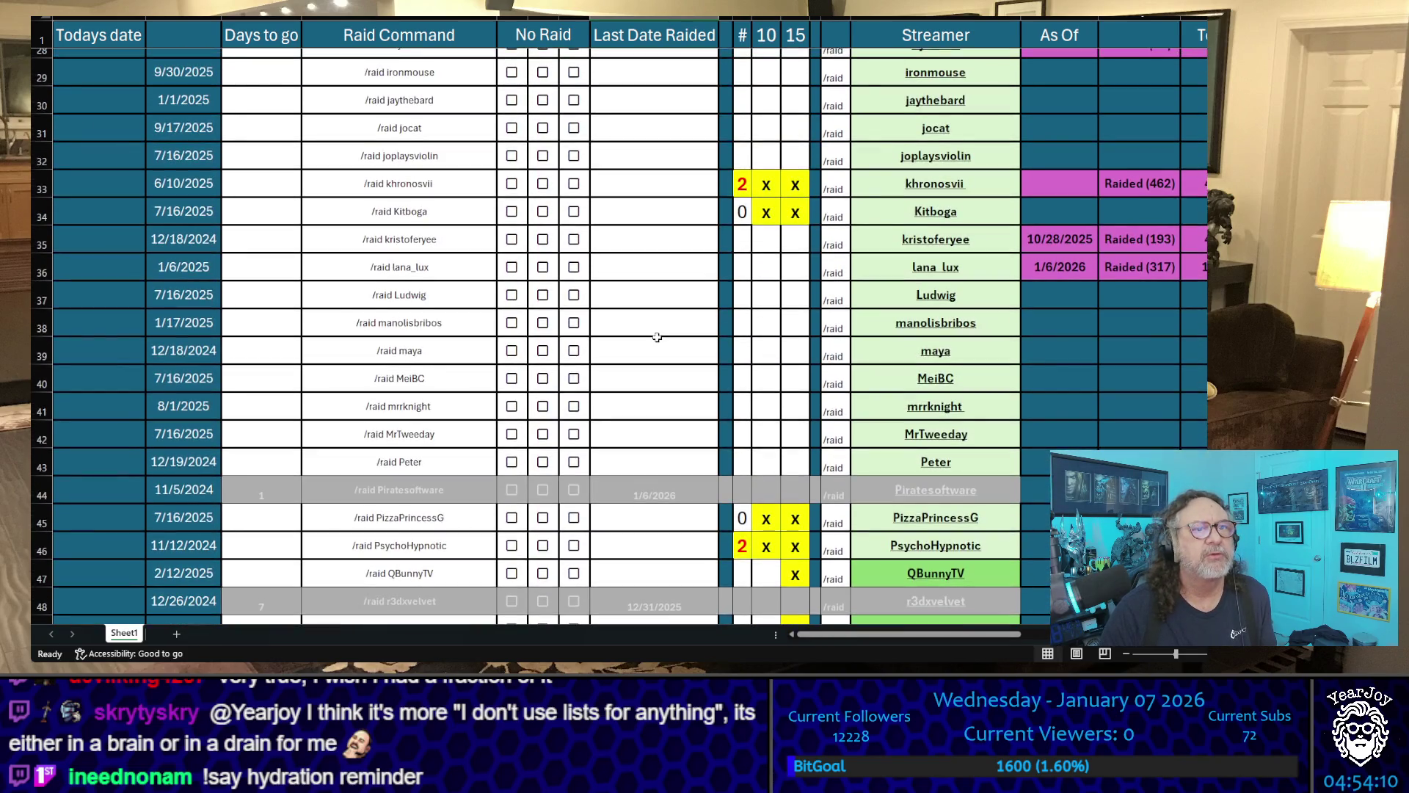
pyautogui.scroll(2, 657, 337)
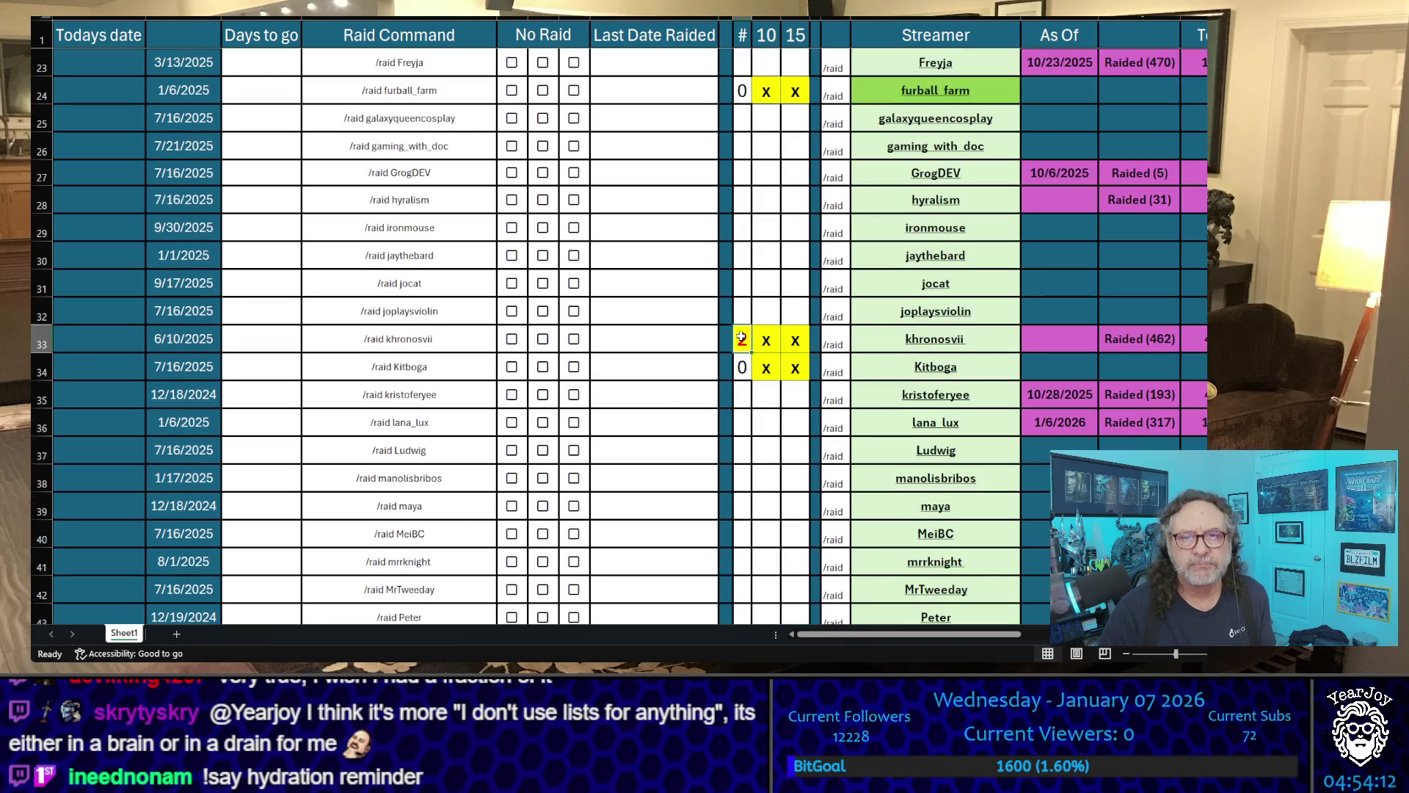
pyautogui.write('4')
pyautogui.press('Return')
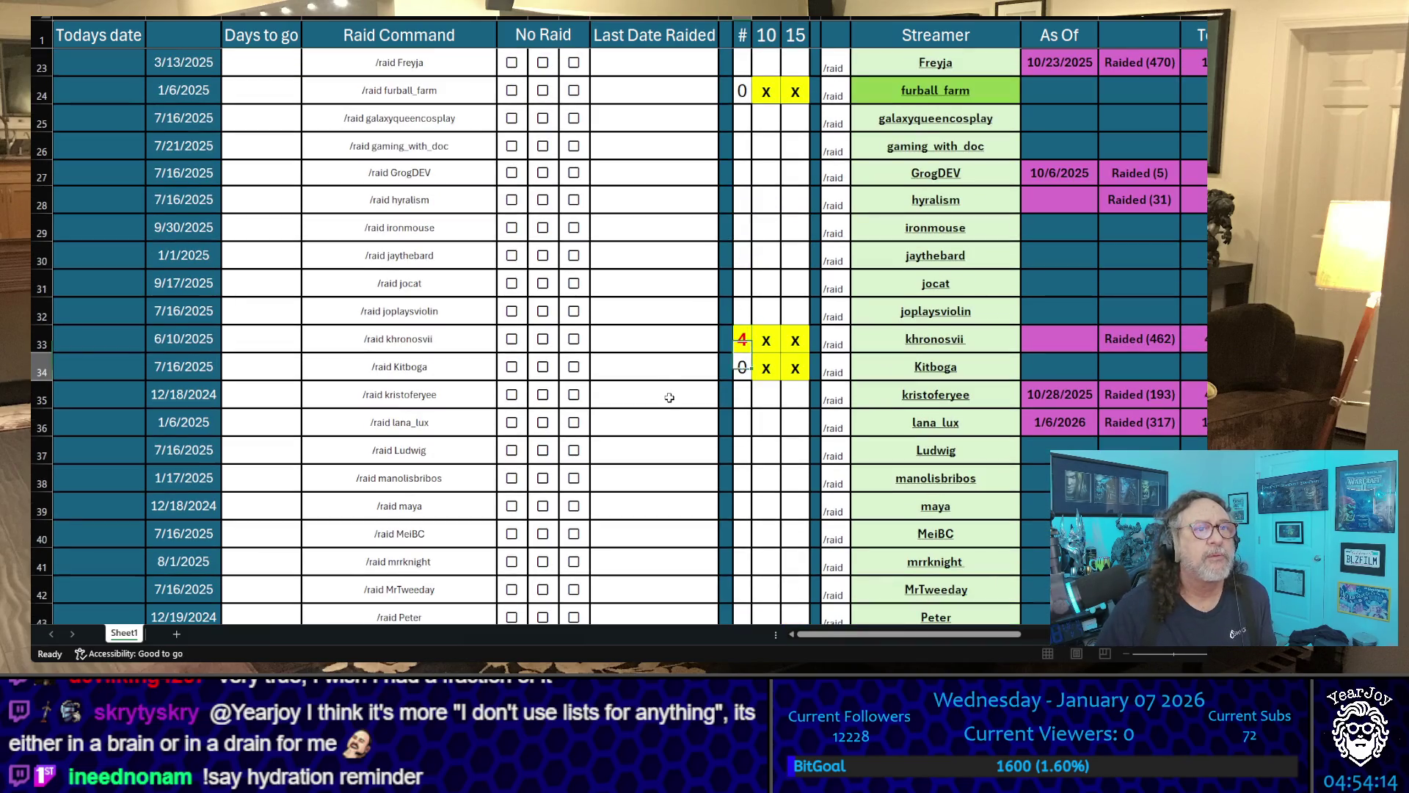
pyautogui.press('Down')
pyautogui.press('Down')
pyautogui.press('Down')
pyautogui.press('Down')
pyautogui.press('Down')
pyautogui.press('Down')
pyautogui.press('Down')
pyautogui.press('Down')
pyautogui.press('Down')
pyautogui.press('Down')
pyautogui.press('Down')
pyautogui.press('Up')
pyautogui.press('Down')
pyautogui.press('Up')
pyautogui.write('4')
pyautogui.press('Up')
pyautogui.press('Down')
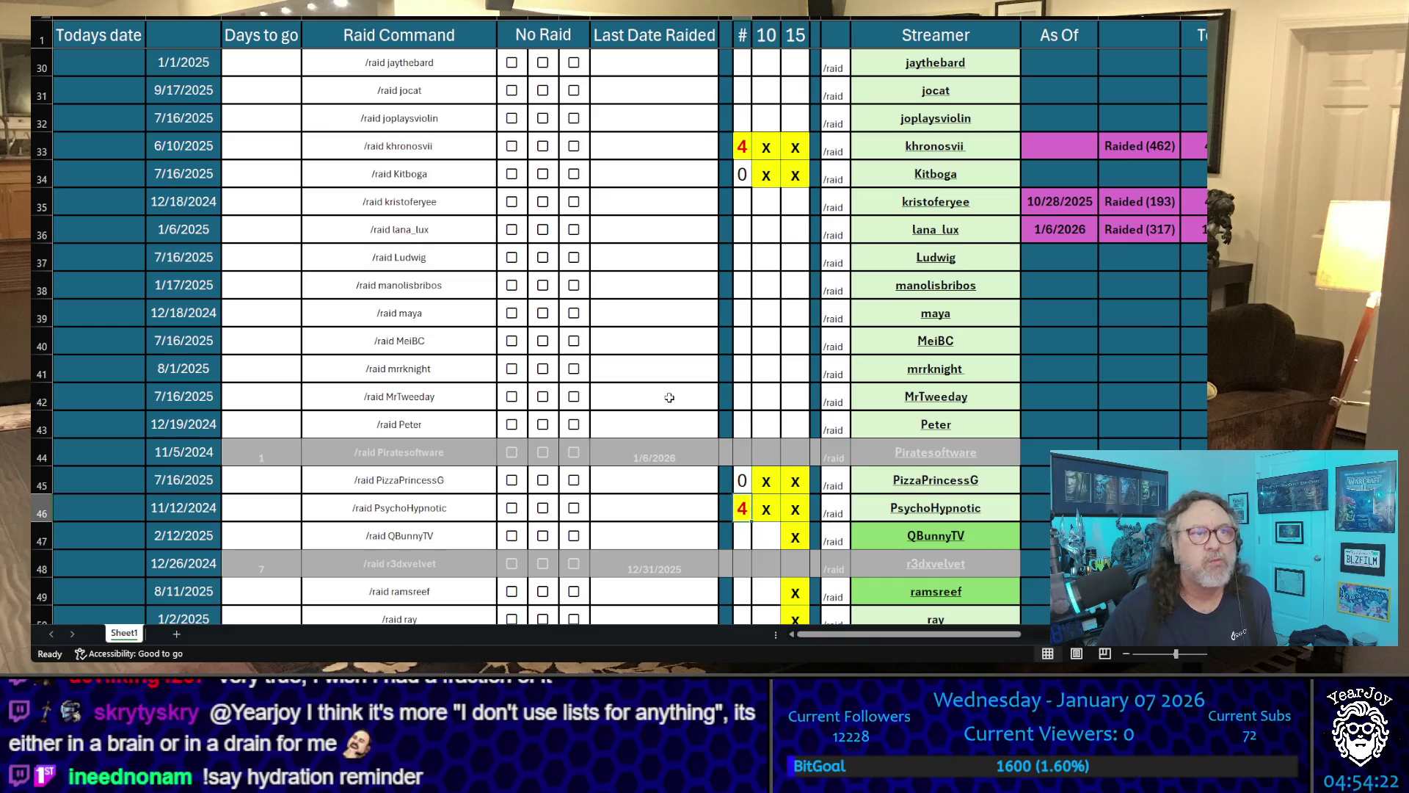
pyautogui.press('Up')
pyautogui.press('Up')
pyautogui.press('Up')
pyautogui.press('Up')
pyautogui.press('Up')
pyautogui.press('Up')
pyautogui.press('Up')
pyautogui.write('5')
pyautogui.press('Return')
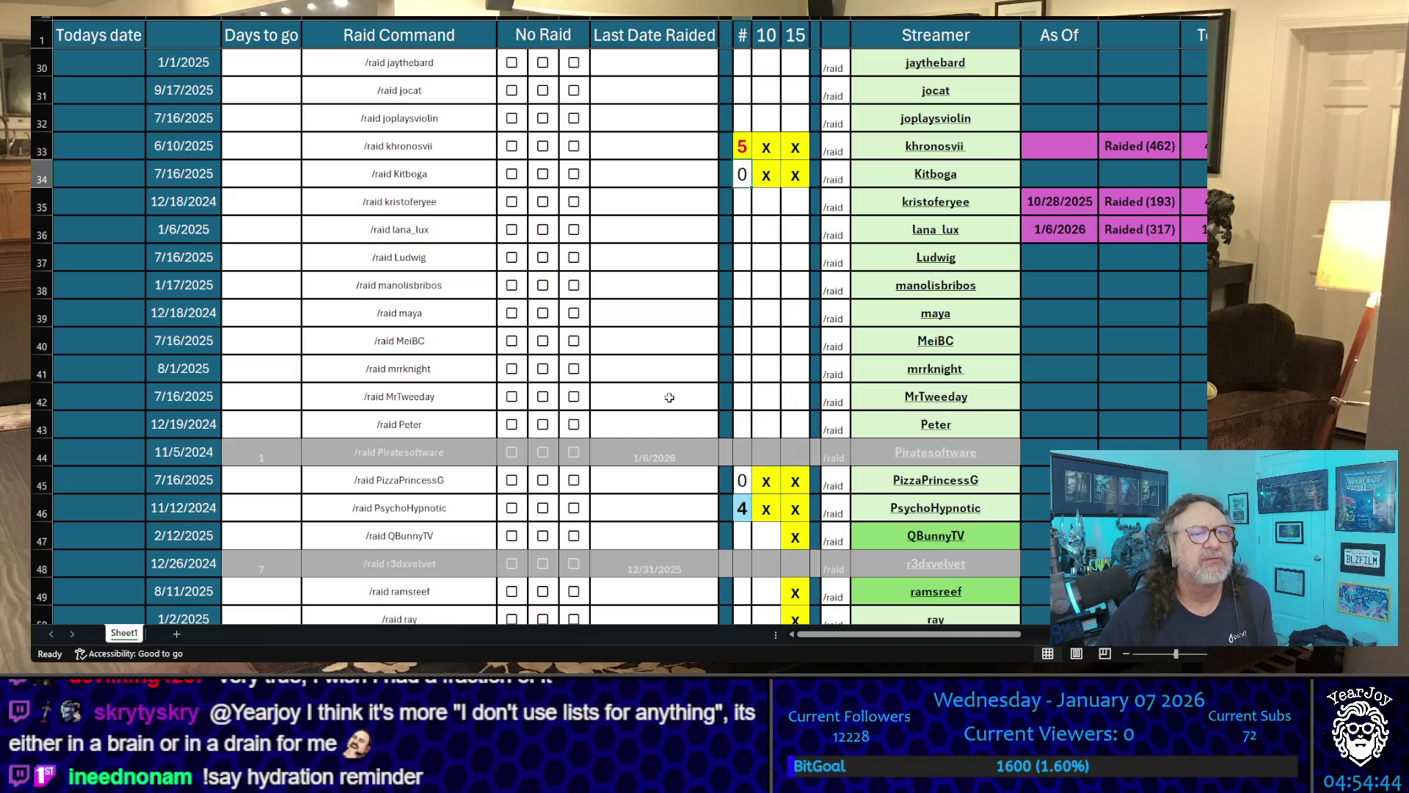
pyautogui.press('Down')
pyautogui.press('Up')
pyautogui.press('Down')
pyautogui.press('Up')
pyautogui.press('Up')
pyautogui.press('Up')
pyautogui.press('Up')
pyautogui.press('Up')
pyautogui.press('Up')
pyautogui.press('Up')
pyautogui.press('Up')
pyautogui.press('Up')
pyautogui.press('Up')
pyautogui.press('Up')
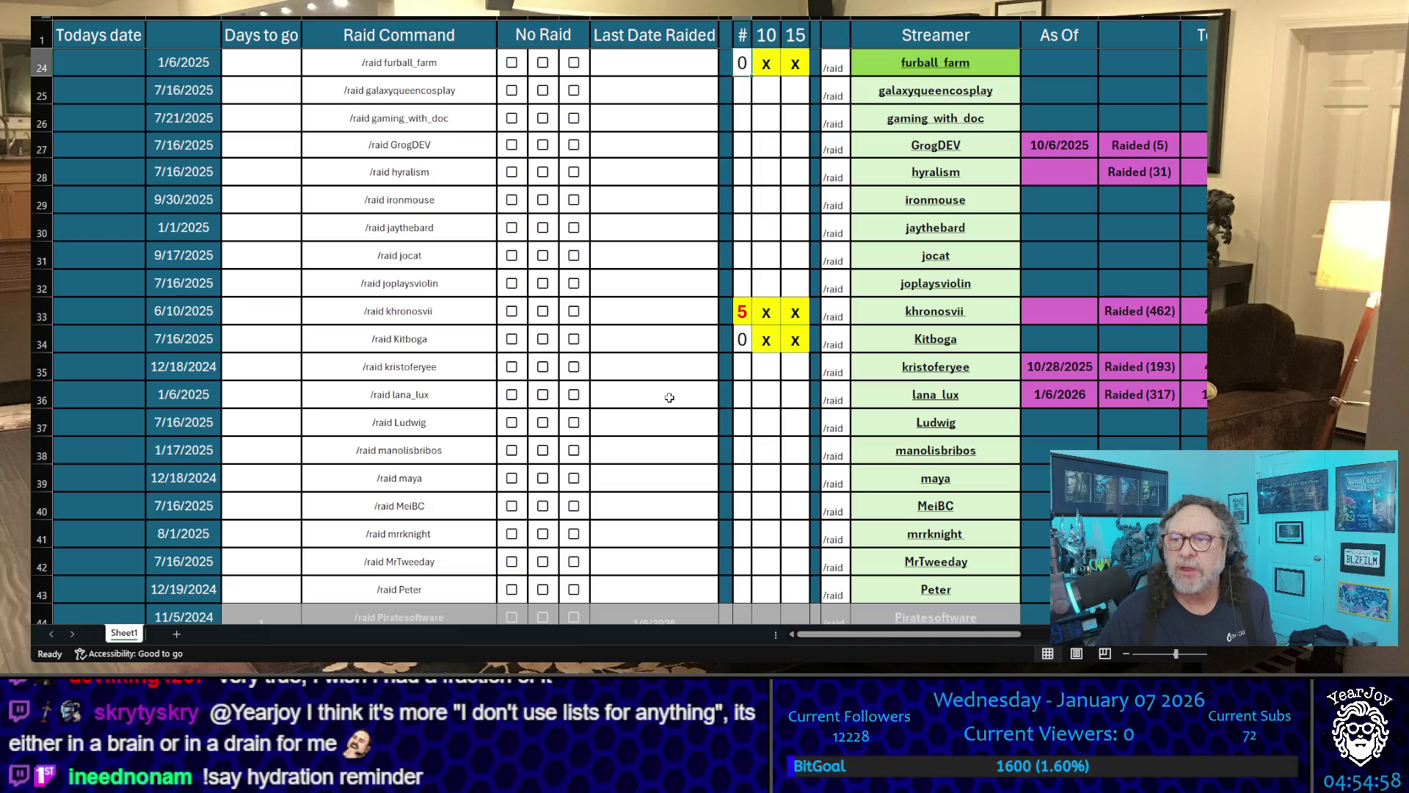
pyautogui.press('Down')
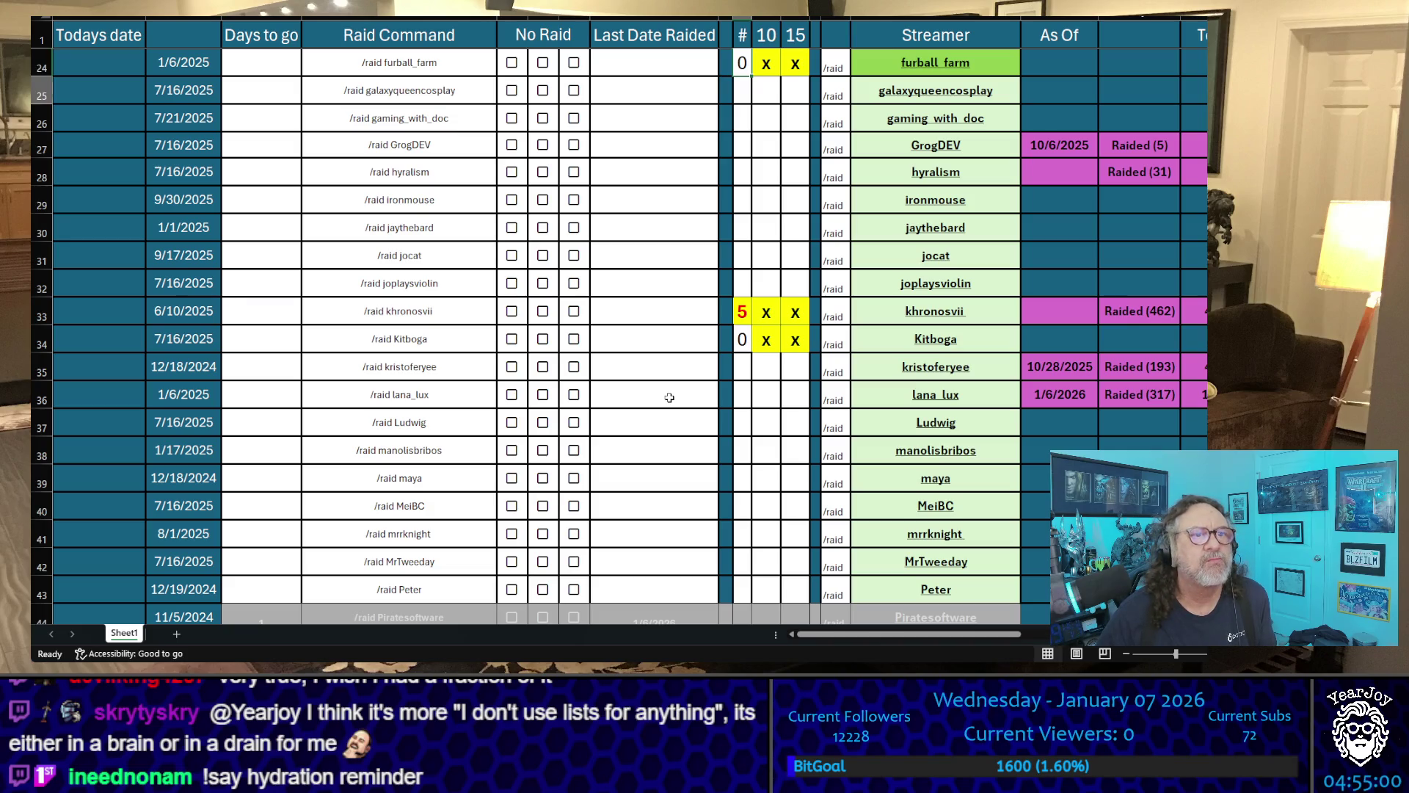
pyautogui.press('Down')
pyautogui.press('Down')
pyautogui.press('Down')
pyautogui.press('Down')
pyautogui.press('Down')
pyautogui.press('Down')
pyautogui.press('Down')
pyautogui.press('Down')
pyautogui.press('Down')
pyautogui.press('Up')
pyautogui.press('Up')
pyautogui.press('Up')
pyautogui.press('Up')
pyautogui.press('Up')
pyautogui.press('Up')
pyautogui.press('Up')
pyautogui.press('Up')
pyautogui.press('Up')
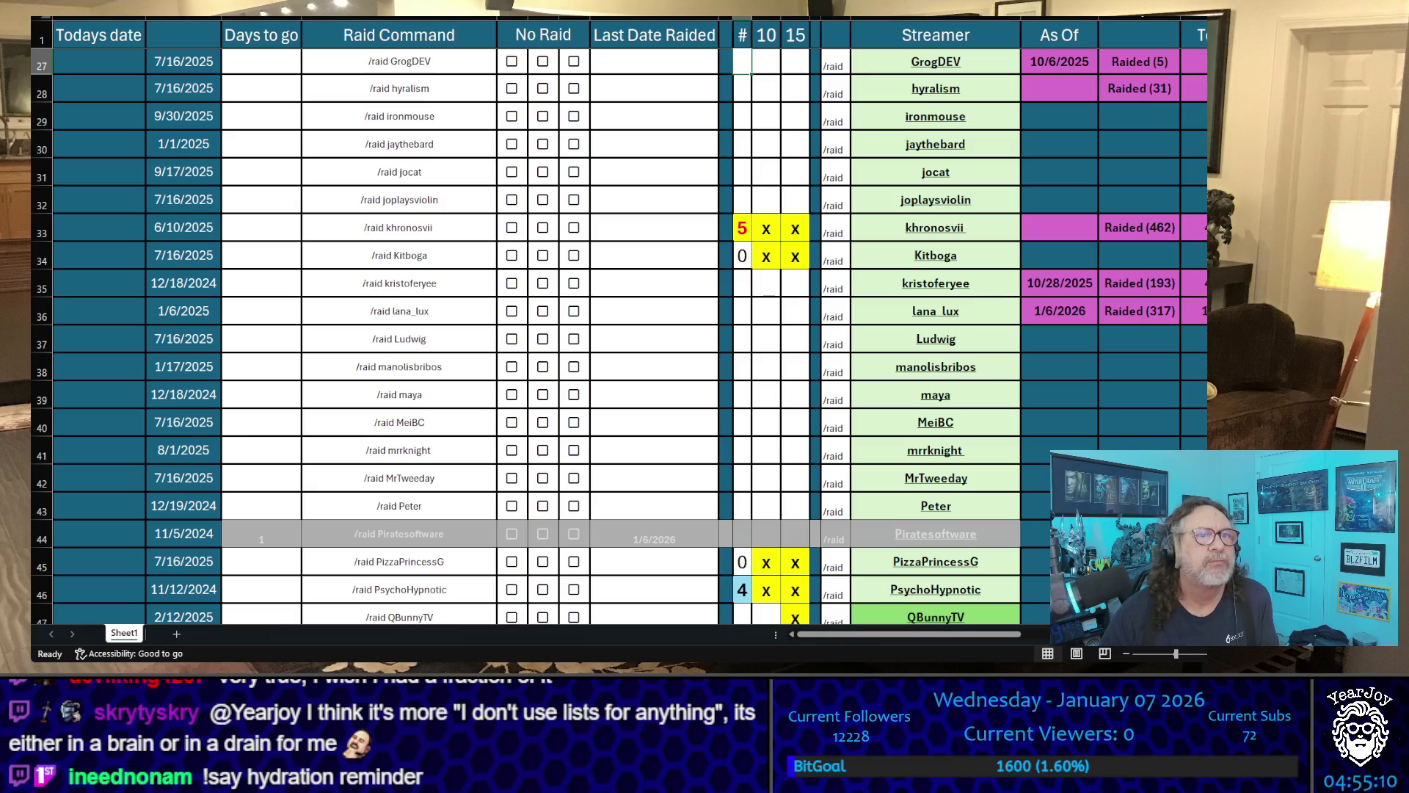
pyautogui.scroll(-5, 754, 278)
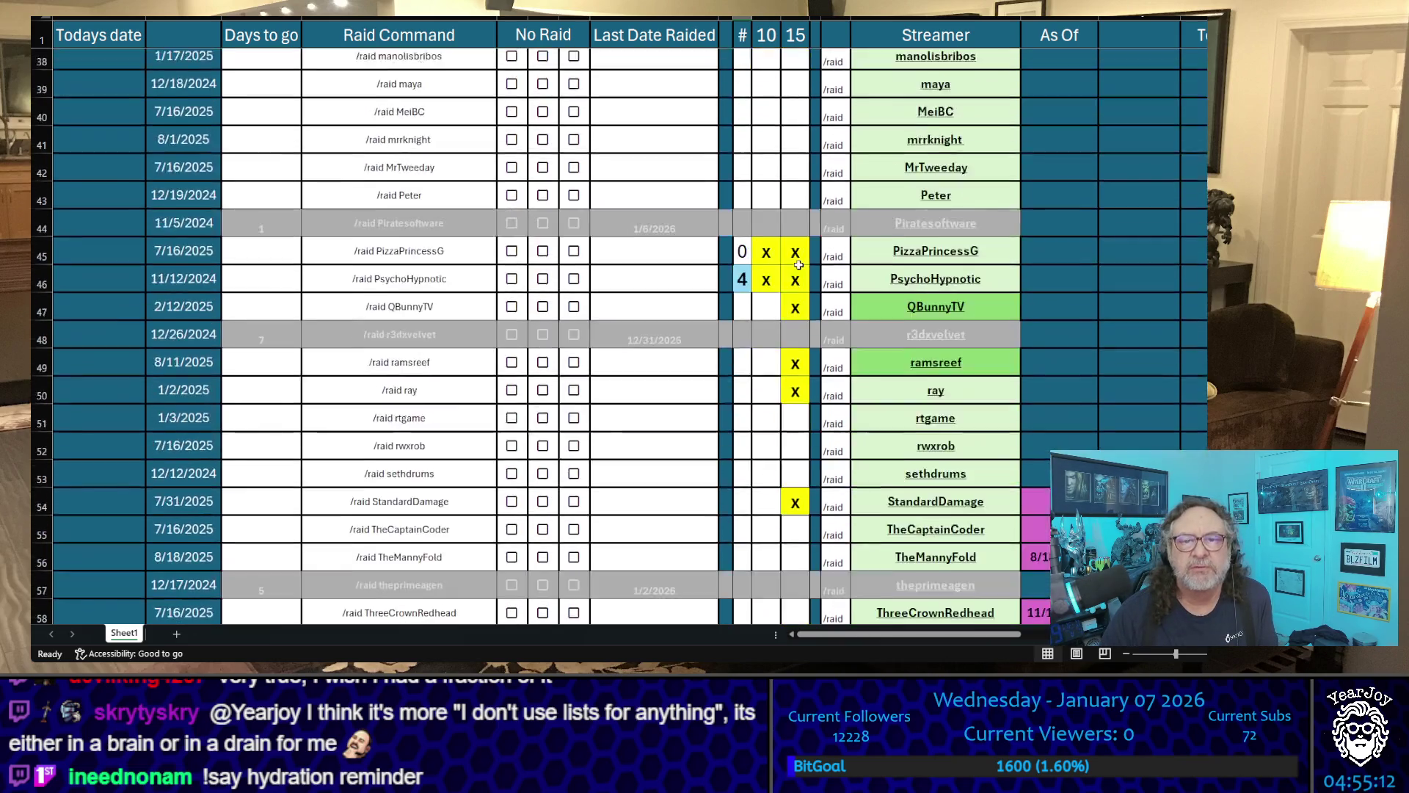
pyautogui.scroll(2, 753, 278)
# - Set PsychoHypnotic's # count to 5, then copy the QBunnyTV and ramsreef names
pyautogui.click(740, 356)
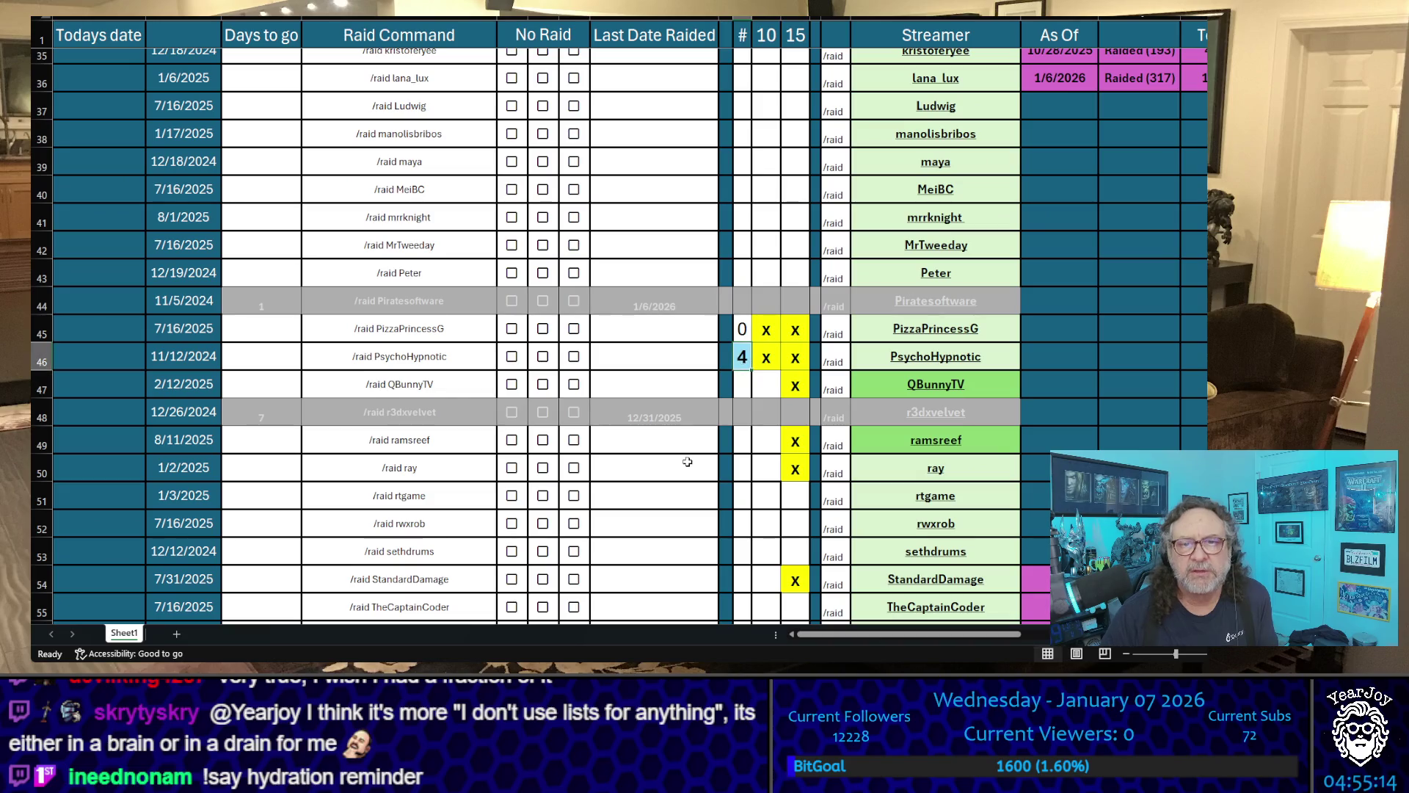
pyautogui.write('5')
pyautogui.press('Return')
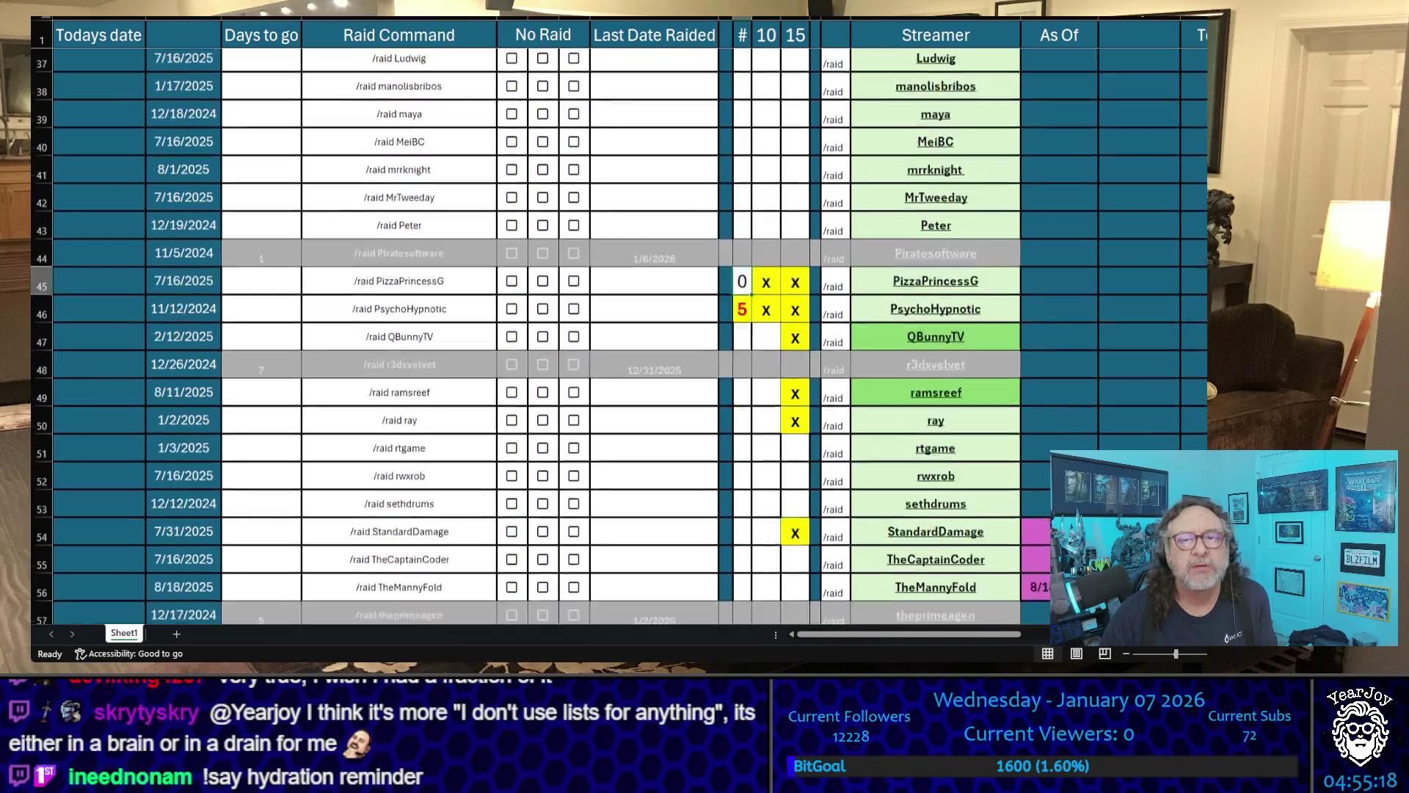
pyautogui.scroll(-5, 590, 244)
pyautogui.scroll(1, 589, 245)
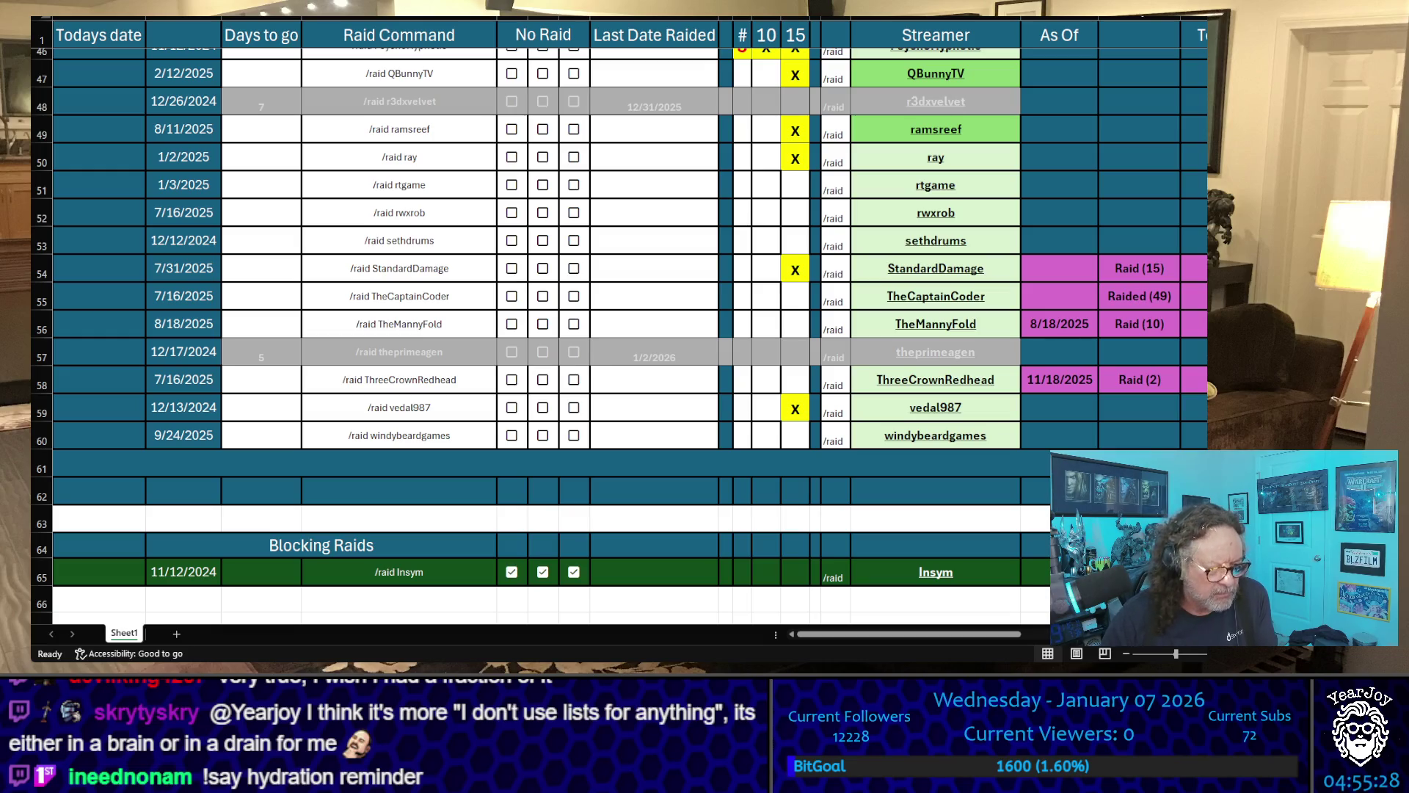
pyautogui.click(994, 80)
pyautogui.hotkey('ctrl', 'c')
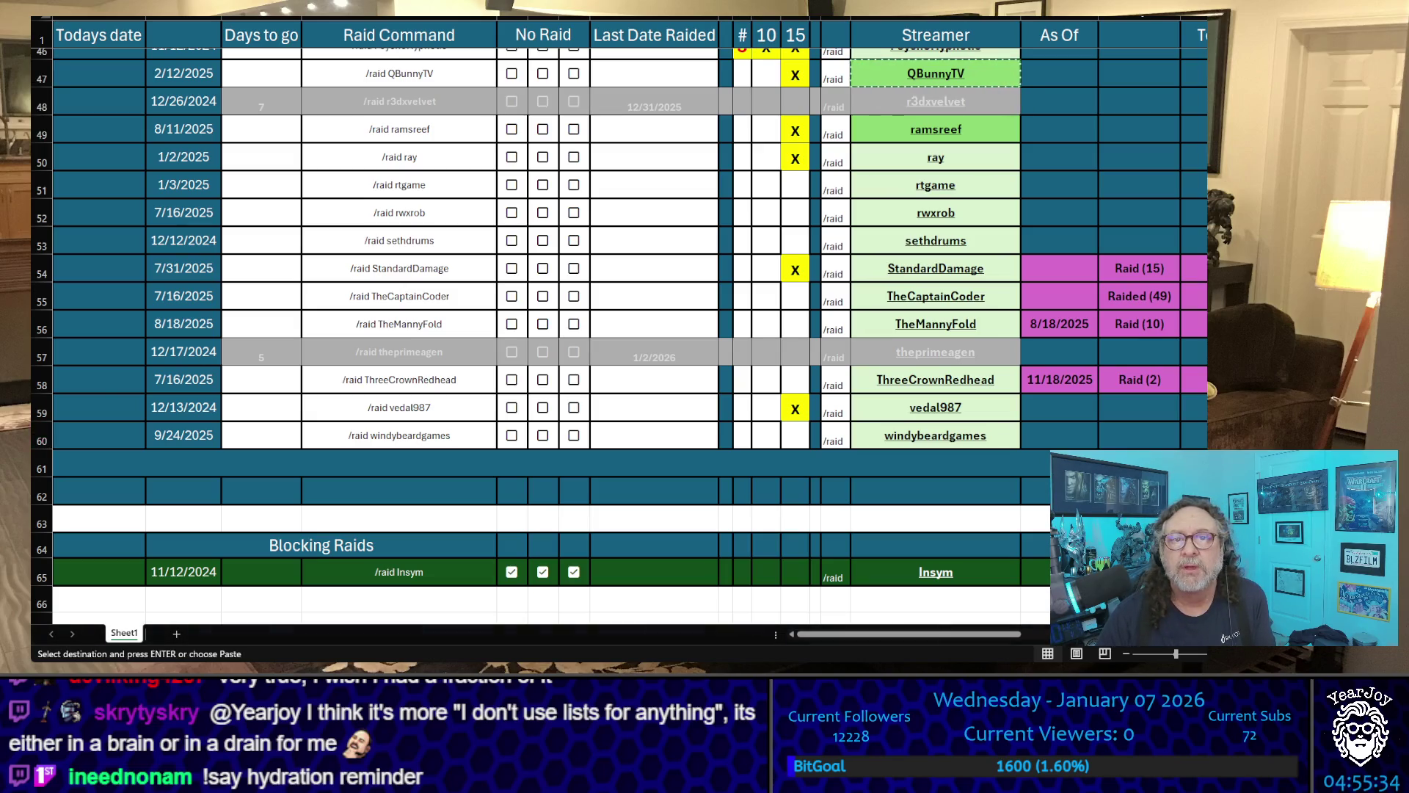
pyautogui.press('Down')
pyautogui.press('Down')
pyautogui.hotkey('ctrl', 'c')
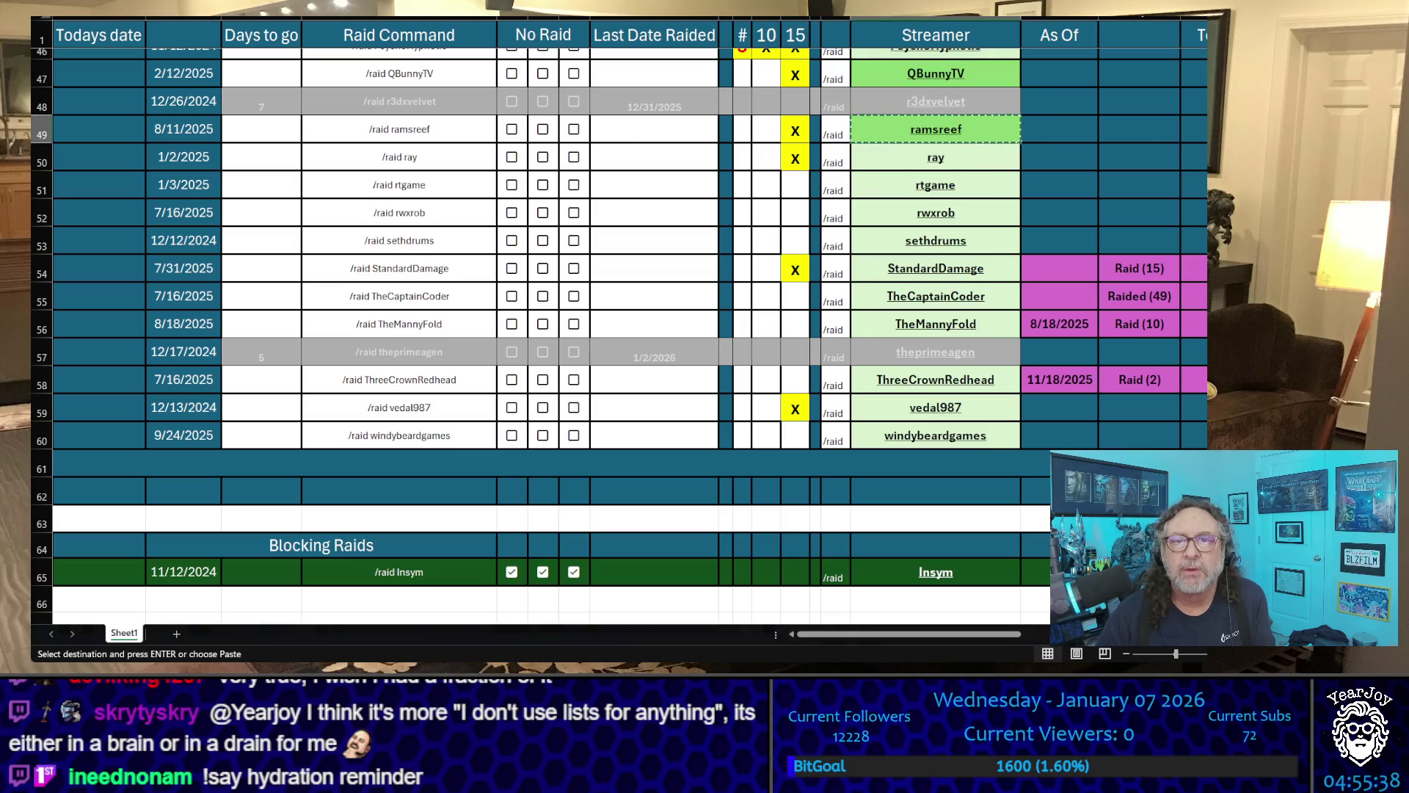
# - Copy the ray, StandardDamage and vedal987 streamer name cells in turn
pyautogui.click(1002, 269)
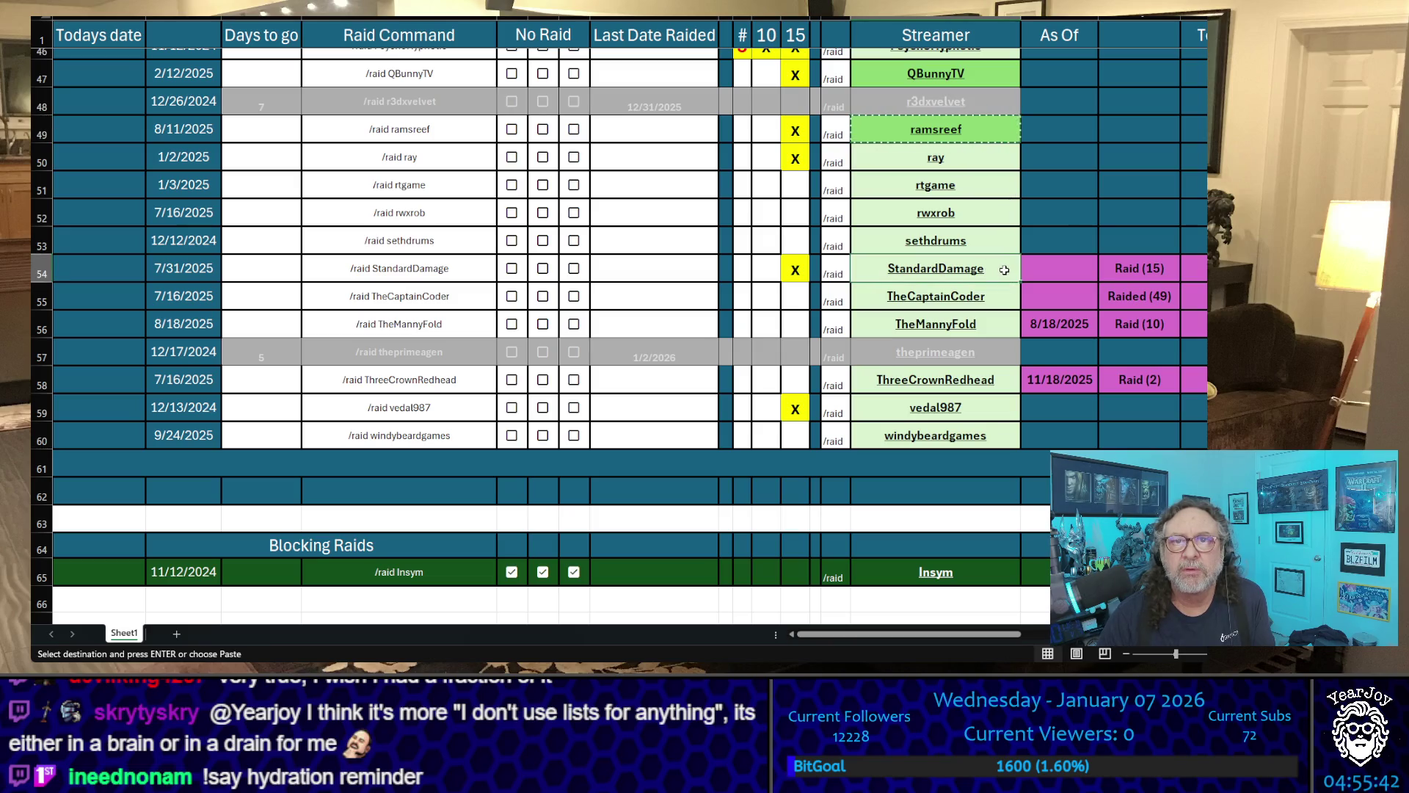
pyautogui.click(937, 158)
pyautogui.hotkey('ctrl', 'c')
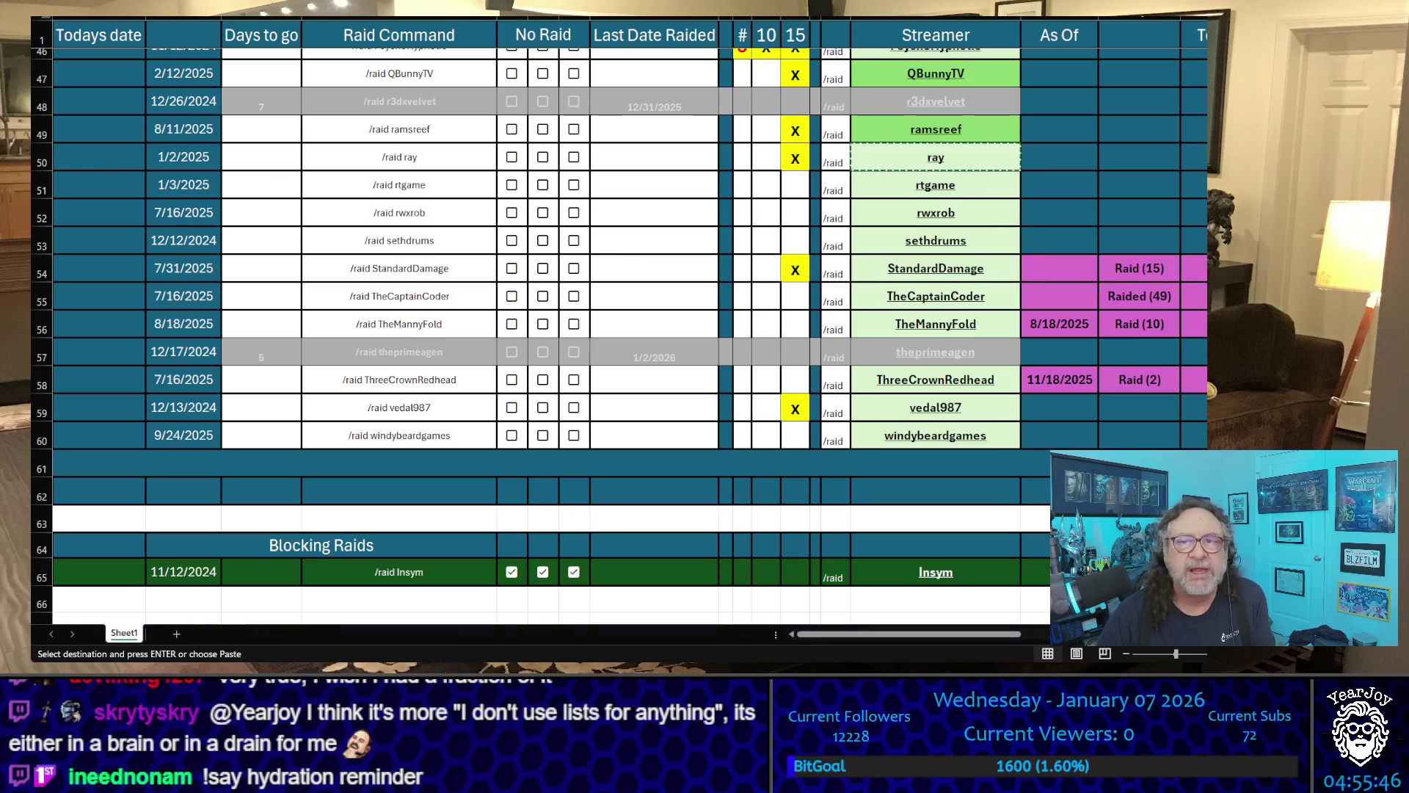
pyautogui.press('F2')
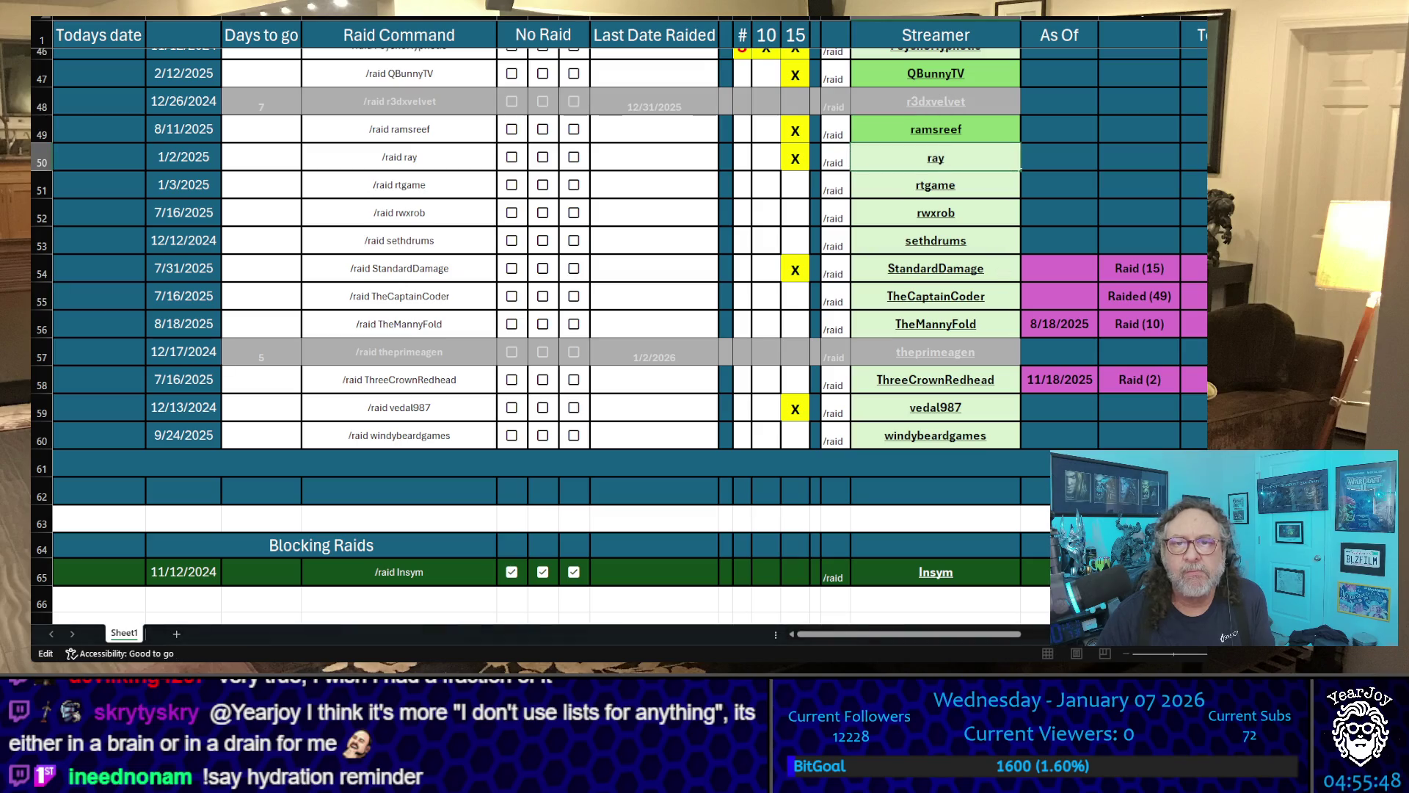
pyautogui.click(1007, 273)
pyautogui.hotkey('ctrl', 'c')
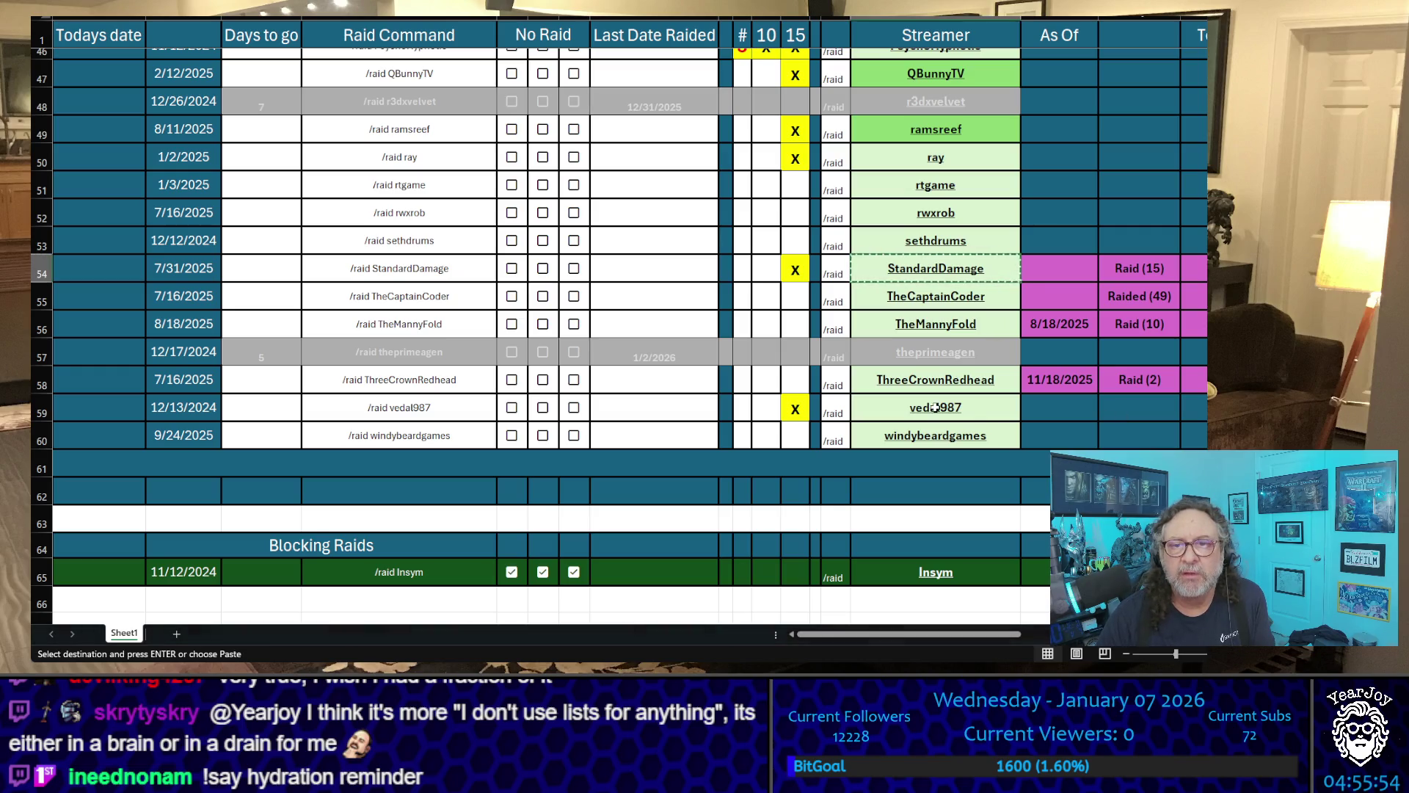
pyautogui.click(1004, 405)
pyautogui.hotkey('ctrl', 'c')
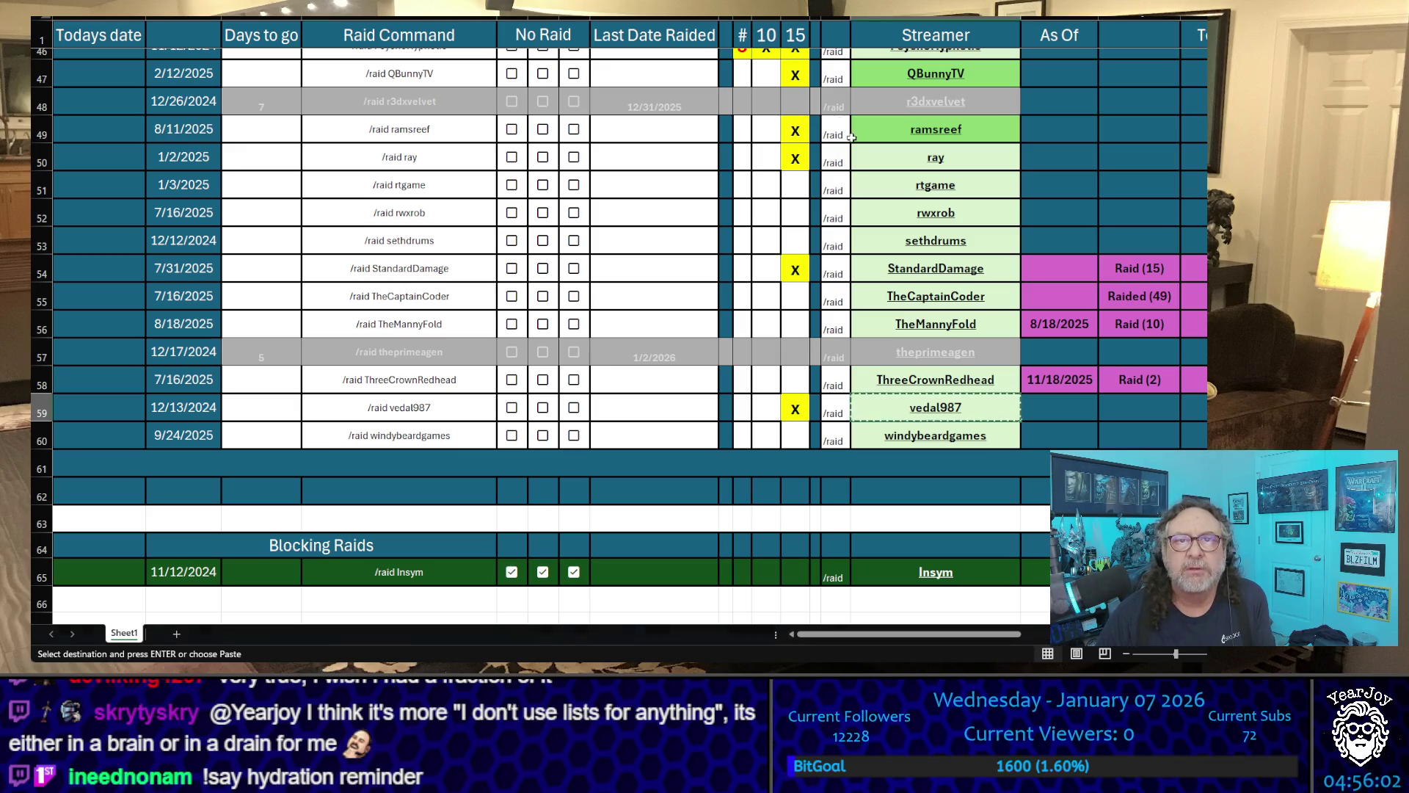
# - Mark x in the 10 tally column for QBunnyTV, ramsreef, ray, StandardDamage and vedal987
pyautogui.click(764, 74)
pyautogui.write('X')
pyautogui.click(767, 129)
pyautogui.write('X')
pyautogui.press('Return')
pyautogui.write('X')
pyautogui.click(766, 267)
pyautogui.write('X')
pyautogui.click(776, 407)
pyautogui.write('X')
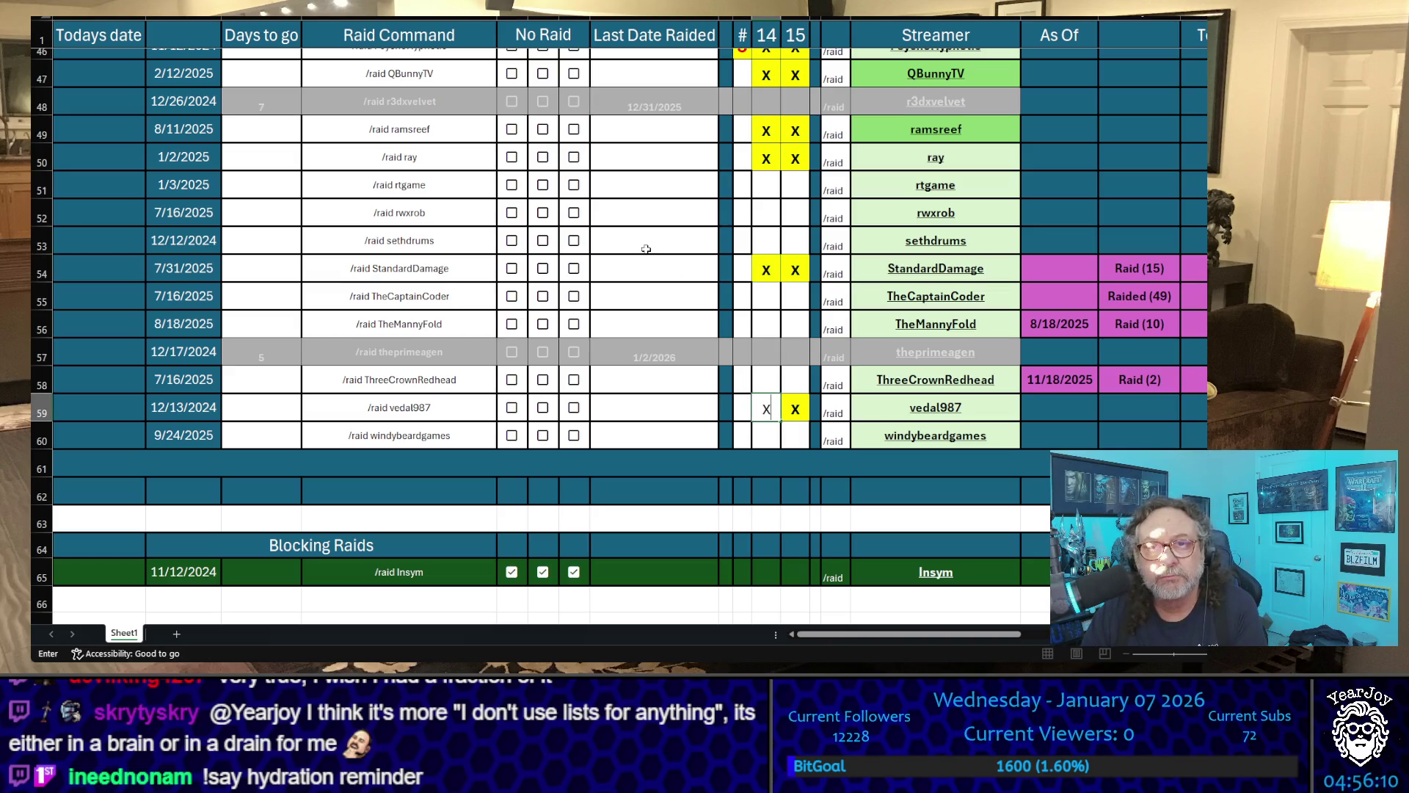
pyautogui.press('Return')
# - Enter a 0 count for vedal987, StandardDamage, ray, ramsreef and QBunnyTV
pyautogui.click(734, 407)
pyautogui.write('0')
pyautogui.click(744, 268)
pyautogui.write('0')
pyautogui.click(744, 156)
pyautogui.write('0')
pyautogui.click(744, 129)
pyautogui.write('0')
pyautogui.click(742, 74)
pyautogui.write('0')
pyautogui.click(667, 234)
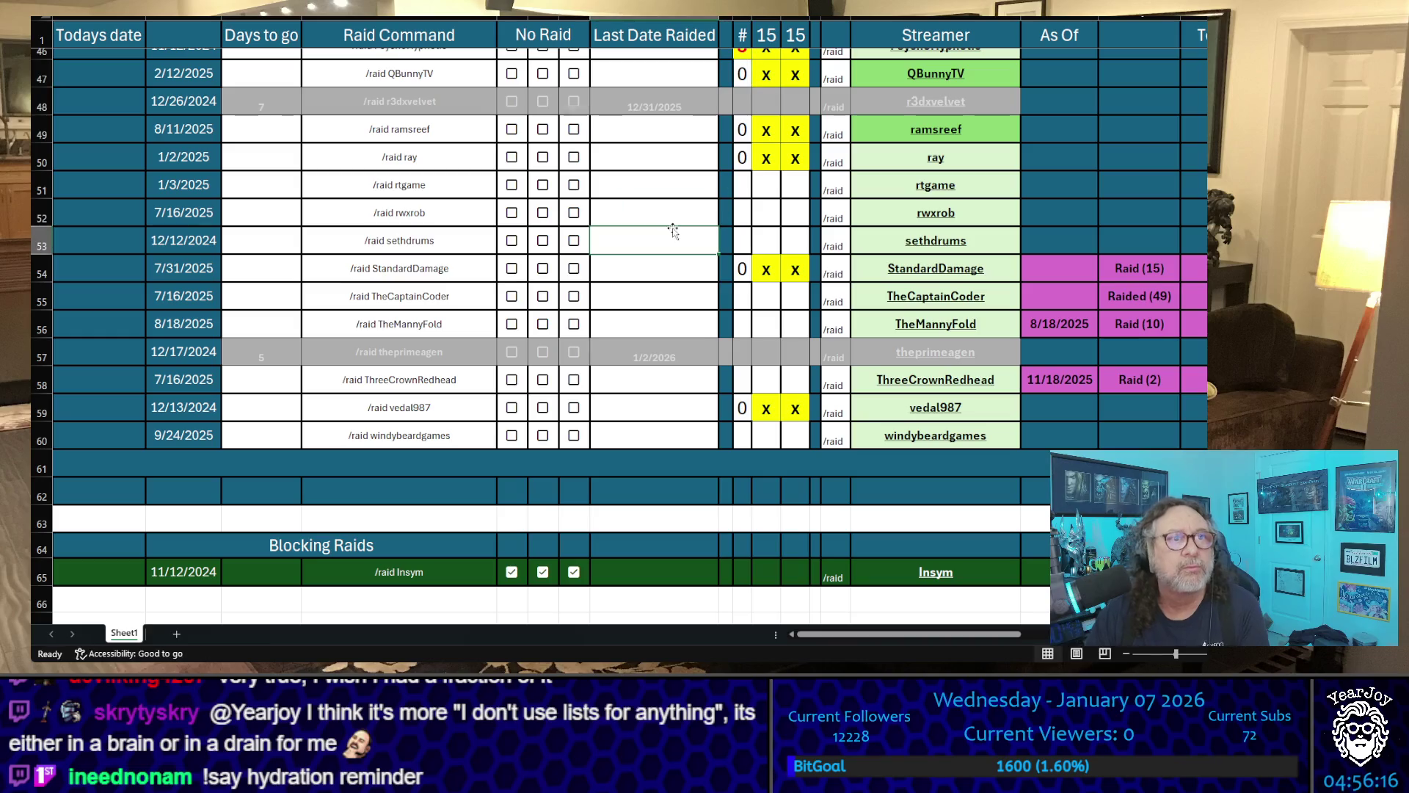
pyautogui.press('Up')
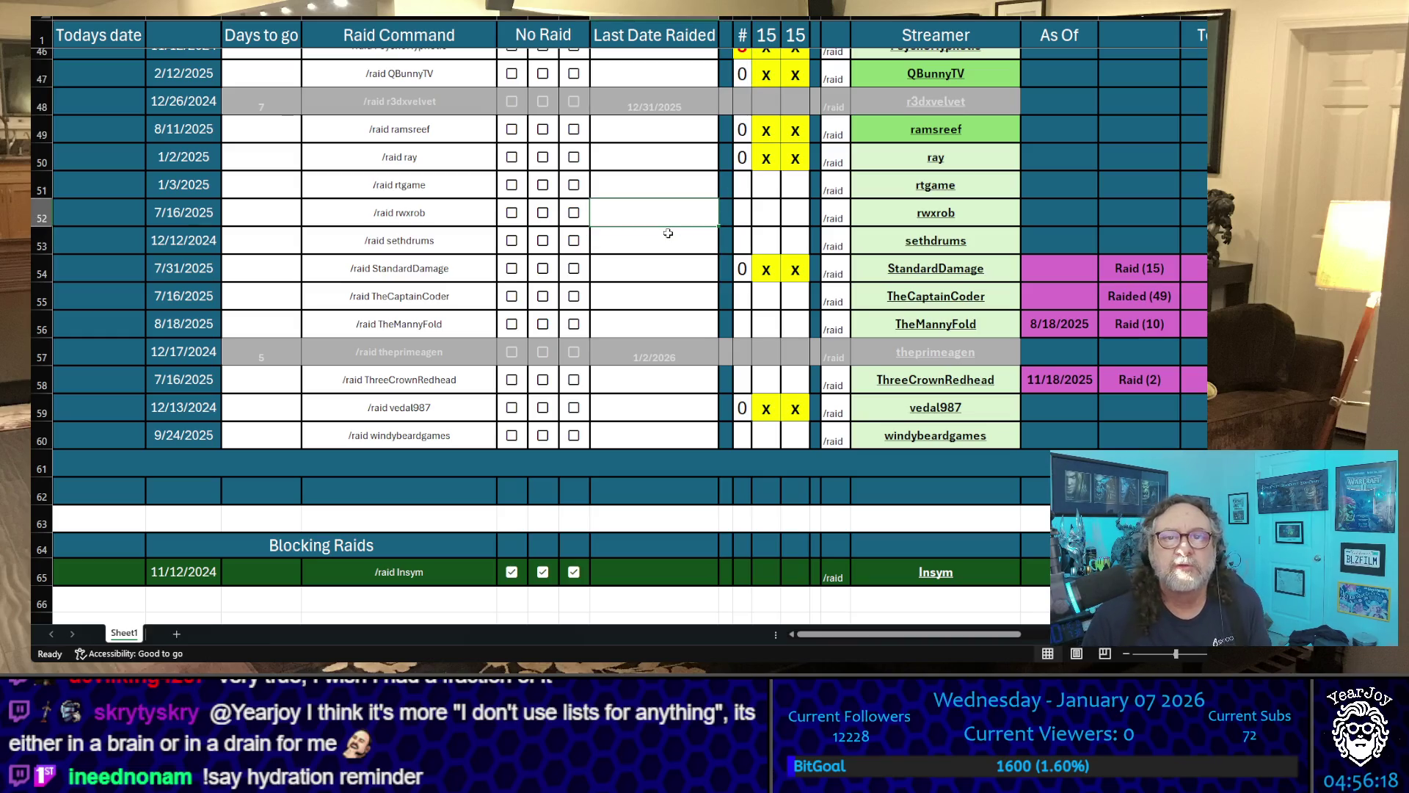
# - Set QBunnyTV's count to 2 then 1, and ray's count to 1
pyautogui.press('Up')
pyautogui.press('Right')
pyautogui.press('Up')
pyautogui.press('Up')
pyautogui.press('Up')
pyautogui.press('Up')
pyautogui.press('Up')
pyautogui.write('2')
pyautogui.press('Return')
pyautogui.press('Up')
pyautogui.write('1')
pyautogui.press('Return')
pyautogui.press('Down')
pyautogui.press('Down')
pyautogui.write('1')
pyautogui.press('Return')
pyautogui.press('Down')
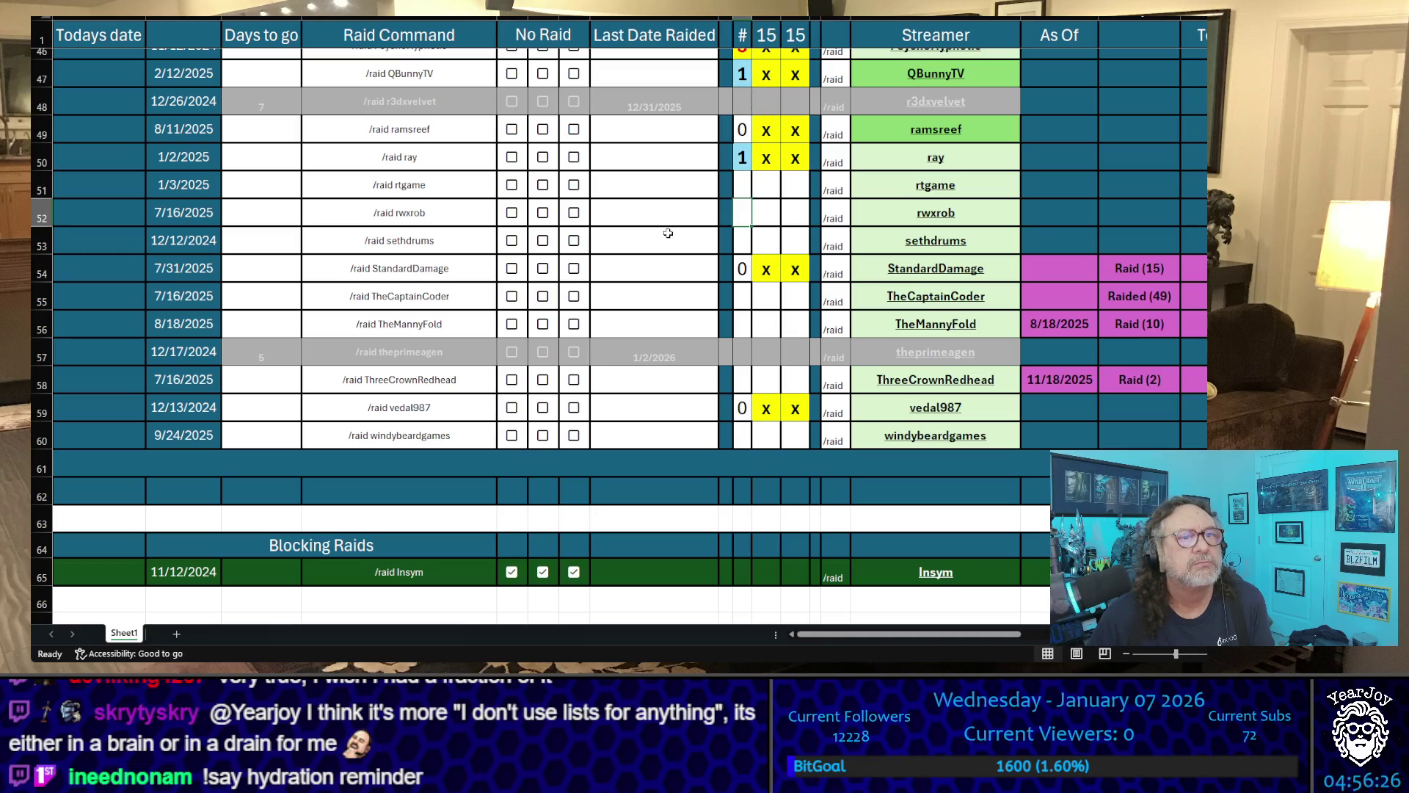
pyautogui.press('Left')
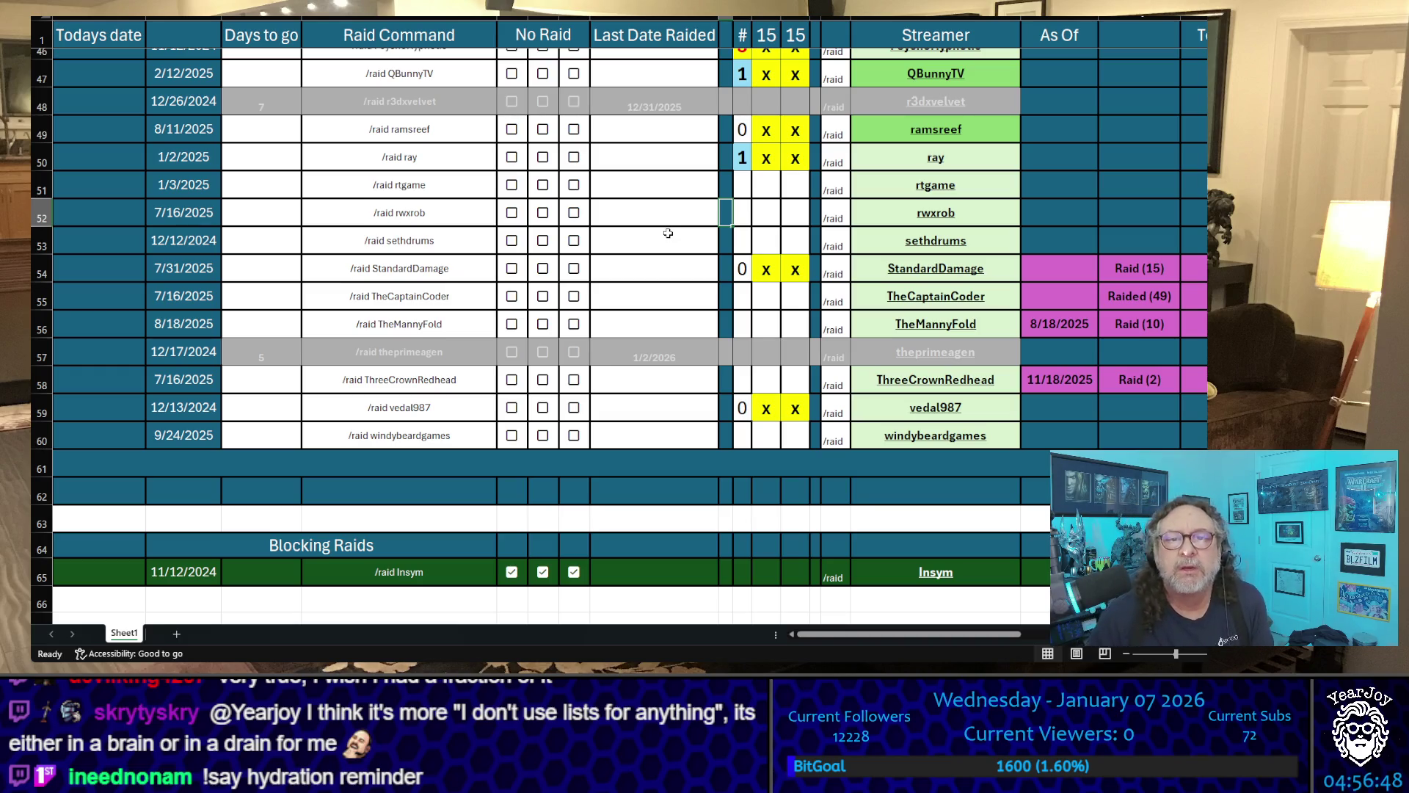
# - Set vedal987's count to 1, then correct it to 2
pyautogui.press('Down')
pyautogui.press('Down')
pyautogui.press('Down')
pyautogui.press('Down')
pyautogui.press('Down')
pyautogui.press('Down')
pyautogui.press('Down')
pyautogui.write('1')
pyautogui.press('Up')
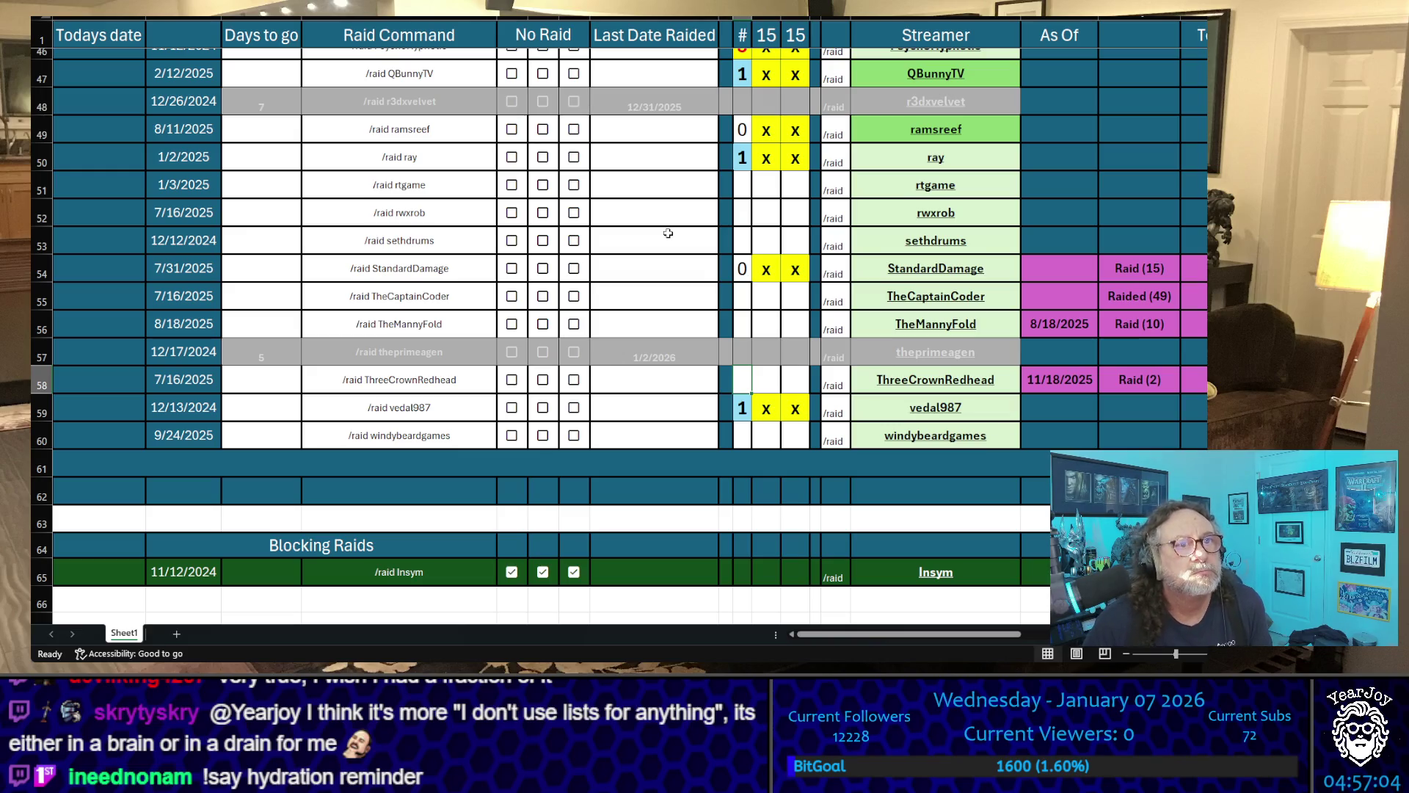
pyautogui.press('Down')
pyautogui.press('Down')
pyautogui.press('Down')
pyautogui.press('Up')
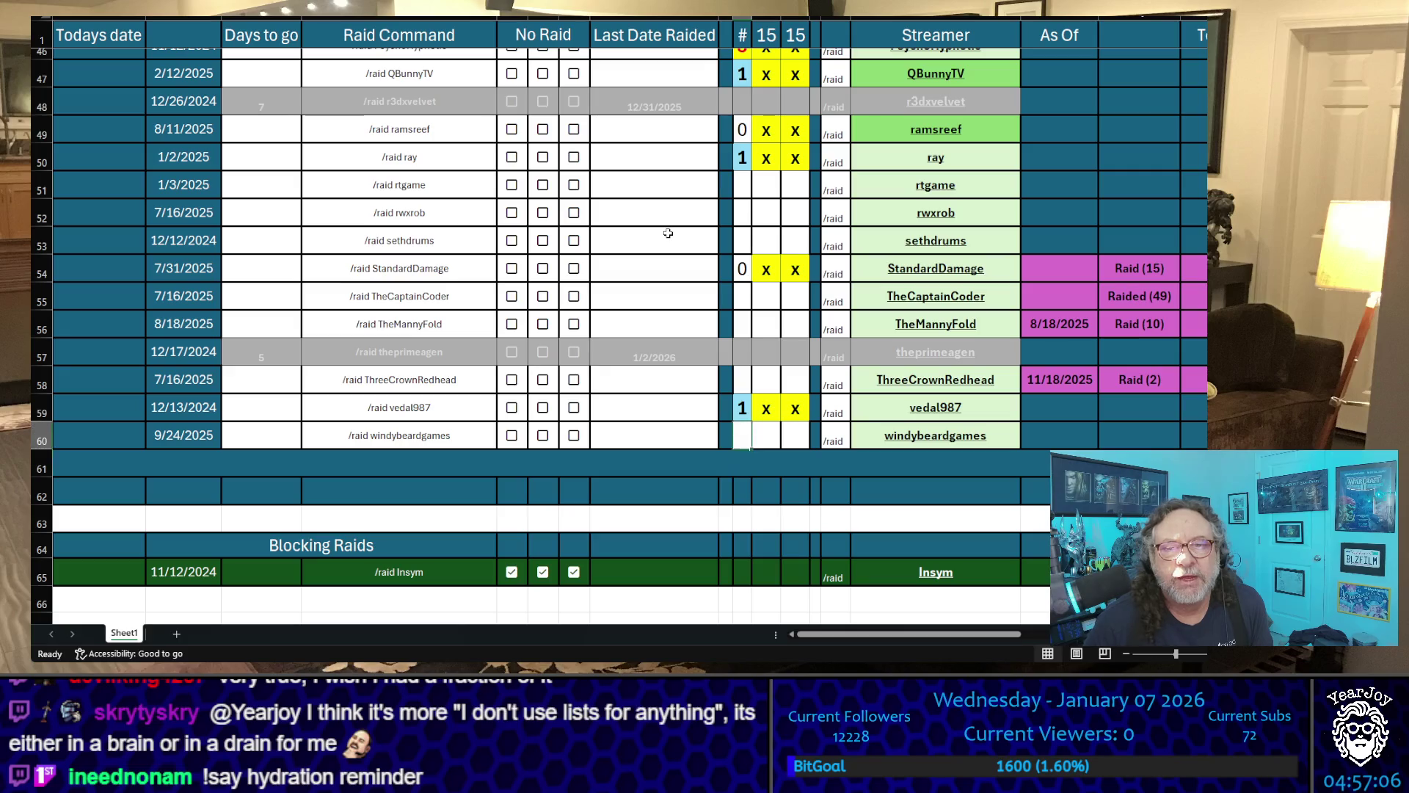
pyautogui.press('Up')
pyautogui.write('2')
pyautogui.press('Up')
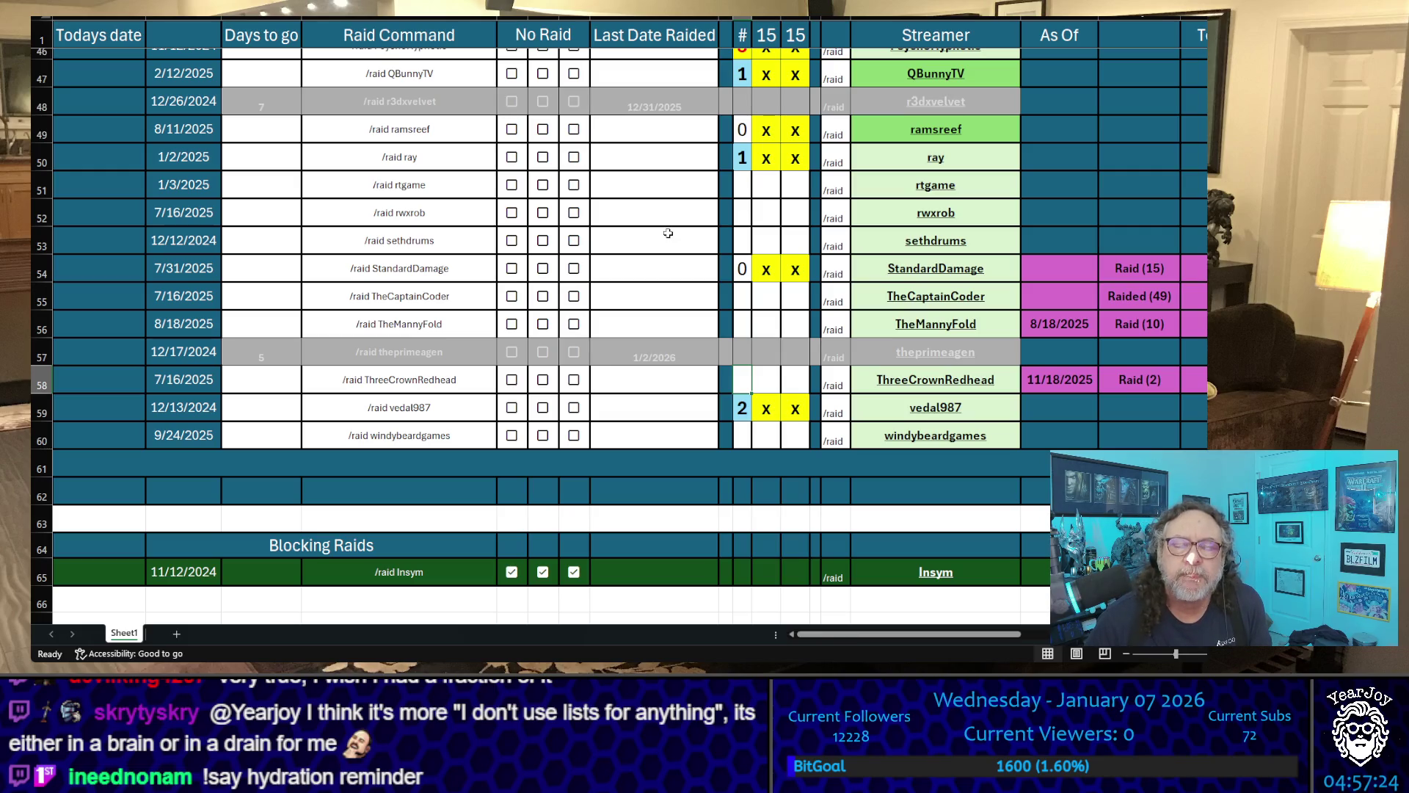
# - Raise QBunnyTV's count to 2 and then 3
pyautogui.press('Up')
pyautogui.press('Up')
pyautogui.press('Up')
pyautogui.press('Up')
pyautogui.press('Up')
pyautogui.press('Up')
pyautogui.press('Up')
pyautogui.press('Up')
pyautogui.press('Up')
pyautogui.press('Up')
pyautogui.press('Up')
pyautogui.write('2')
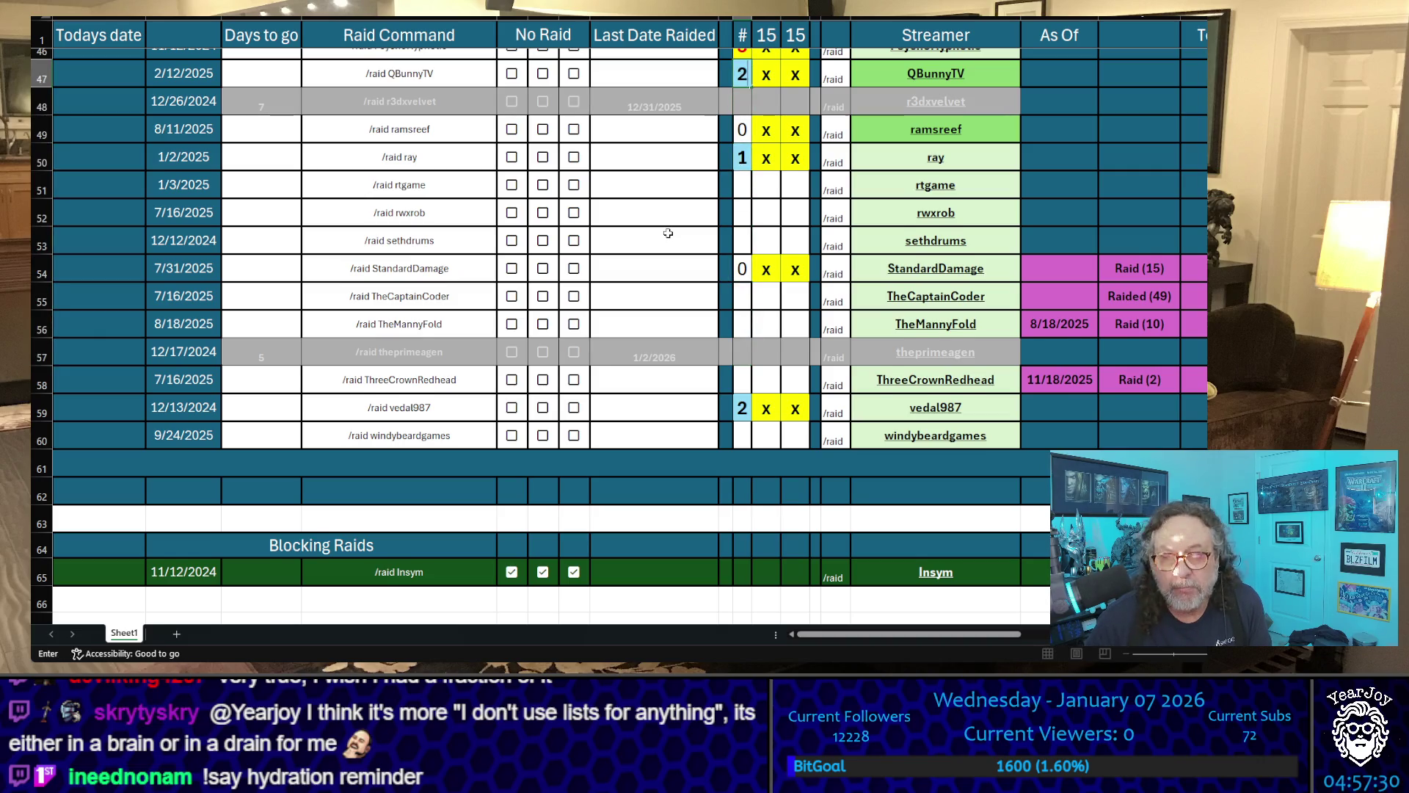
pyautogui.press('Up')
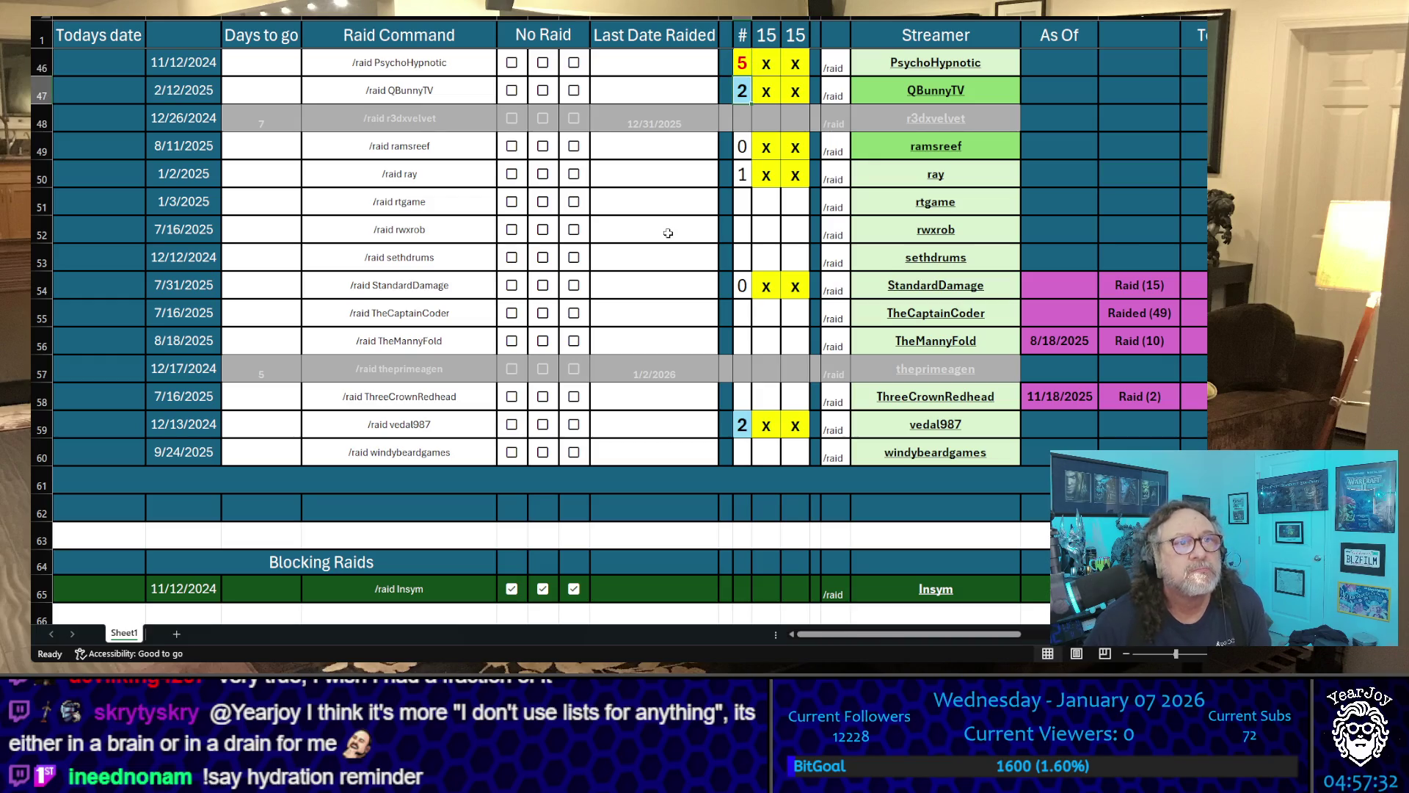
pyautogui.write('3')
pyautogui.press('Up')
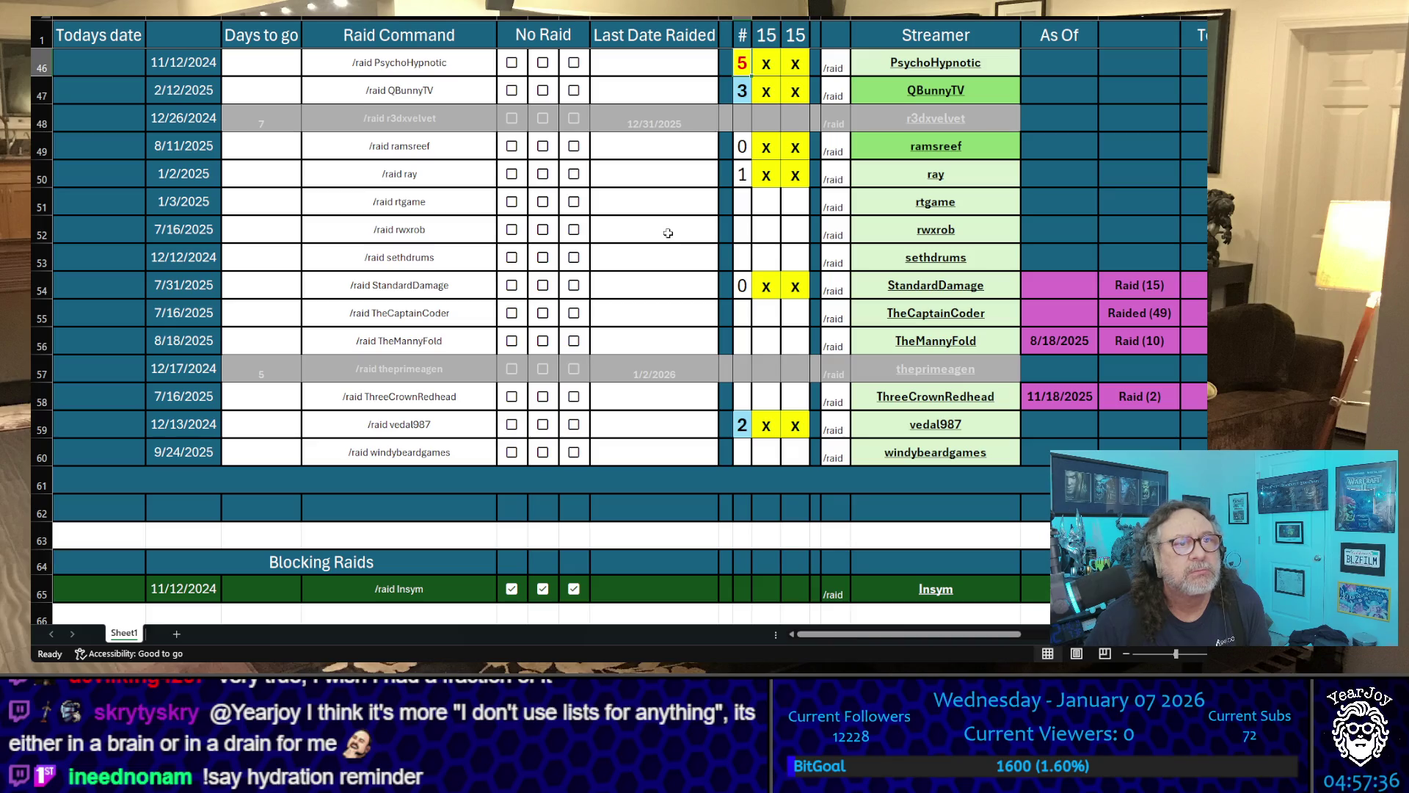
pyautogui.press('Down')
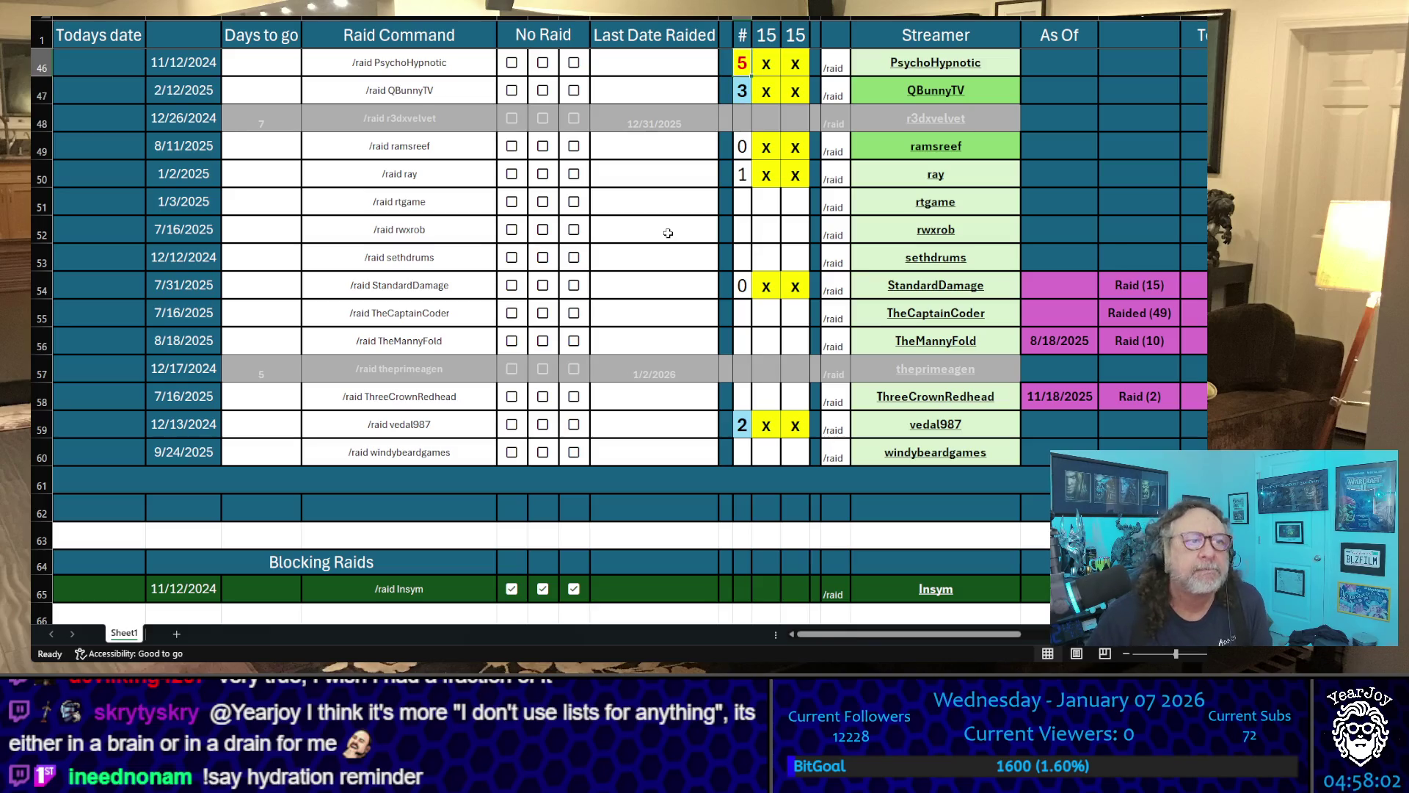
pyautogui.scroll(15, 667, 233)
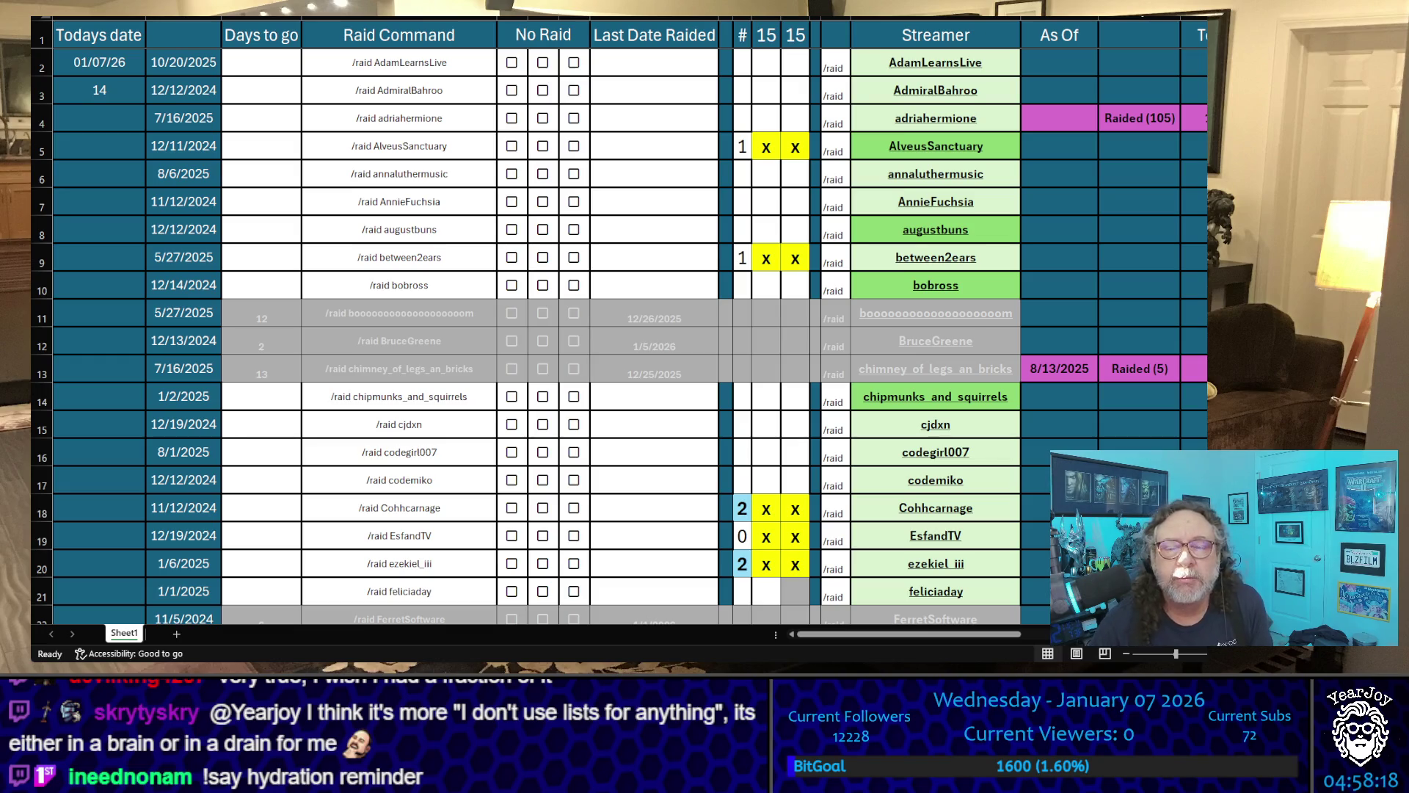
pyautogui.scroll(-4, 621, 336)
pyautogui.scroll(-1, 621, 335)
pyautogui.scroll(-3, 621, 336)
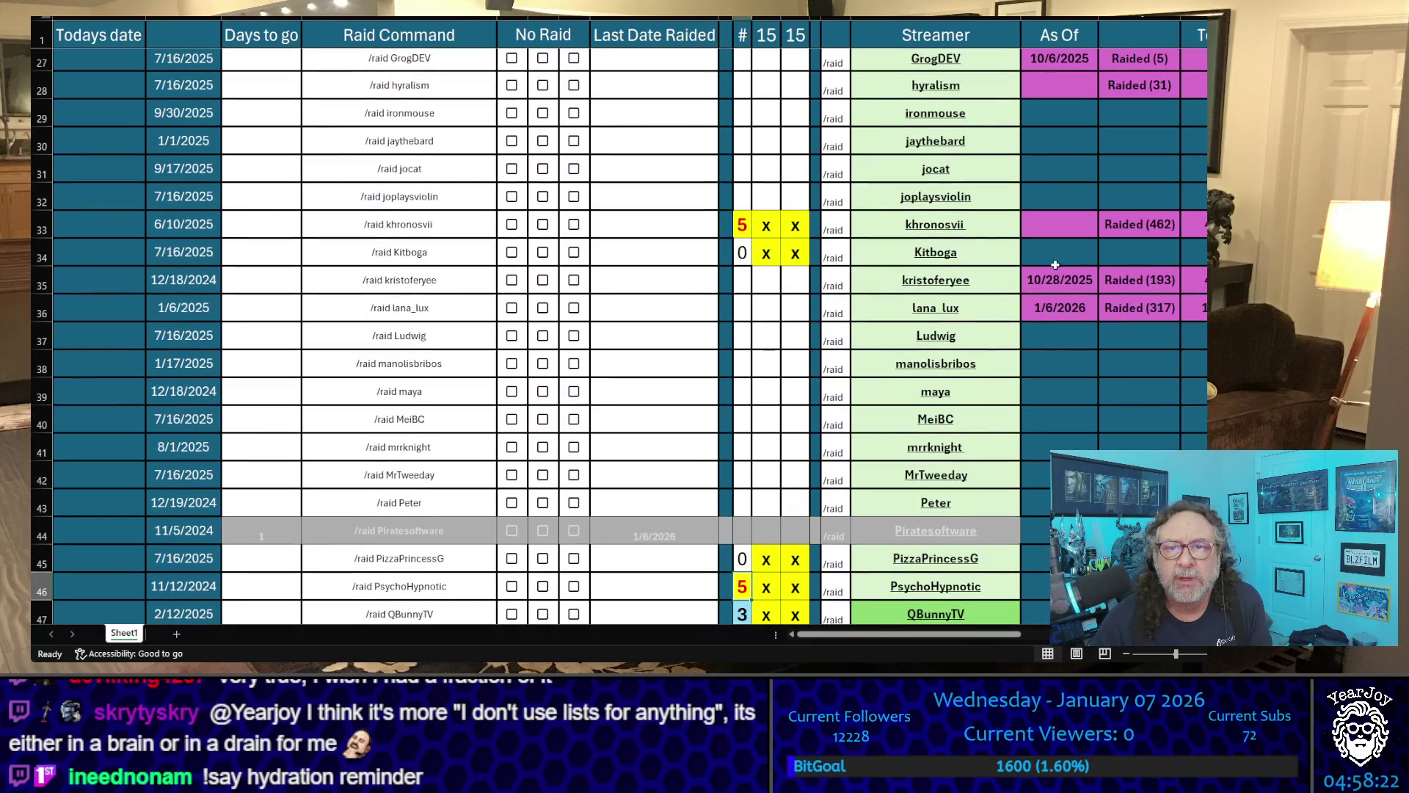
pyautogui.click(1004, 233)
pyautogui.hotkey('ctrl', 'c')
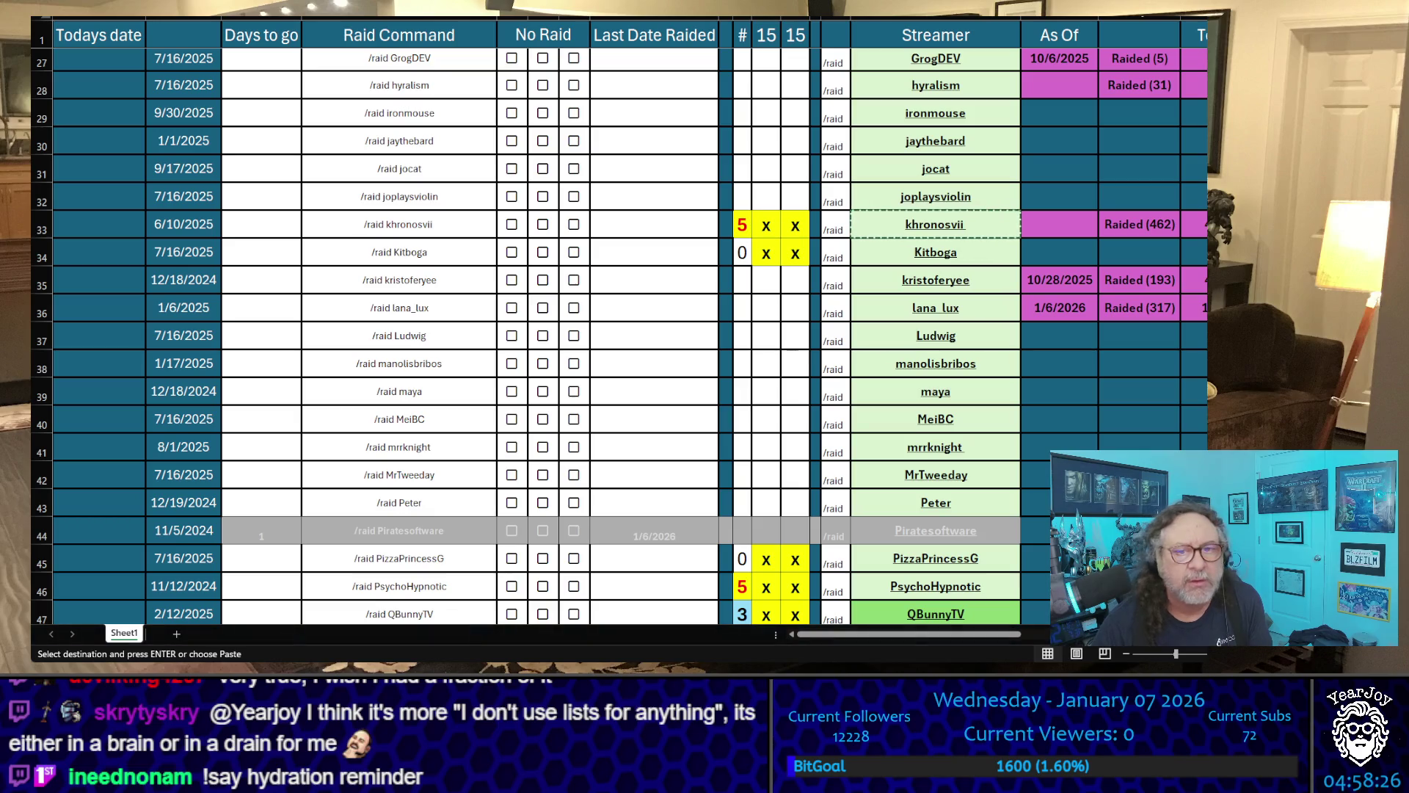
pyautogui.click(934, 585)
pyautogui.hotkey('ctrl', 'c')
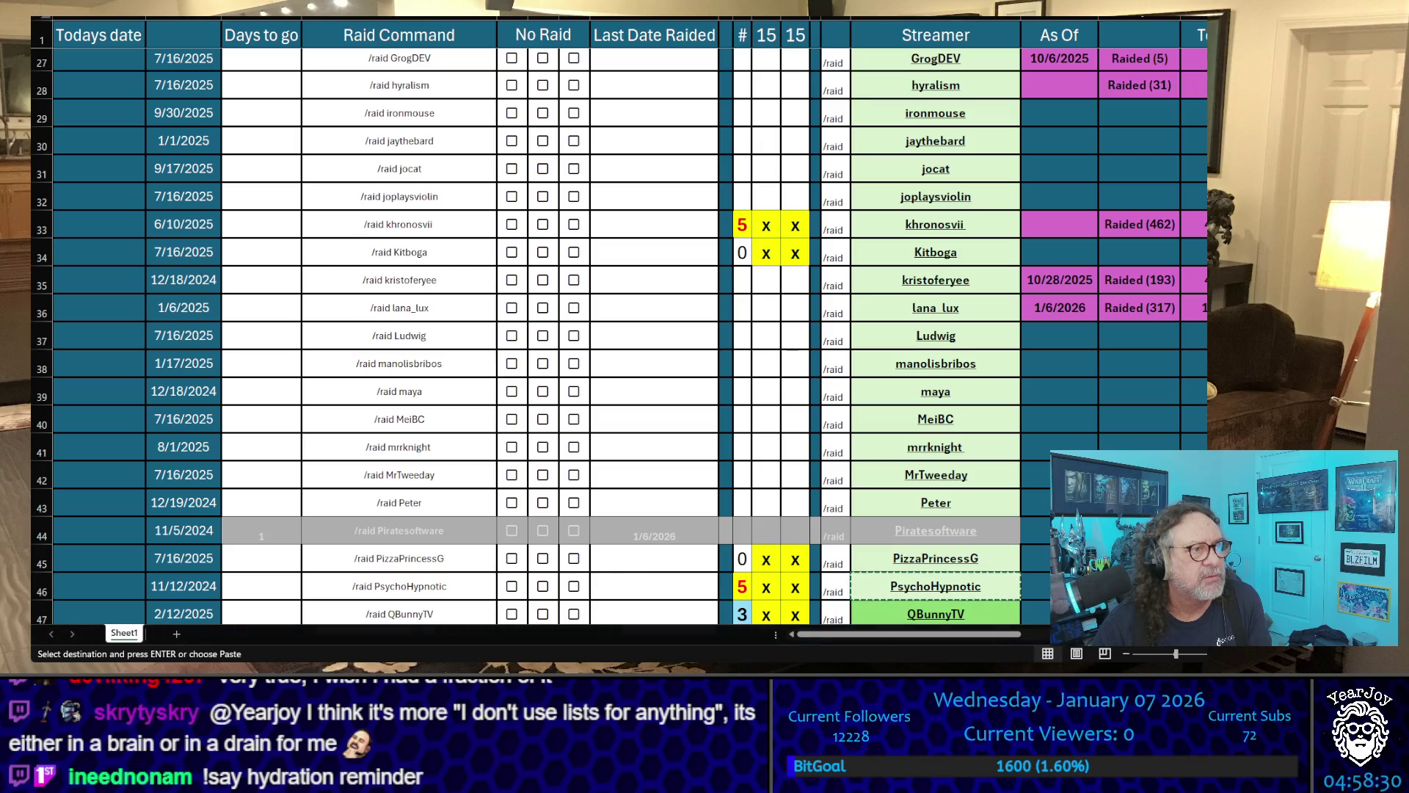
pyautogui.scroll(-2, 619, 336)
pyautogui.scroll(-2, 620, 337)
pyautogui.scroll(-2, 620, 336)
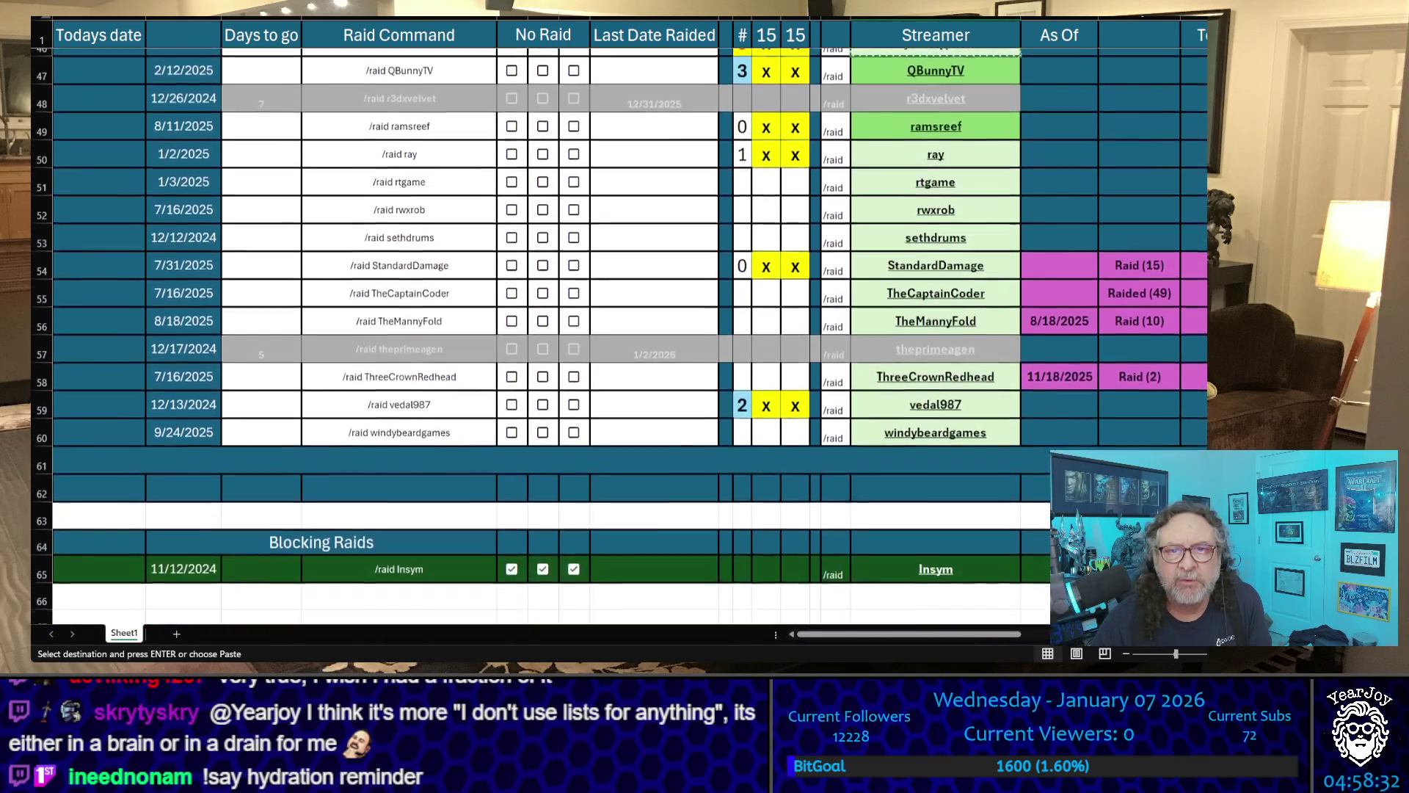
pyautogui.scroll(1, 619, 336)
pyautogui.scroll(2, 620, 336)
pyautogui.scroll(3, 619, 336)
pyautogui.scroll(3, 620, 335)
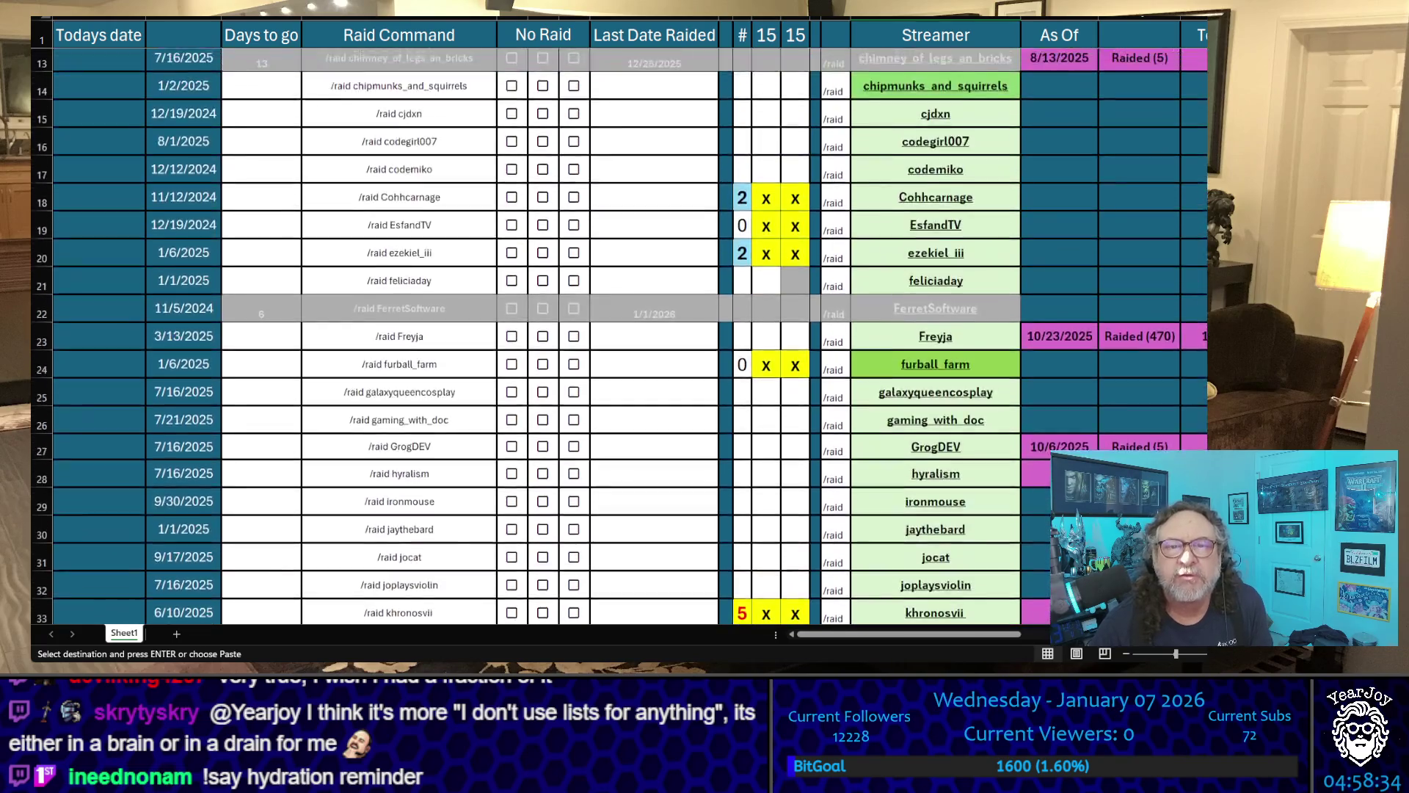
pyautogui.scroll(2, 620, 336)
pyautogui.scroll(-3, 620, 335)
pyautogui.scroll(-2, 620, 336)
pyautogui.scroll(-3, 620, 336)
pyautogui.scroll(-4, 620, 336)
pyautogui.scroll(-2, 620, 335)
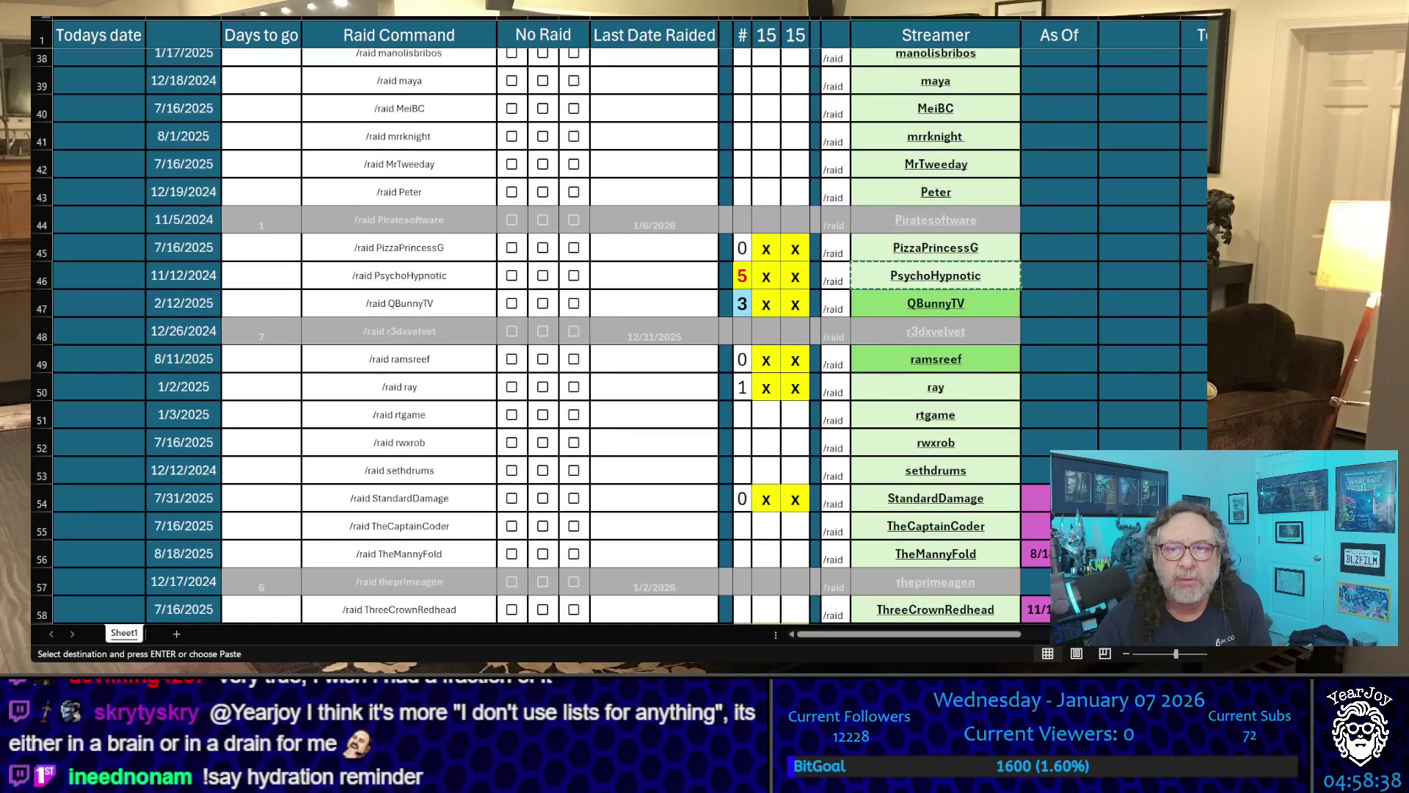
pyautogui.hotkey('ctrl', 'c')
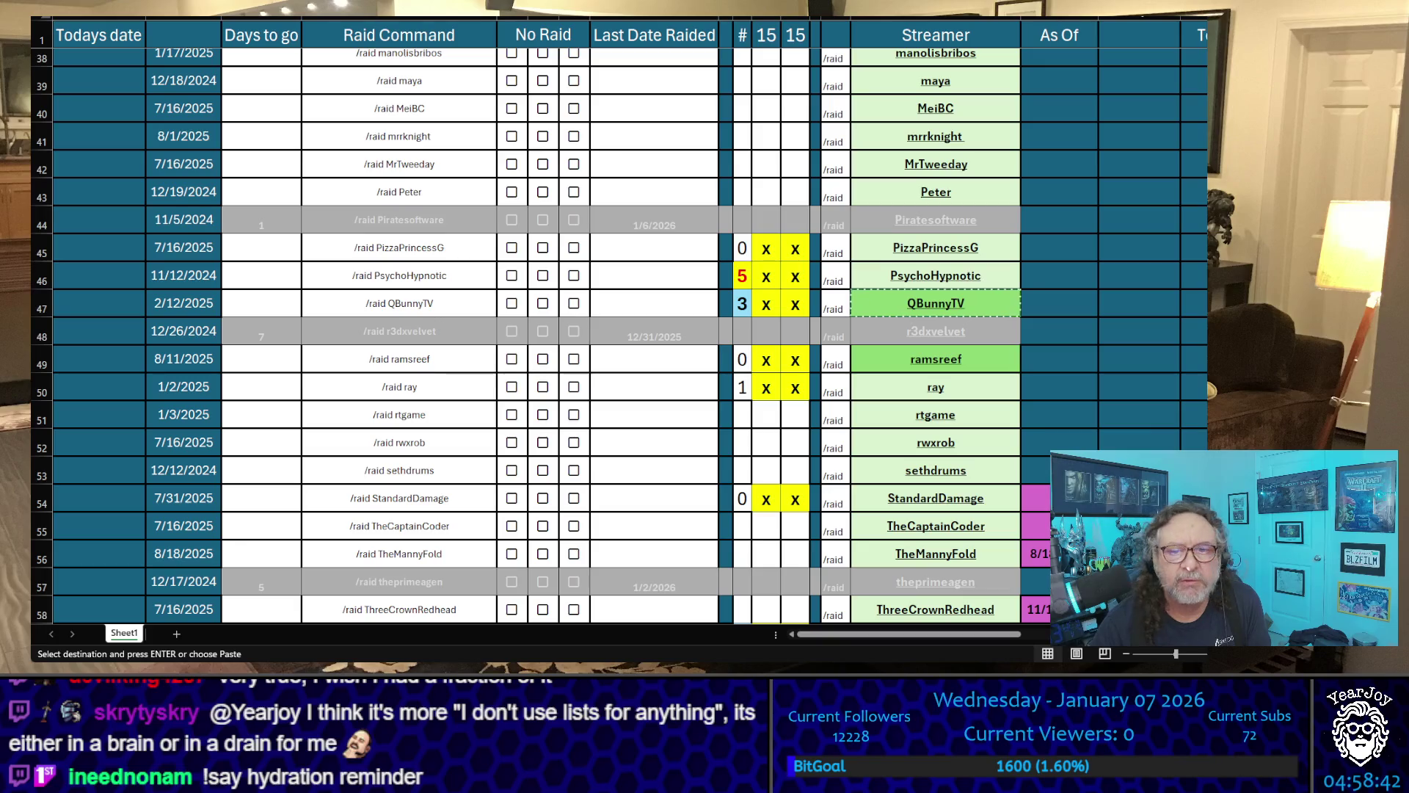
pyautogui.scroll(-4, 620, 336)
pyautogui.scroll(1, 620, 336)
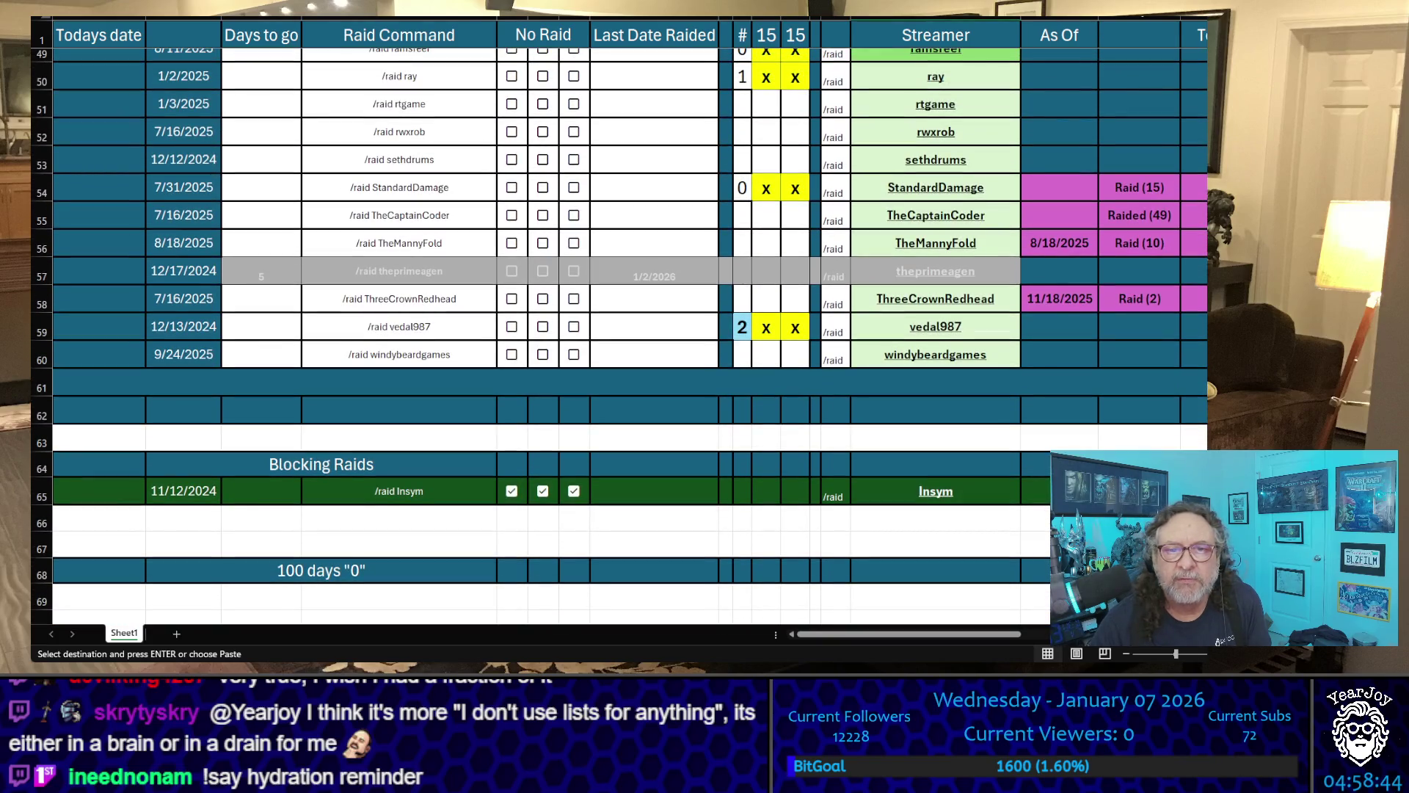
pyautogui.scroll(1, 620, 335)
pyautogui.scroll(2, 620, 336)
pyautogui.scroll(4, 620, 336)
pyautogui.scroll(7, 619, 336)
pyautogui.scroll(2, 620, 336)
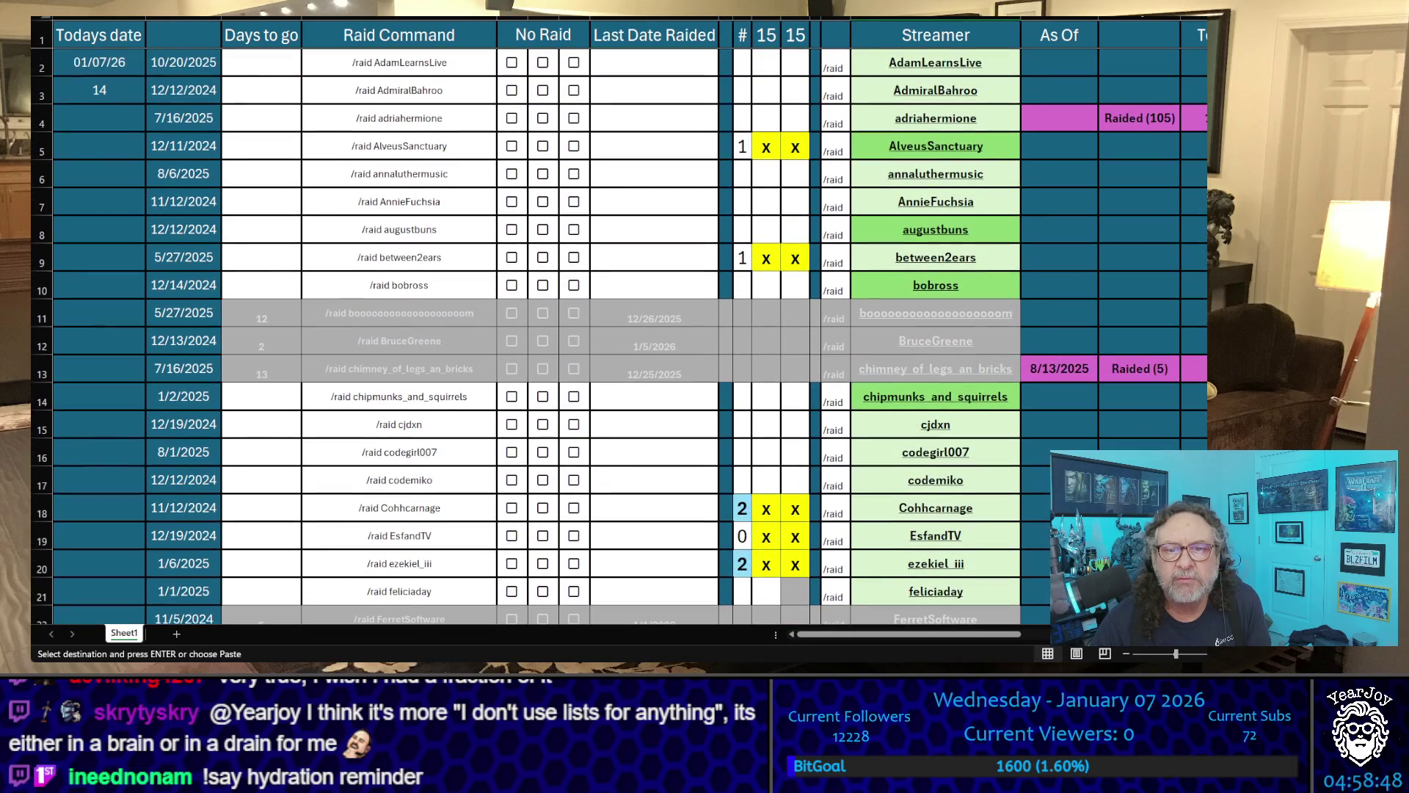
pyautogui.scroll(-3, 620, 336)
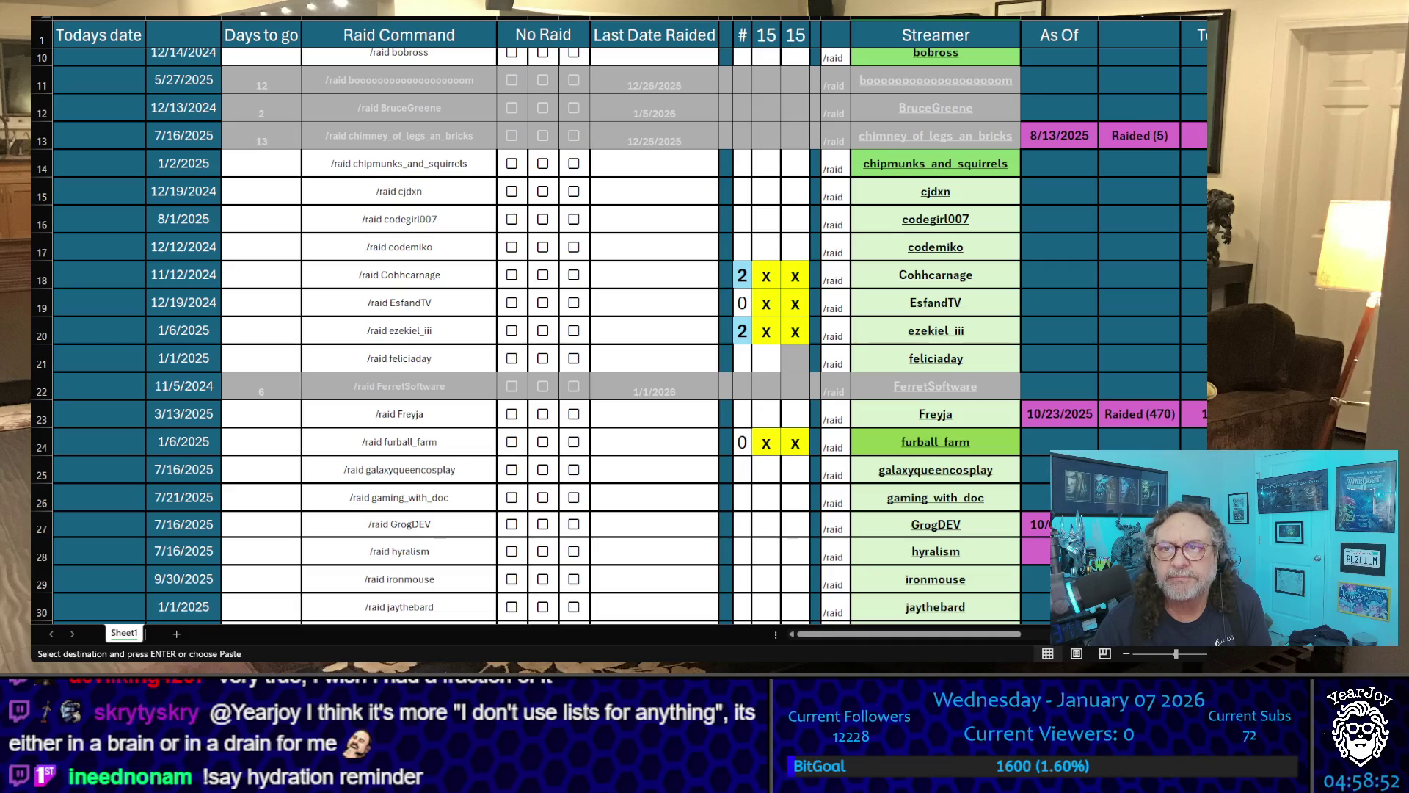
pyautogui.moveTo(1208, 331); pyautogui.dragTo(1381, 331)
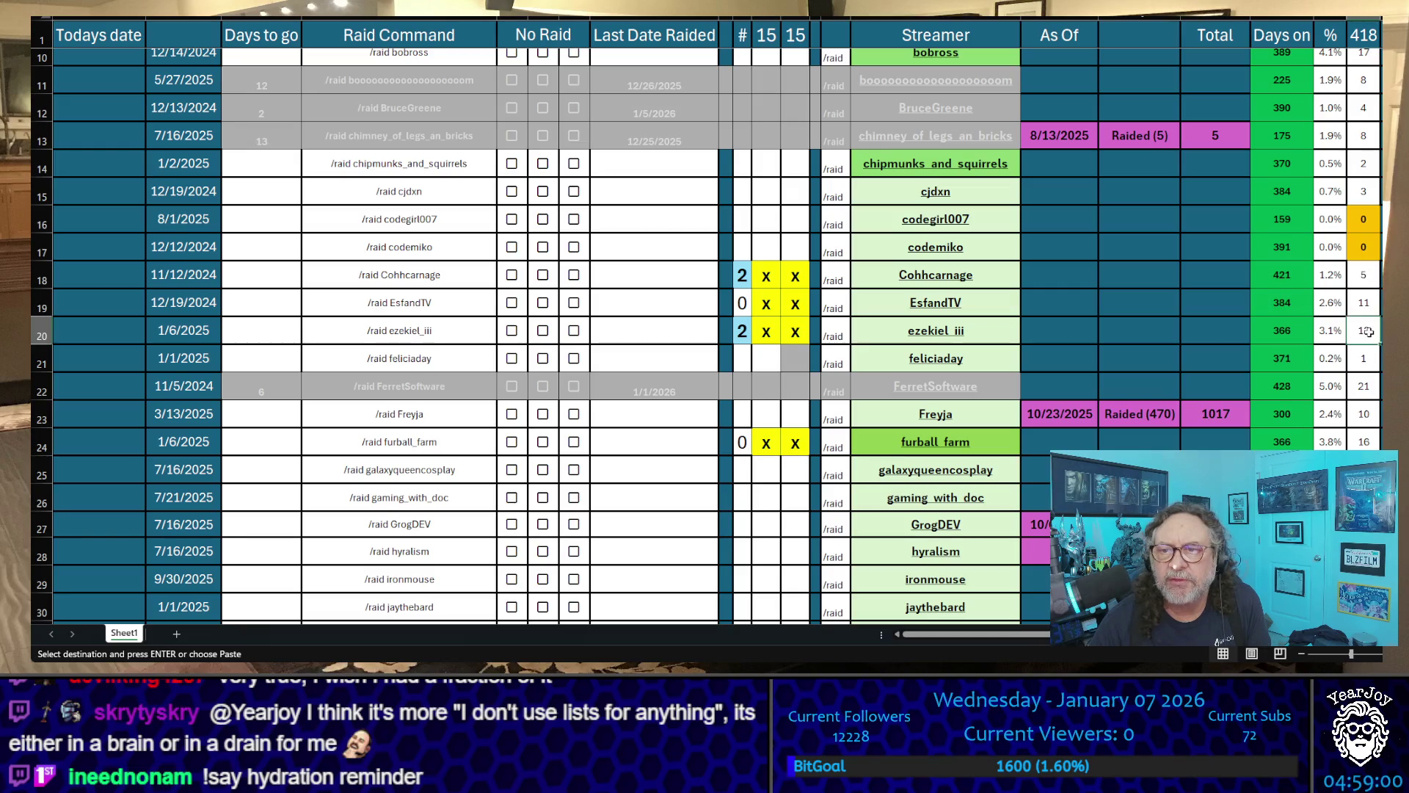
pyautogui.scroll(-3, 1376, 334)
pyautogui.scroll(-5, 1368, 331)
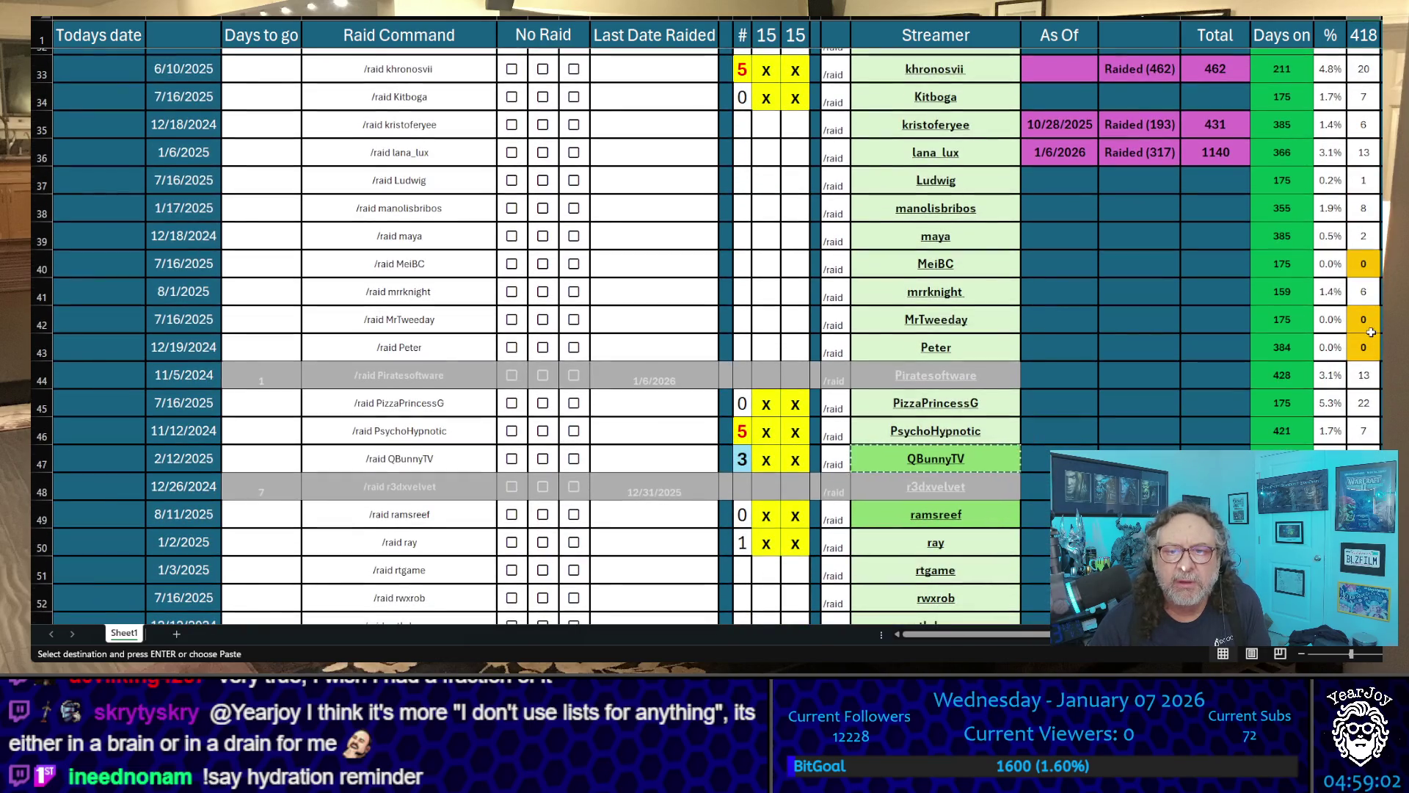
pyautogui.scroll(-2, 1371, 331)
pyautogui.scroll(-2, 1374, 331)
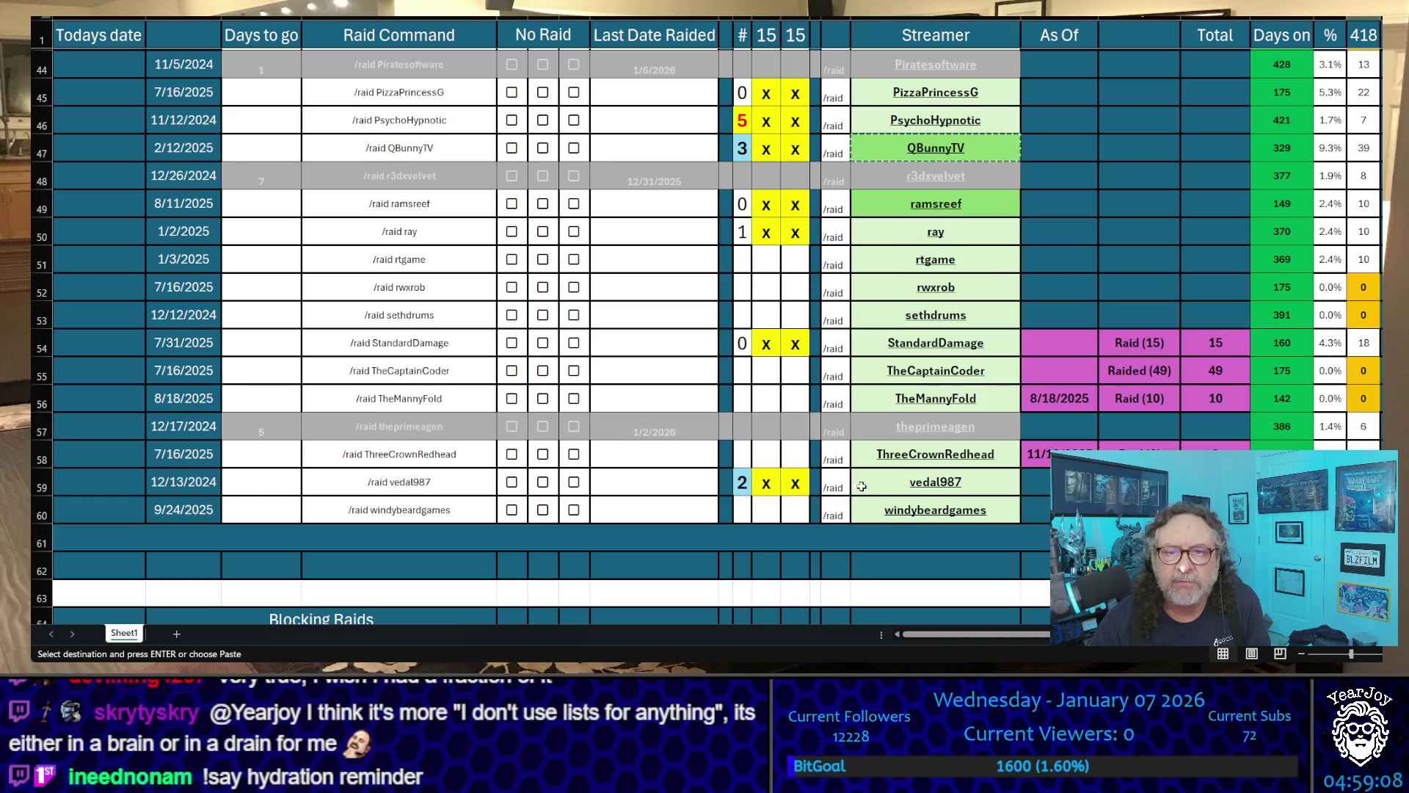
# - Copy the vedal987, ezekiel_iii and again vedal987 streamer name cells
pyautogui.click(1011, 483)
pyautogui.hotkey('ctrl', 'c')
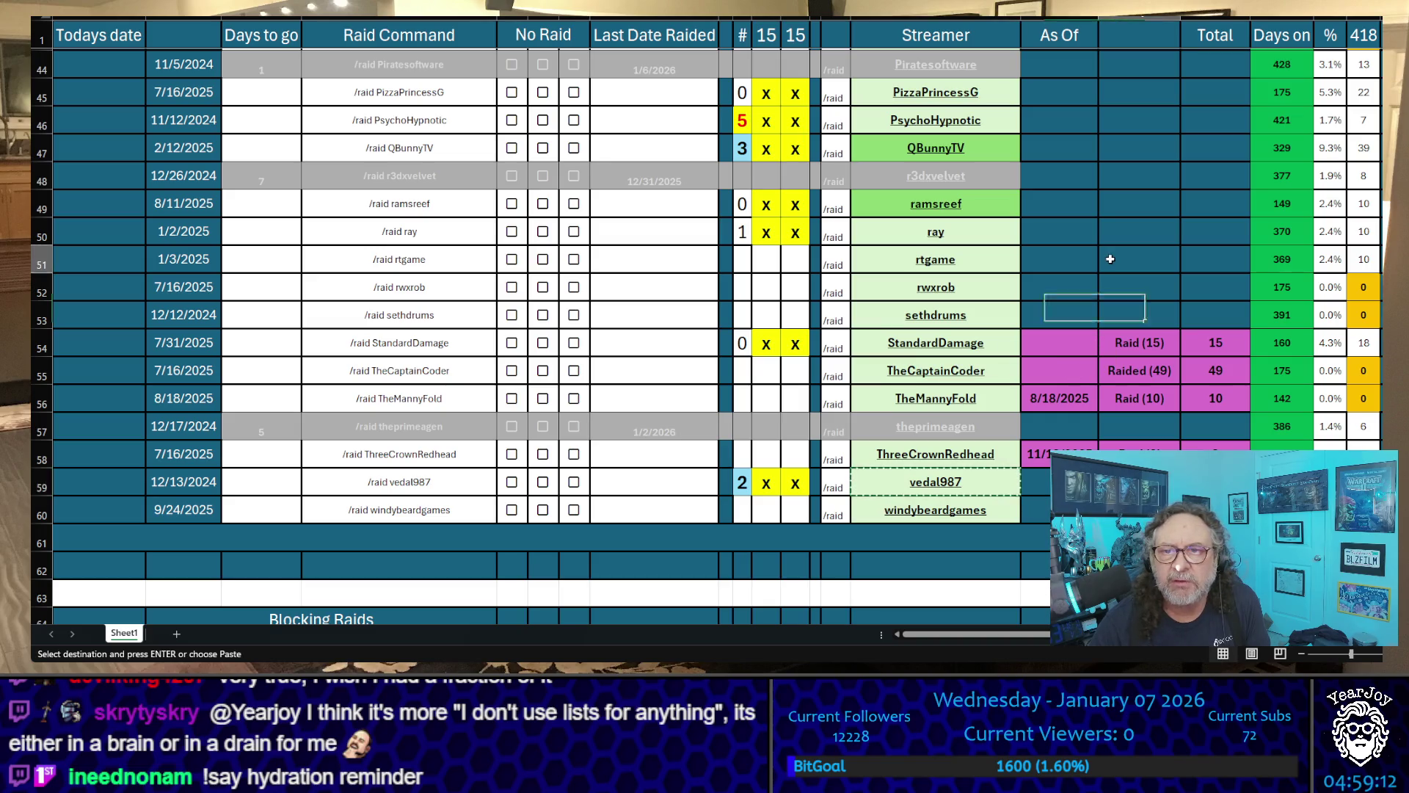
pyautogui.scroll(5, 1106, 260)
pyautogui.scroll(4, 1118, 245)
pyautogui.scroll(2, 1118, 244)
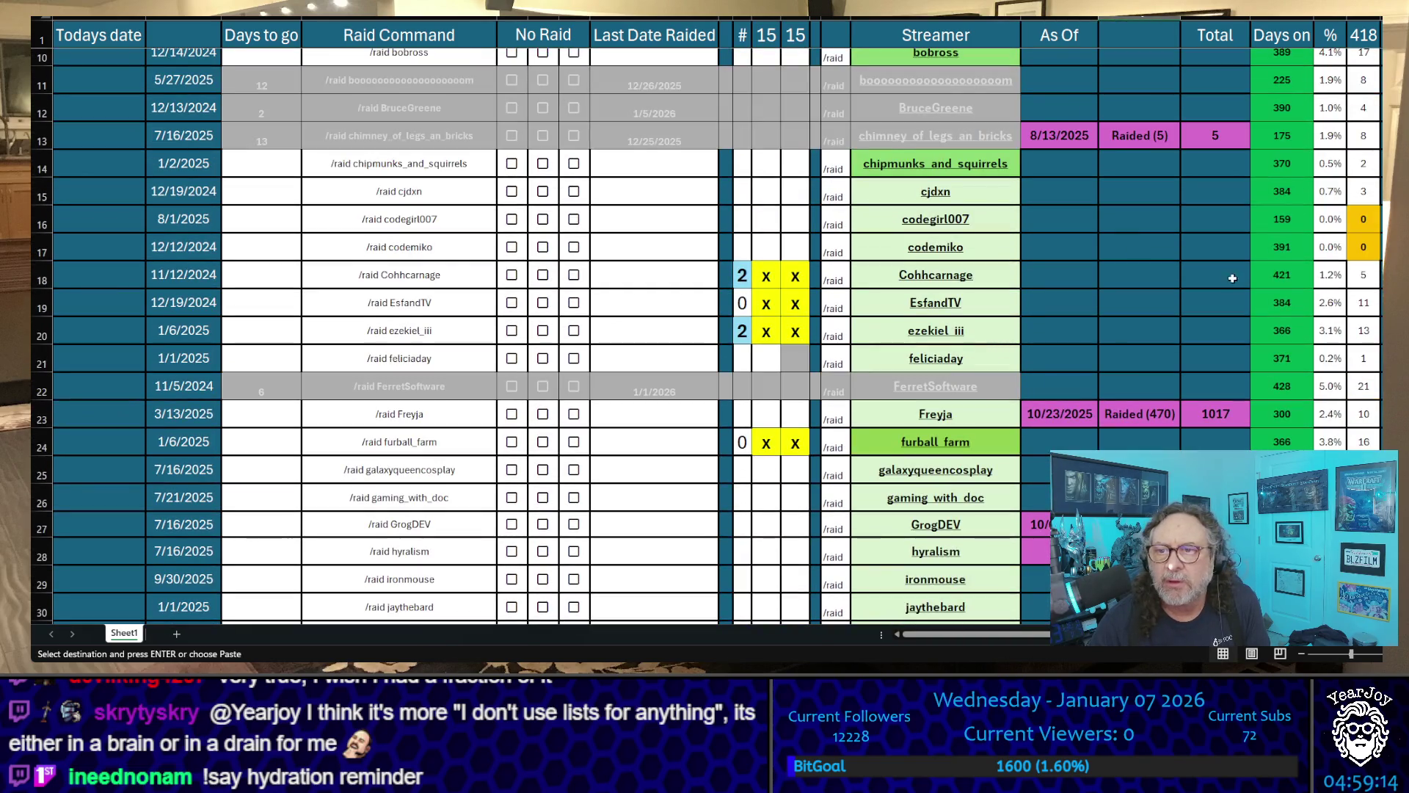
pyautogui.click(991, 332)
pyautogui.hotkey('ctrl', 'c')
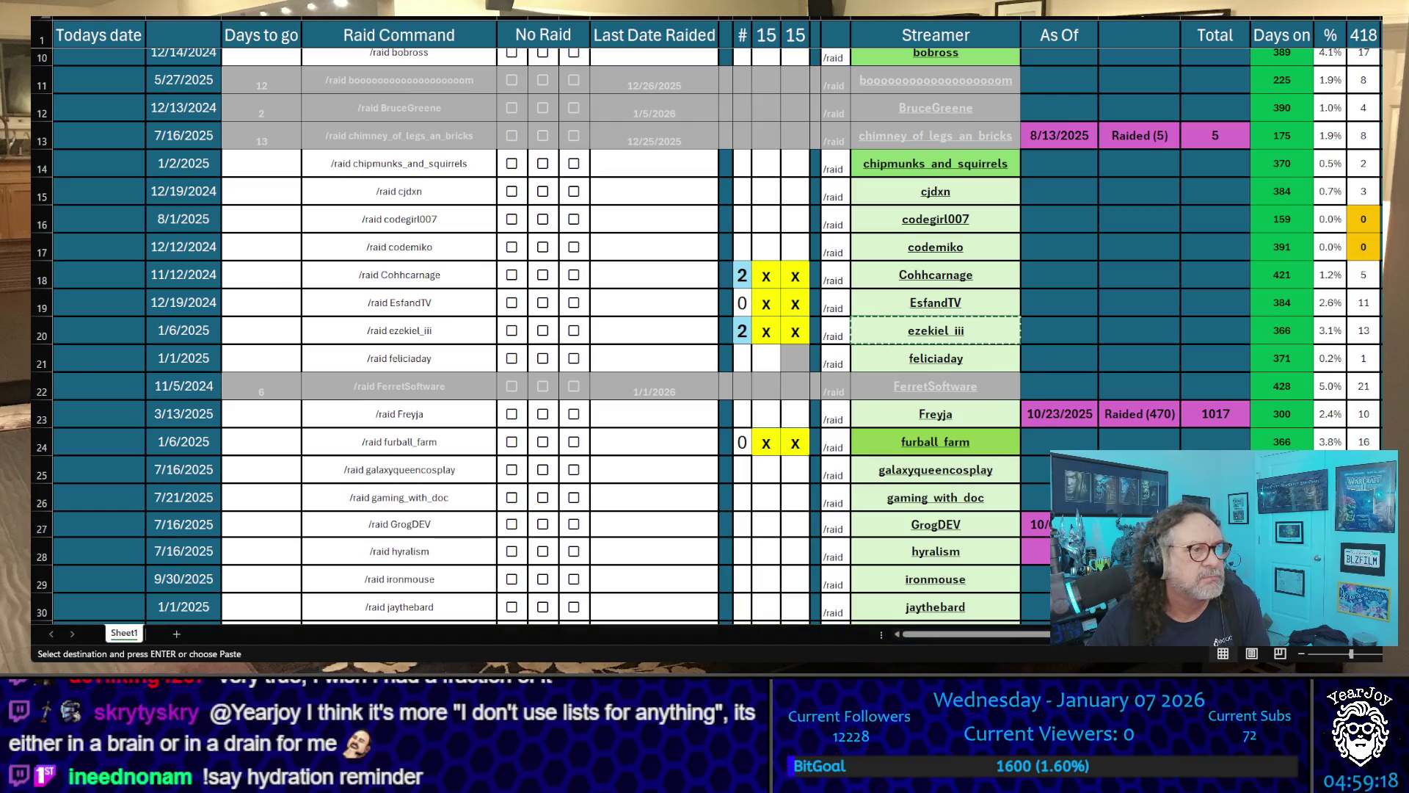
pyautogui.scroll(-2, 707, 336)
pyautogui.scroll(-6, 707, 335)
pyautogui.scroll(-4, 707, 336)
pyautogui.scroll(-3, 707, 337)
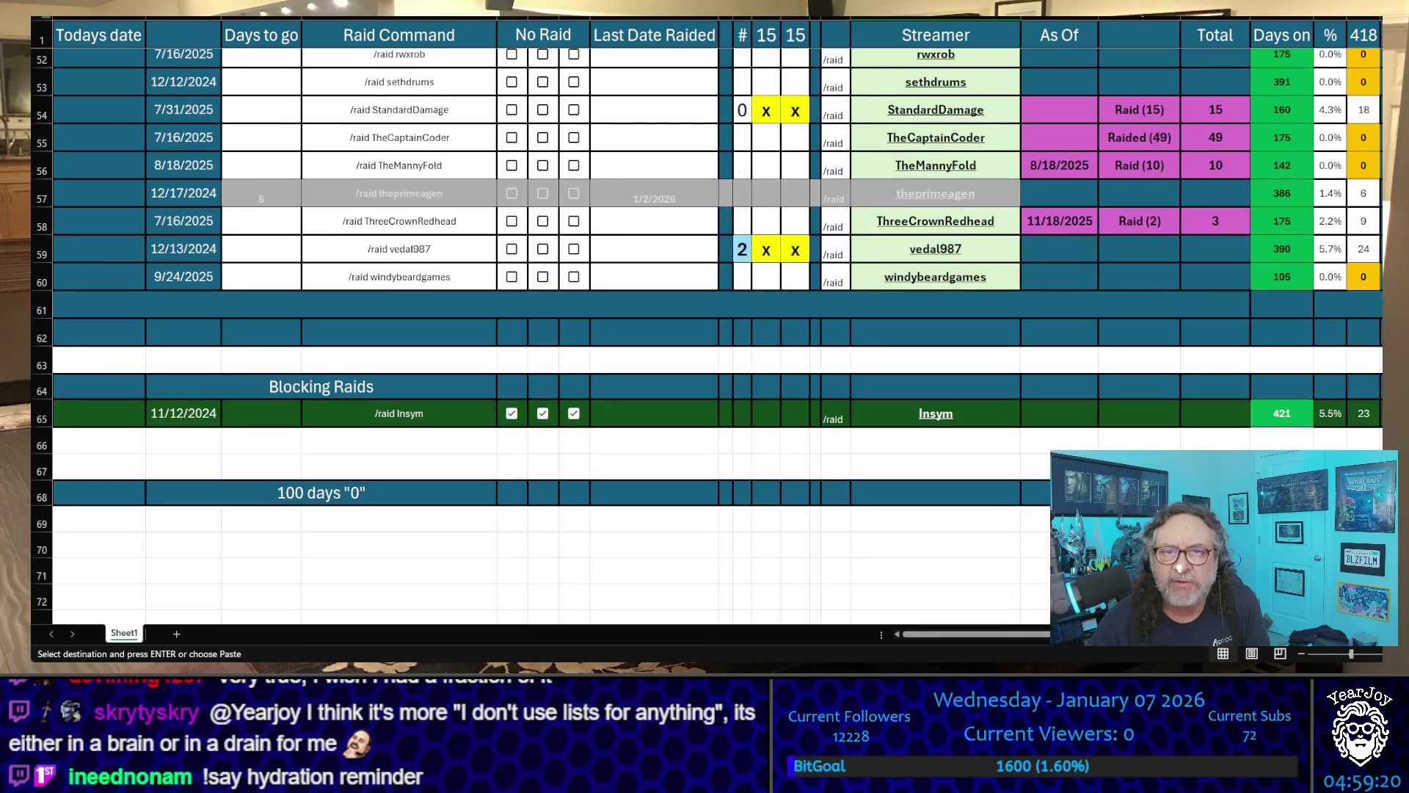
pyautogui.click(935, 249)
pyautogui.hotkey('ctrl', 'c')
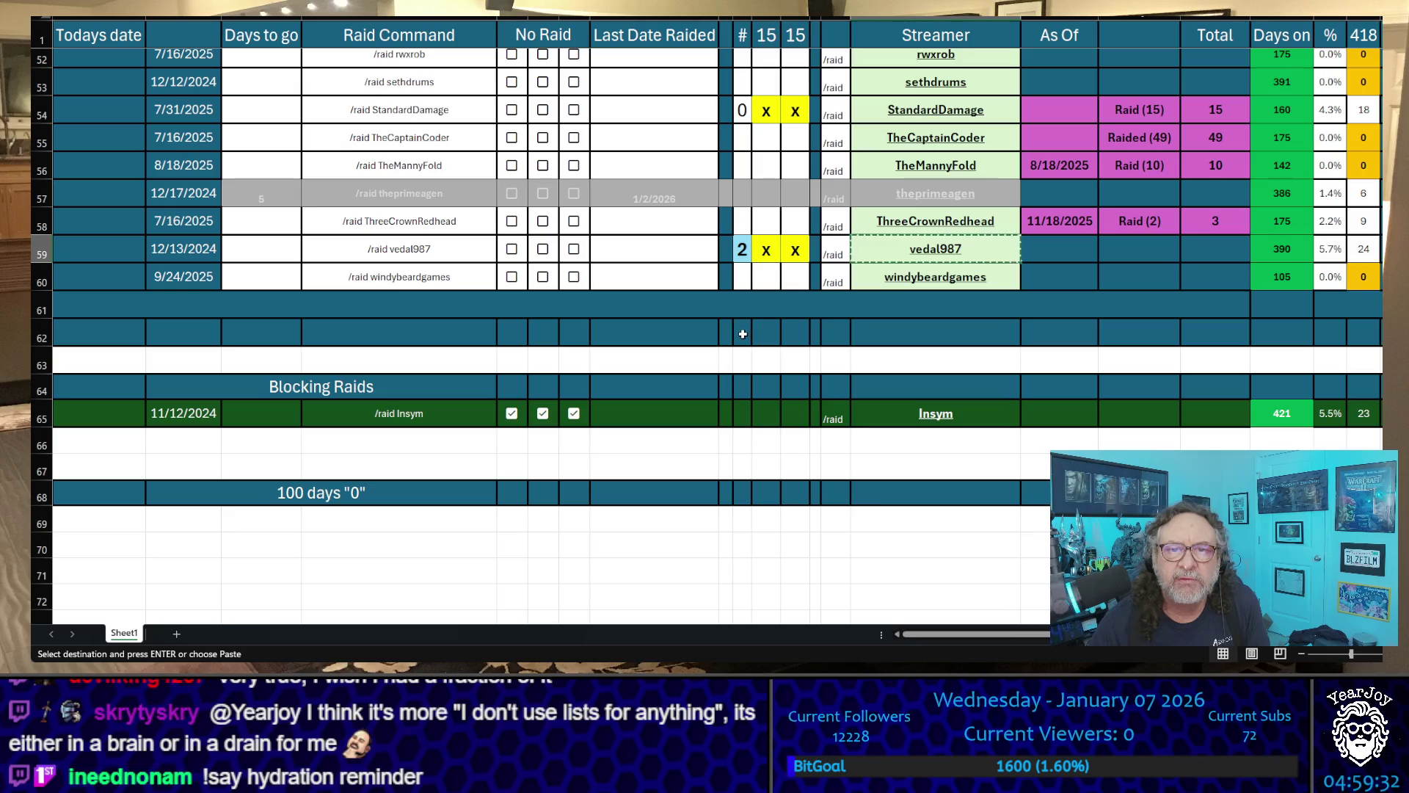
pyautogui.scroll(3, 743, 332)
pyautogui.scroll(15, 742, 333)
# - Paste the # tally column into history column 22 and save the workbook
pyautogui.click(742, 34)
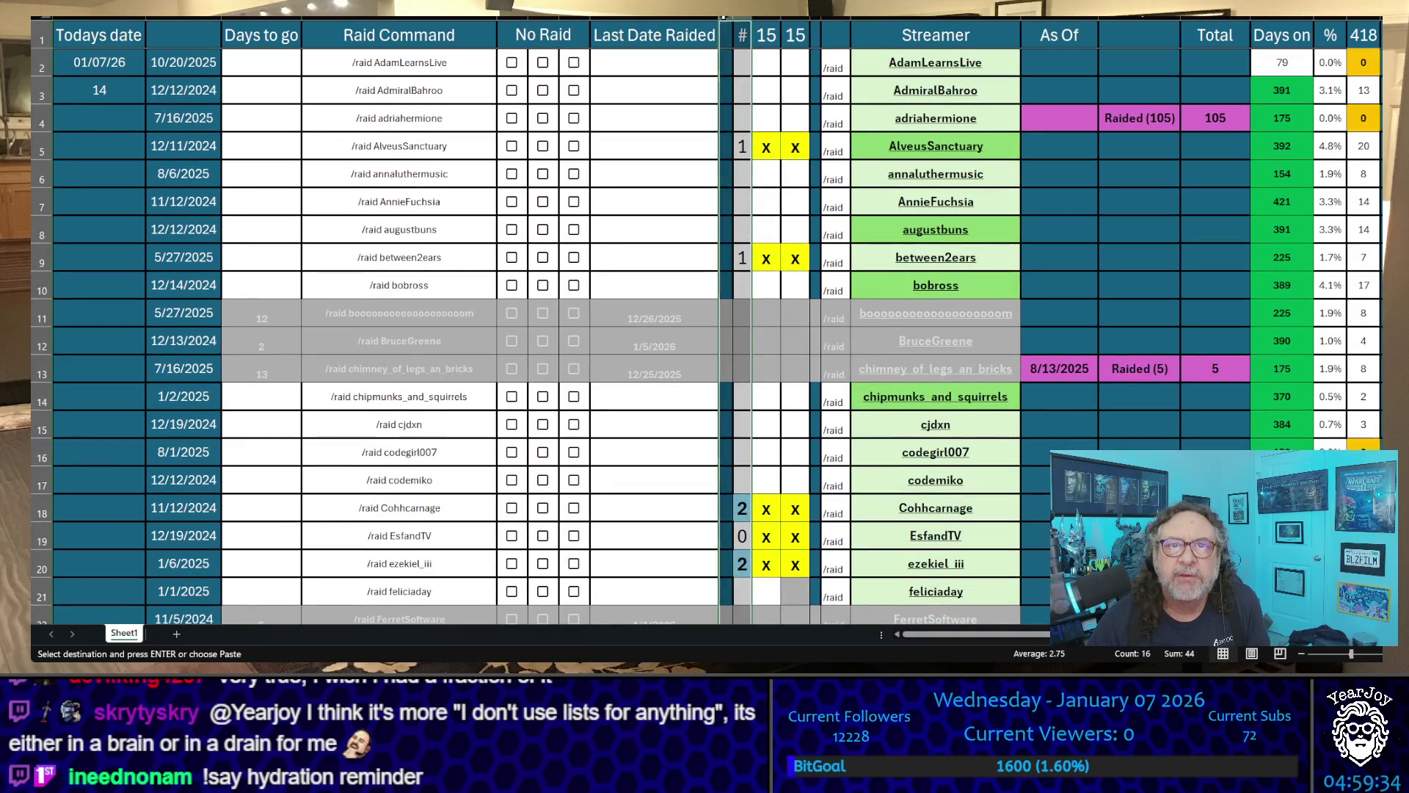
pyautogui.hotkey('ctrl', 'c')
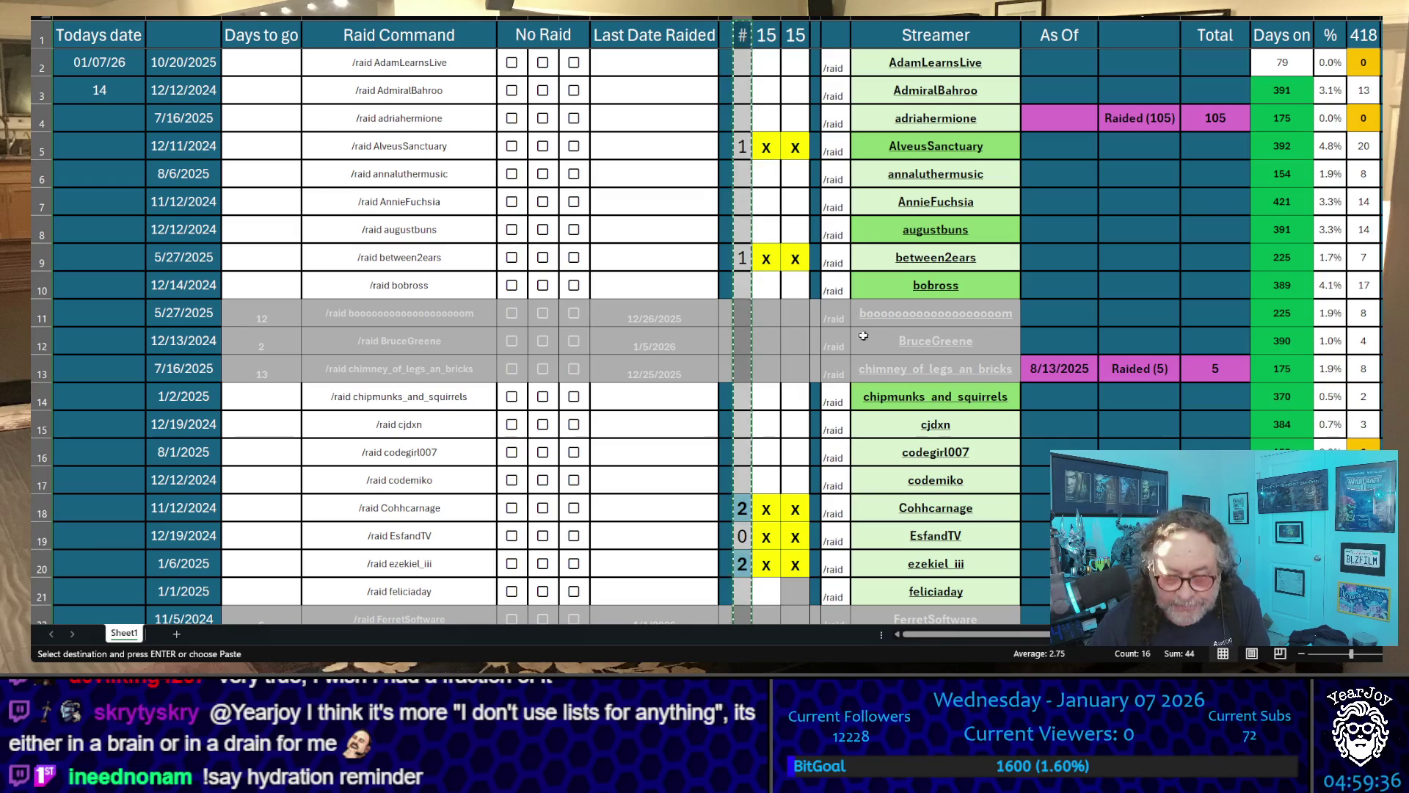
pyautogui.hscroll(8, 704, 320)
pyautogui.hscroll(2, 705, 319)
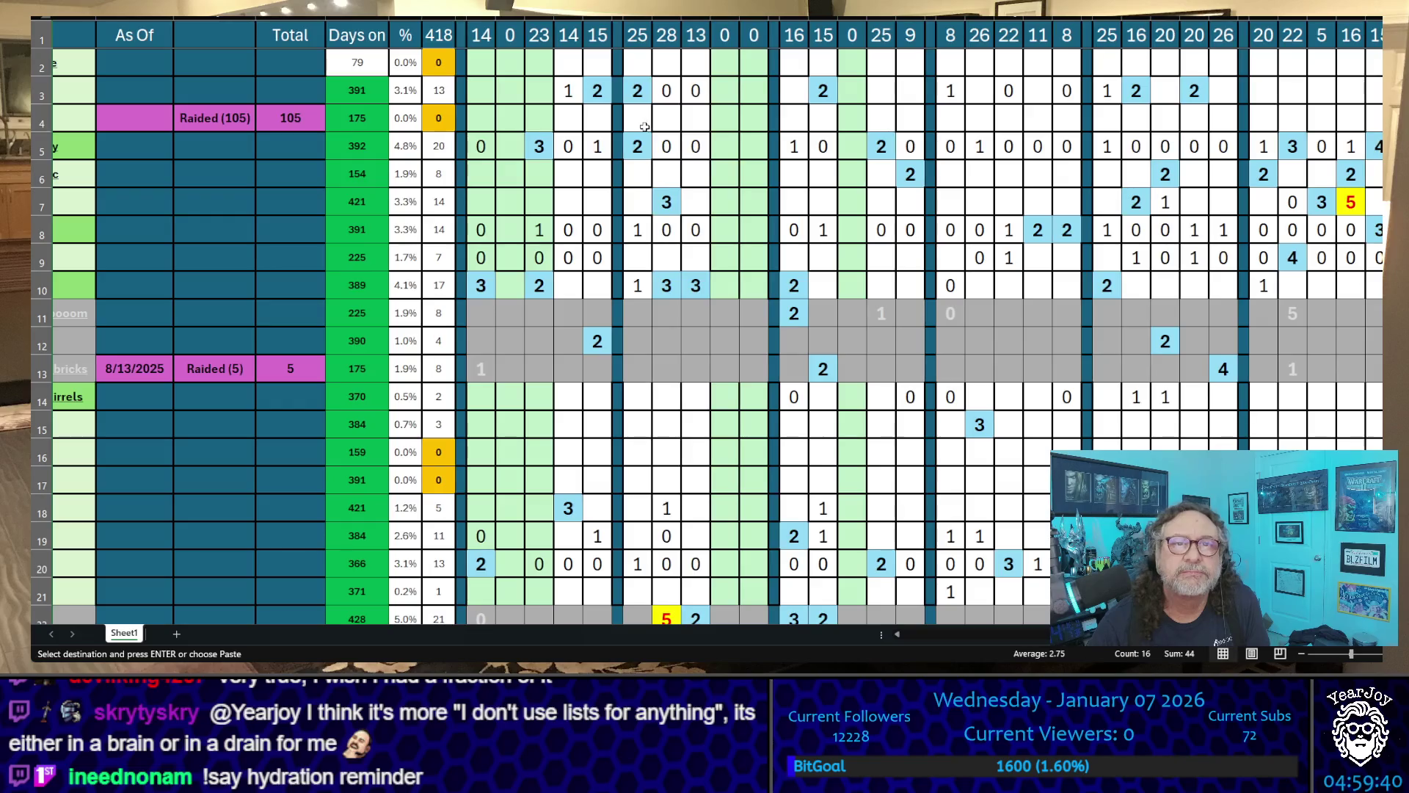
pyautogui.click(541, 31)
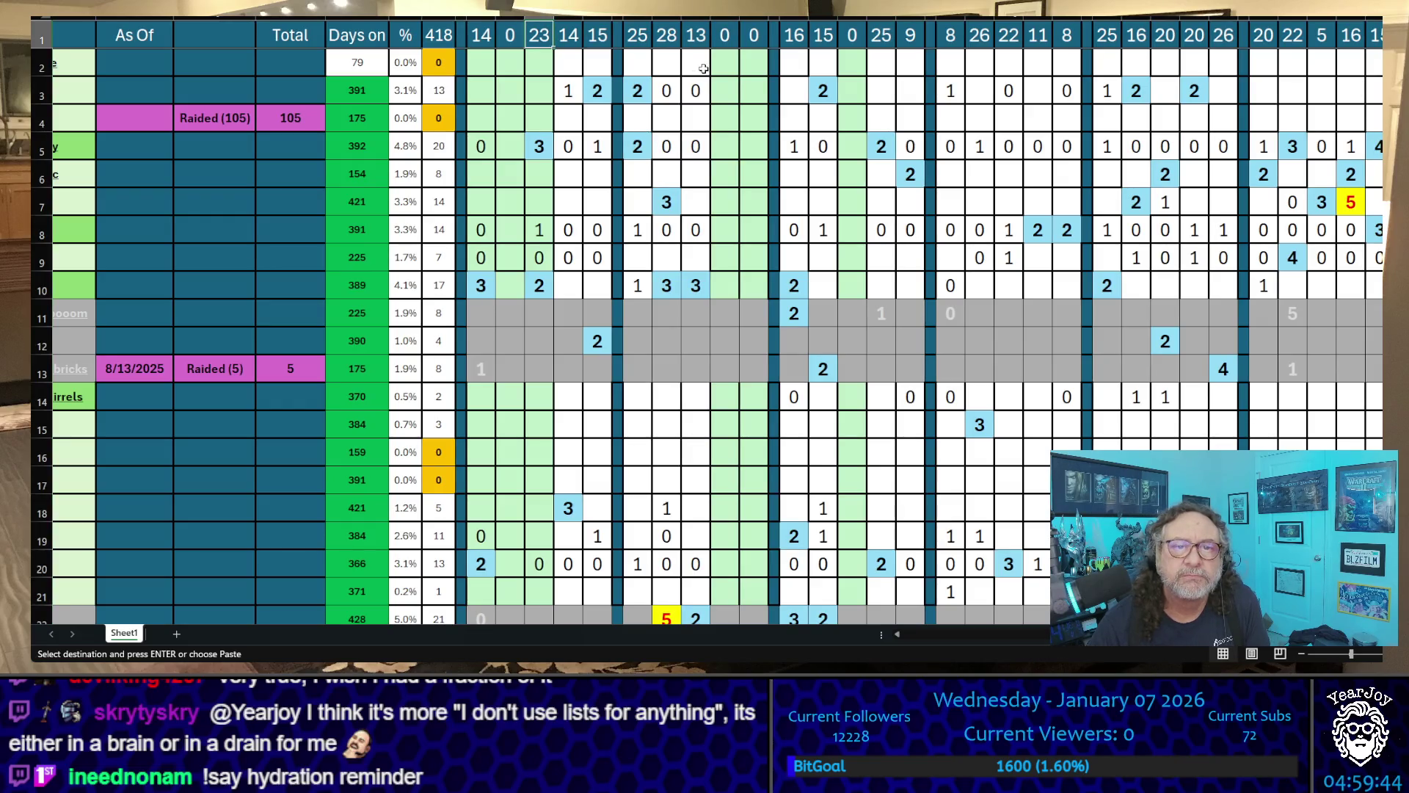
pyautogui.hotkey('ctrl', 'v')
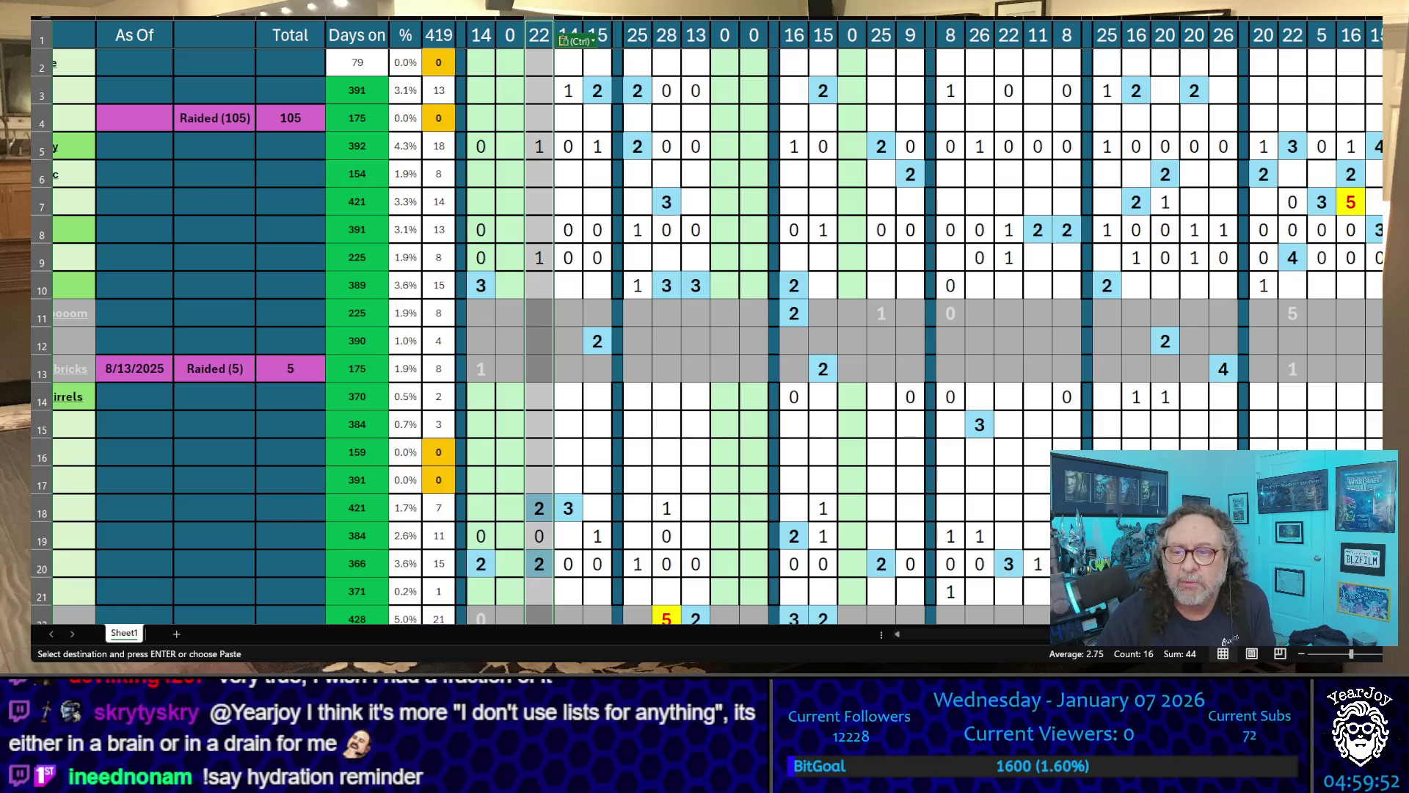
pyautogui.hscroll(-10, 1005, 639)
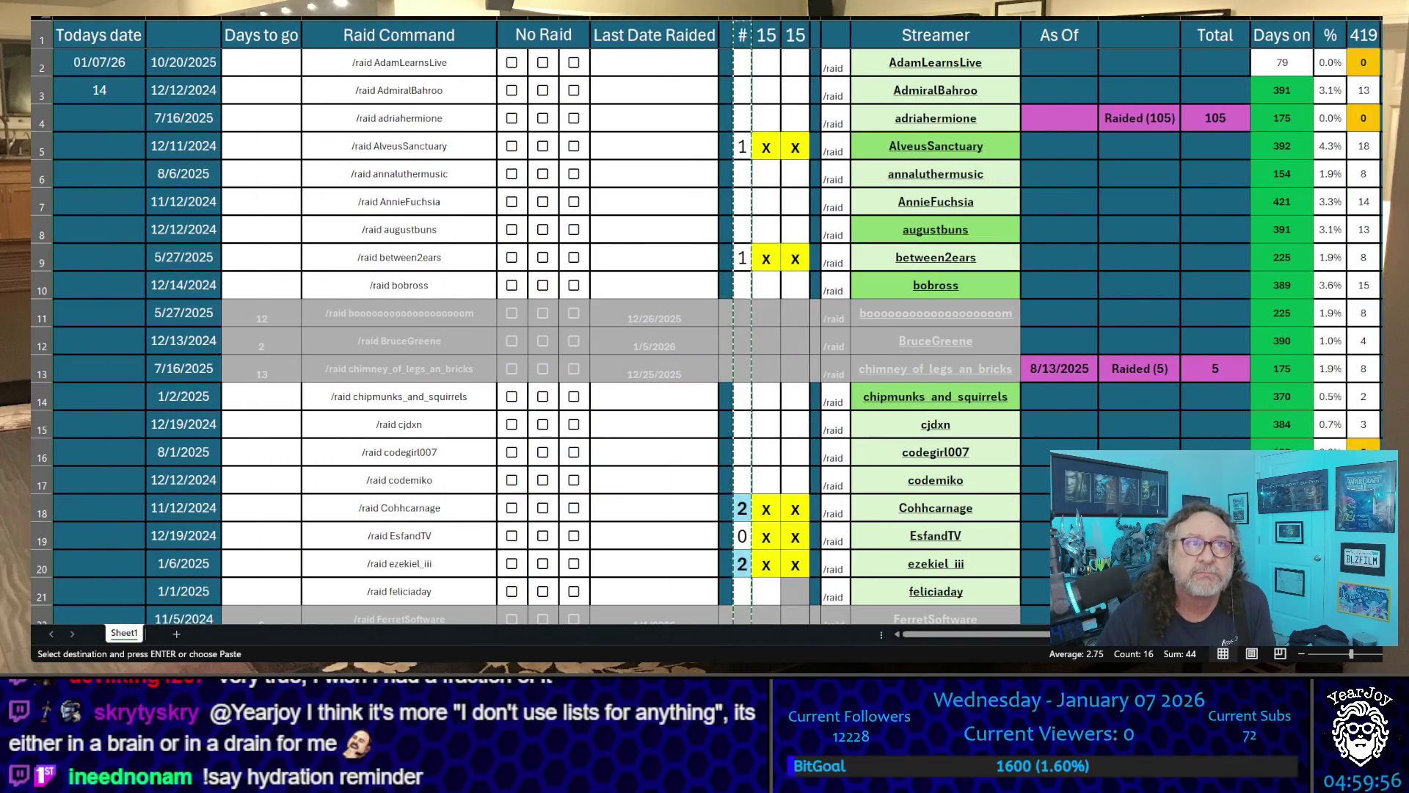
pyautogui.hotkey('alt', 'f')
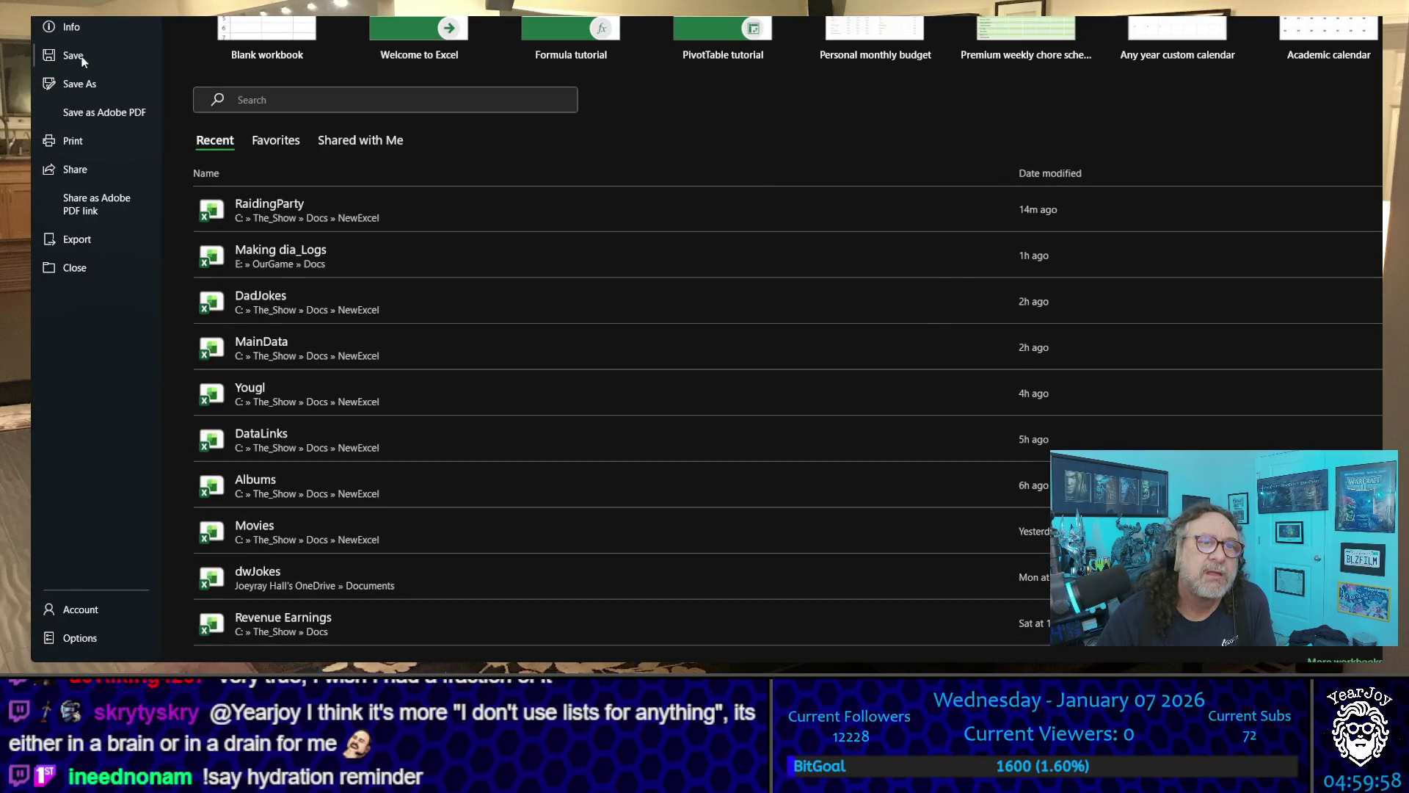
pyautogui.press('Escape')
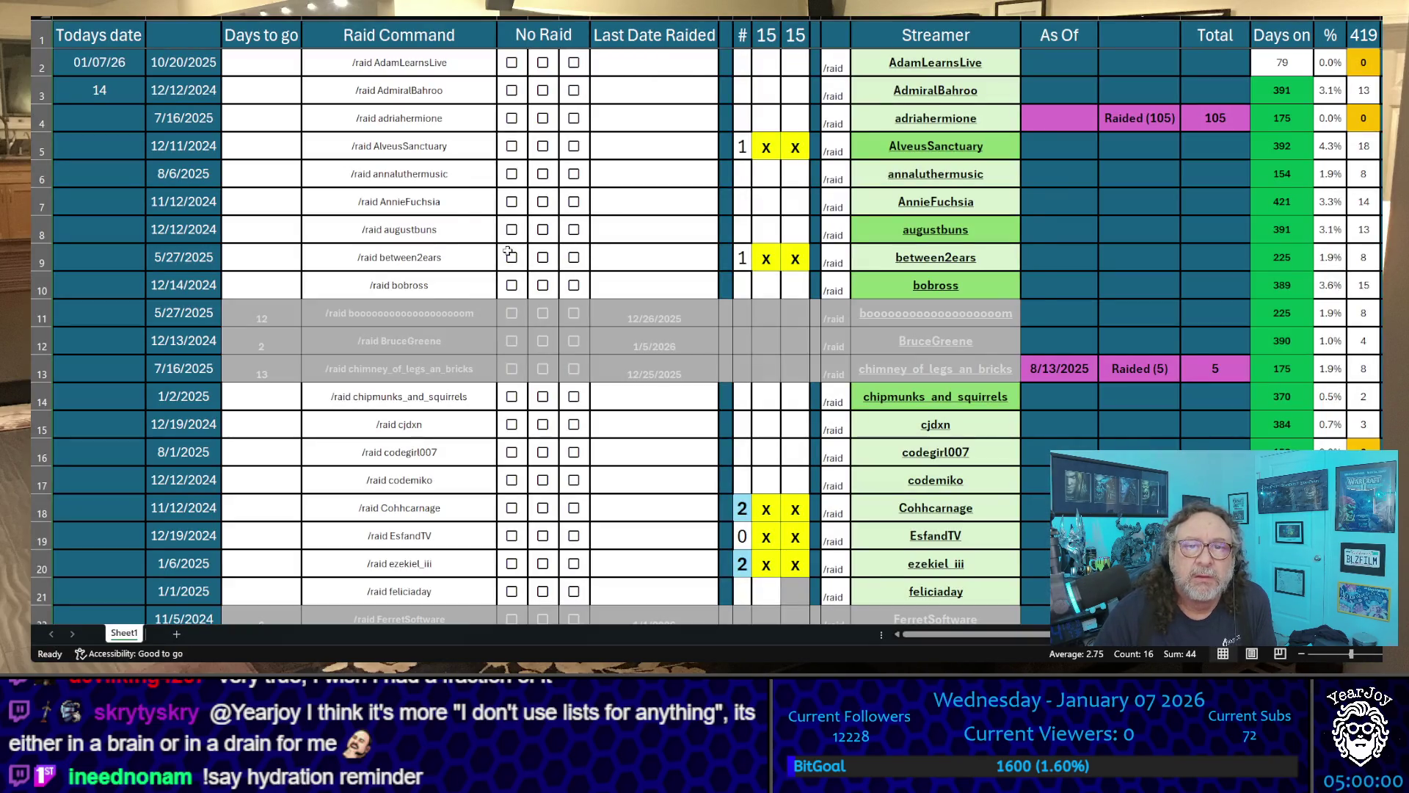
pyautogui.scroll(-9, 509, 253)
pyautogui.scroll(-8, 683, 309)
pyautogui.scroll(1, 858, 364)
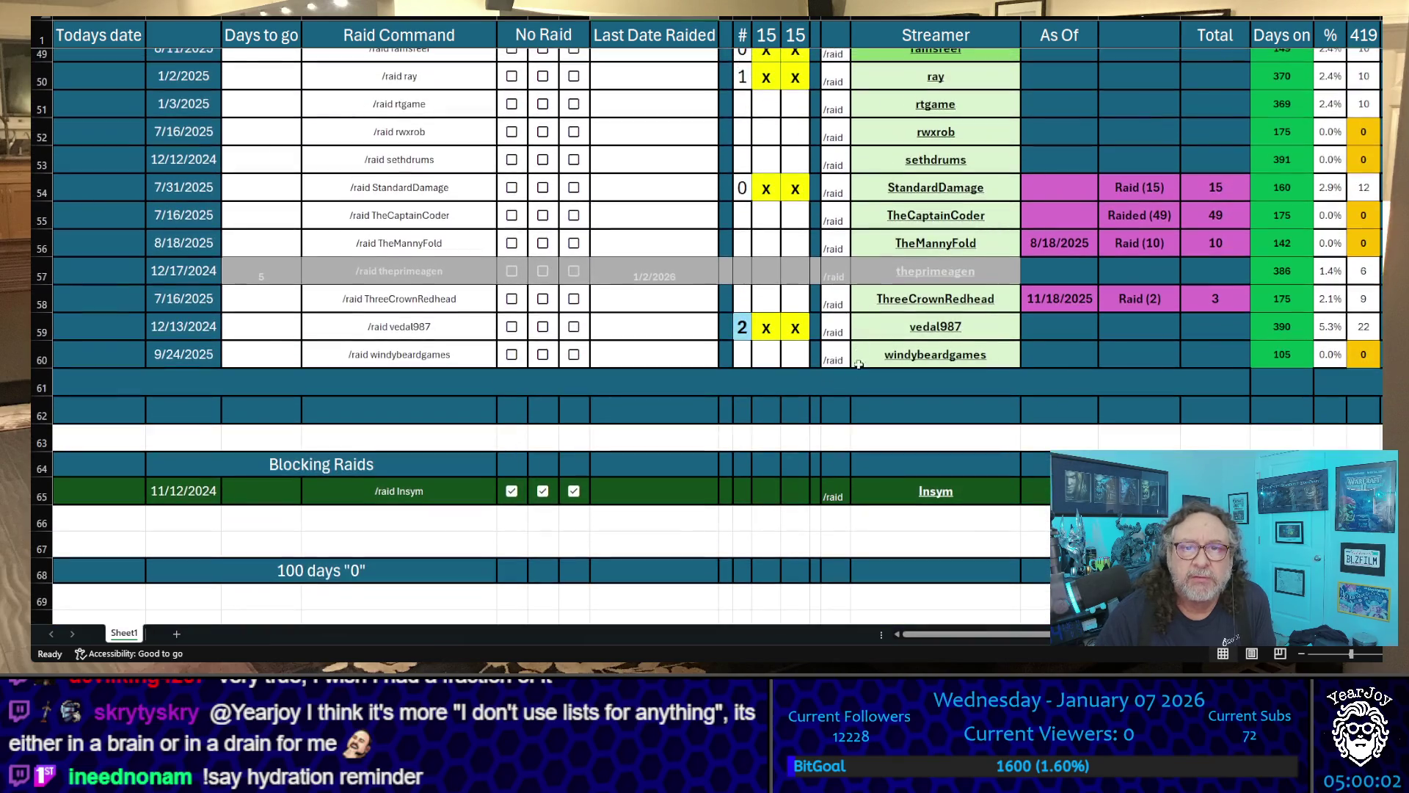
pyautogui.scroll(9, 857, 364)
pyautogui.scroll(7, 858, 364)
pyautogui.moveTo(796, 13)
pyautogui.mouseDown()
pyautogui.moveTo(747, 50)
pyautogui.moveTo(754, 61)
pyautogui.mouseUp()
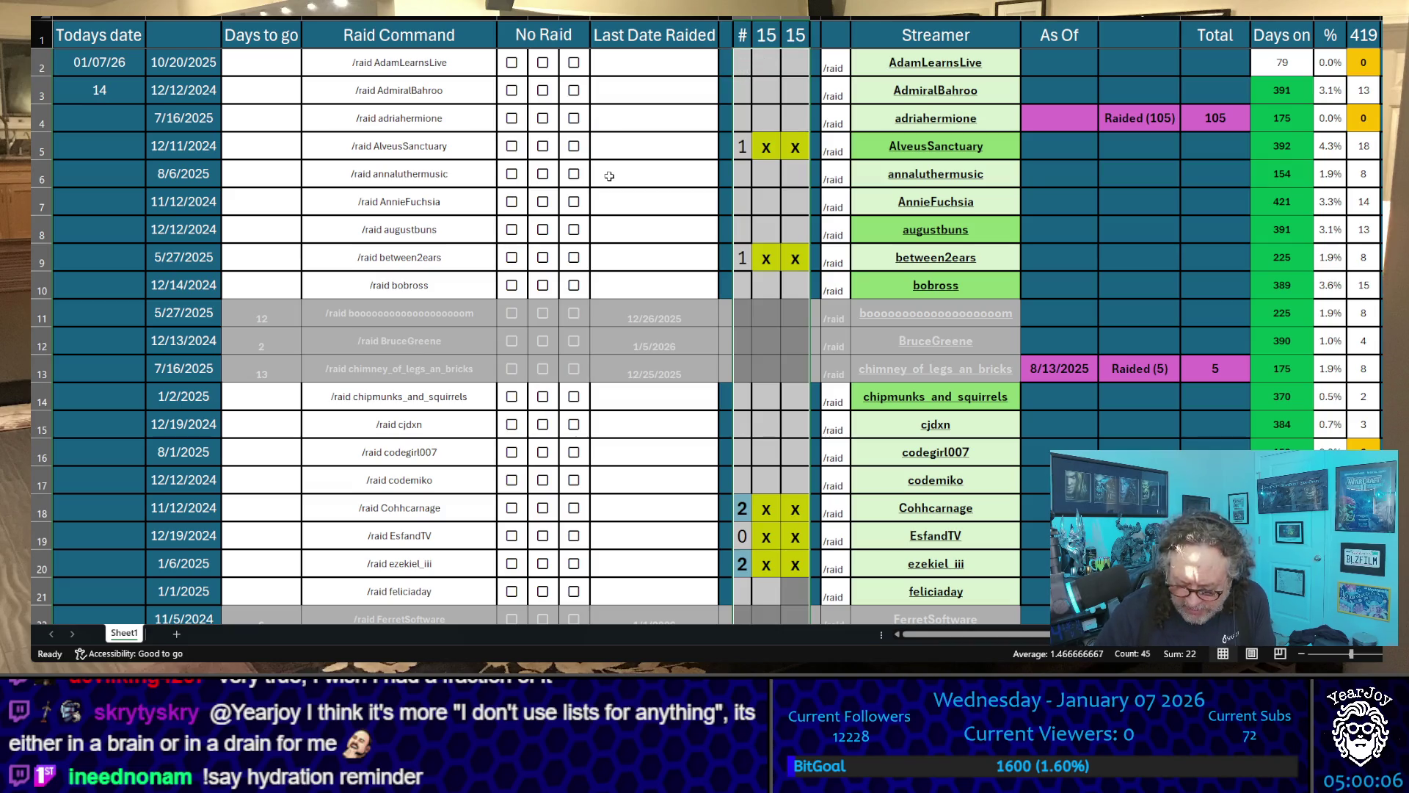
pyautogui.press('Delete')
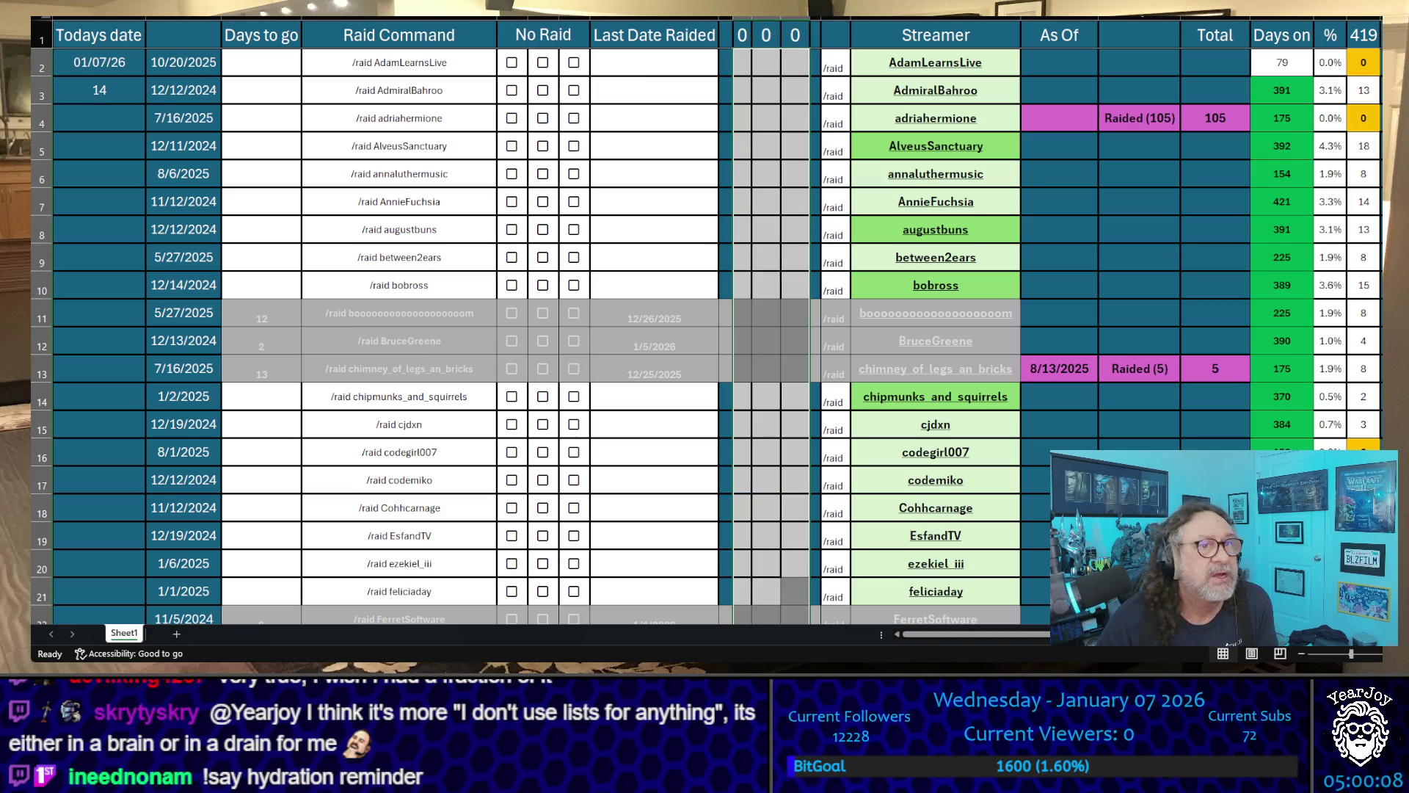
pyautogui.scroll(-1, 606, 212)
pyautogui.scroll(-3, 661, 209)
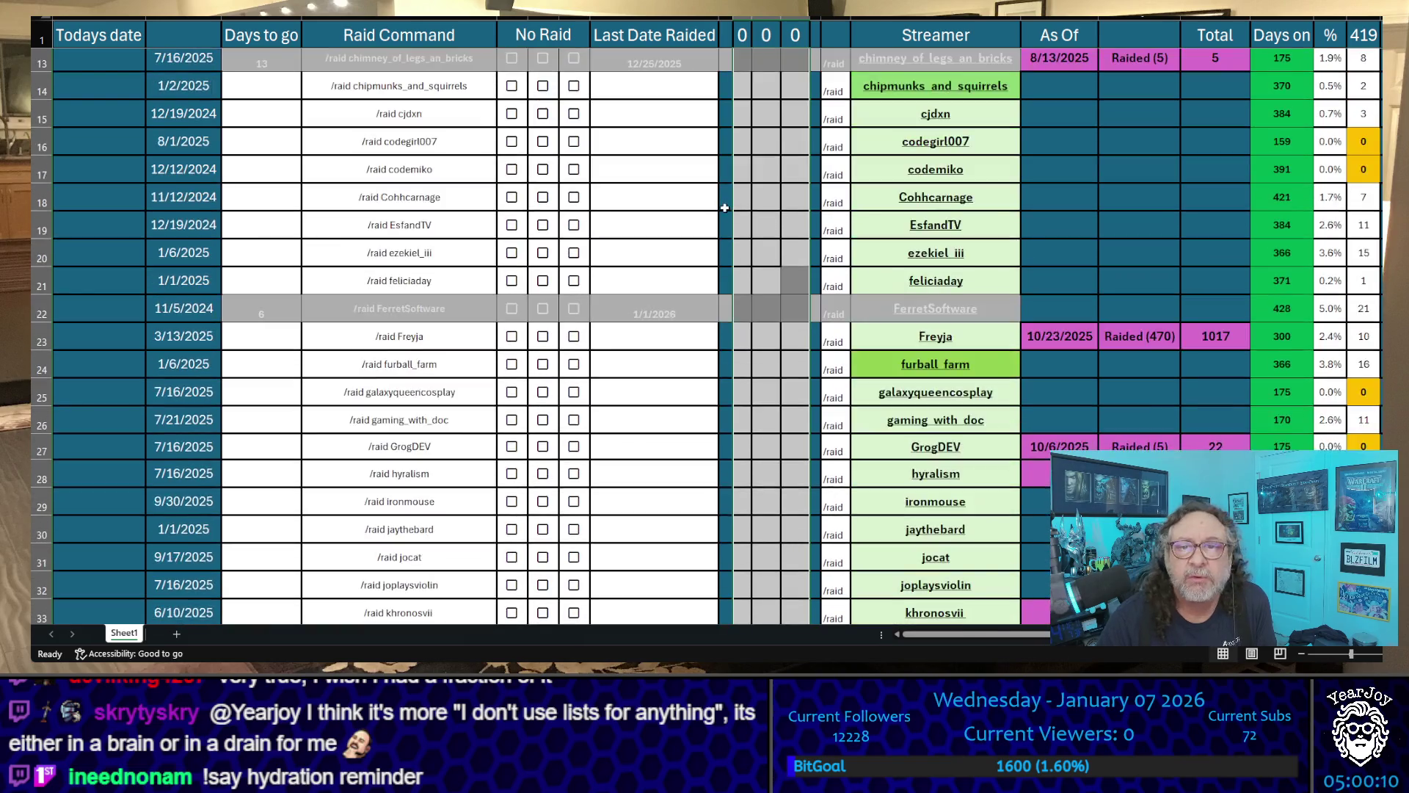
pyautogui.scroll(-2, 724, 207)
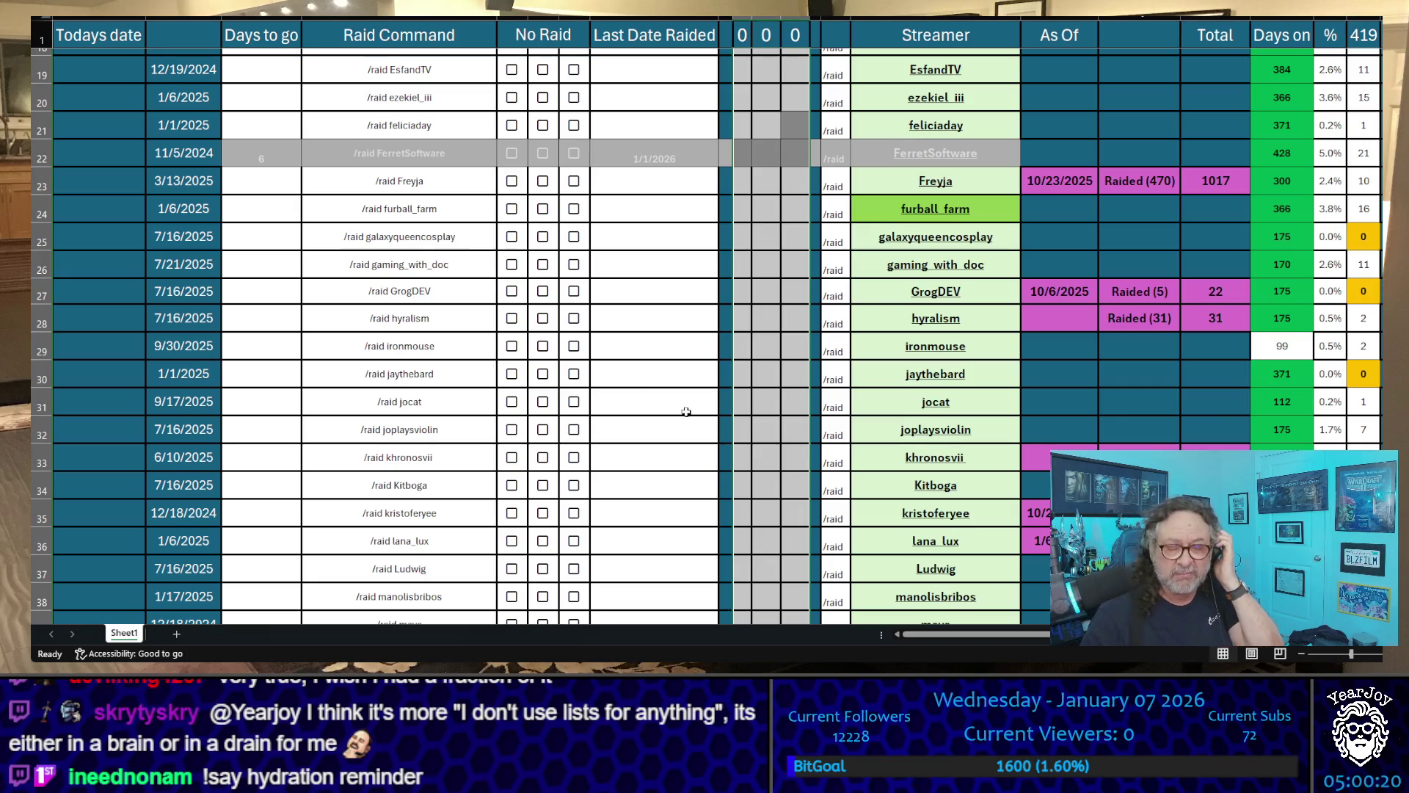
pyautogui.scroll(-3, 708, 424)
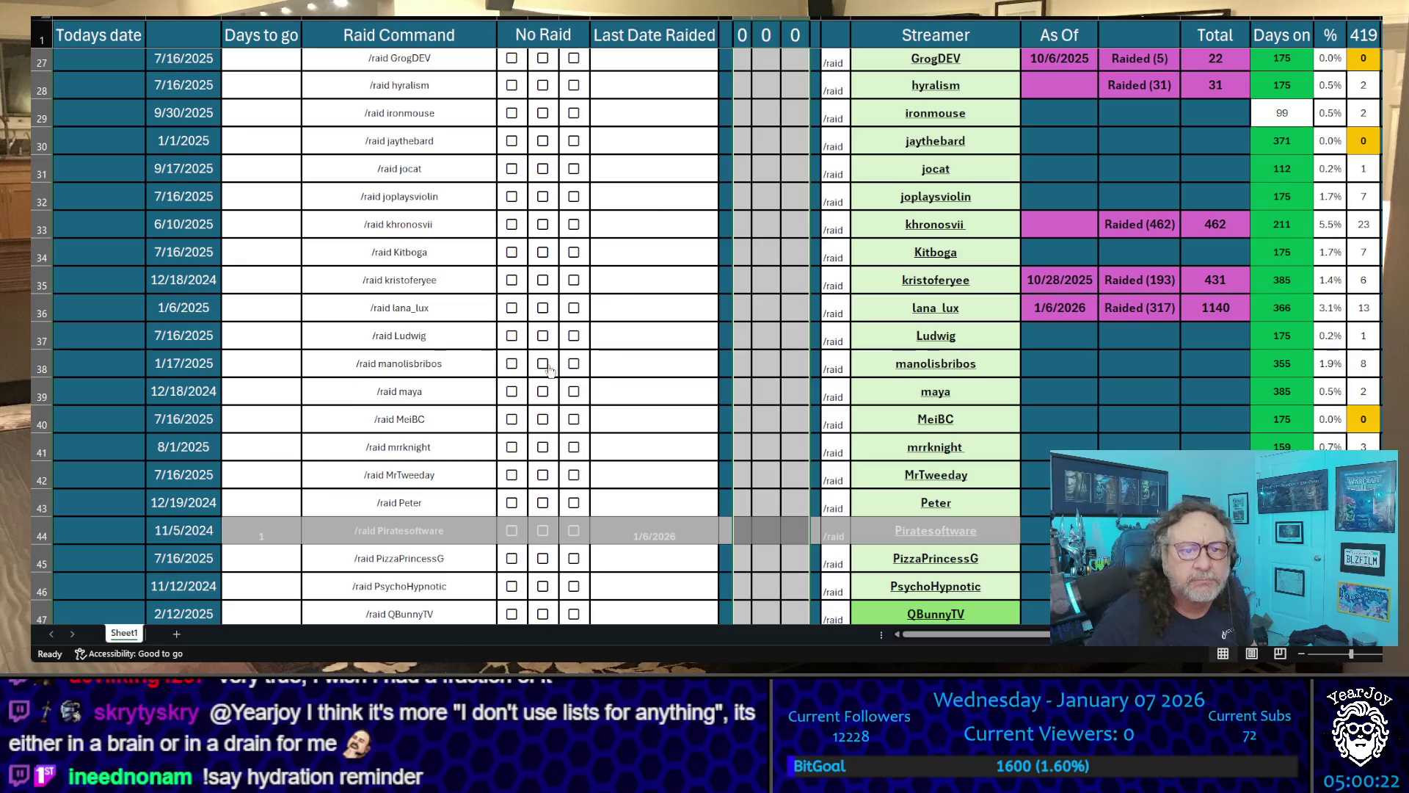
pyautogui.click(667, 201)
pyautogui.click(624, 217)
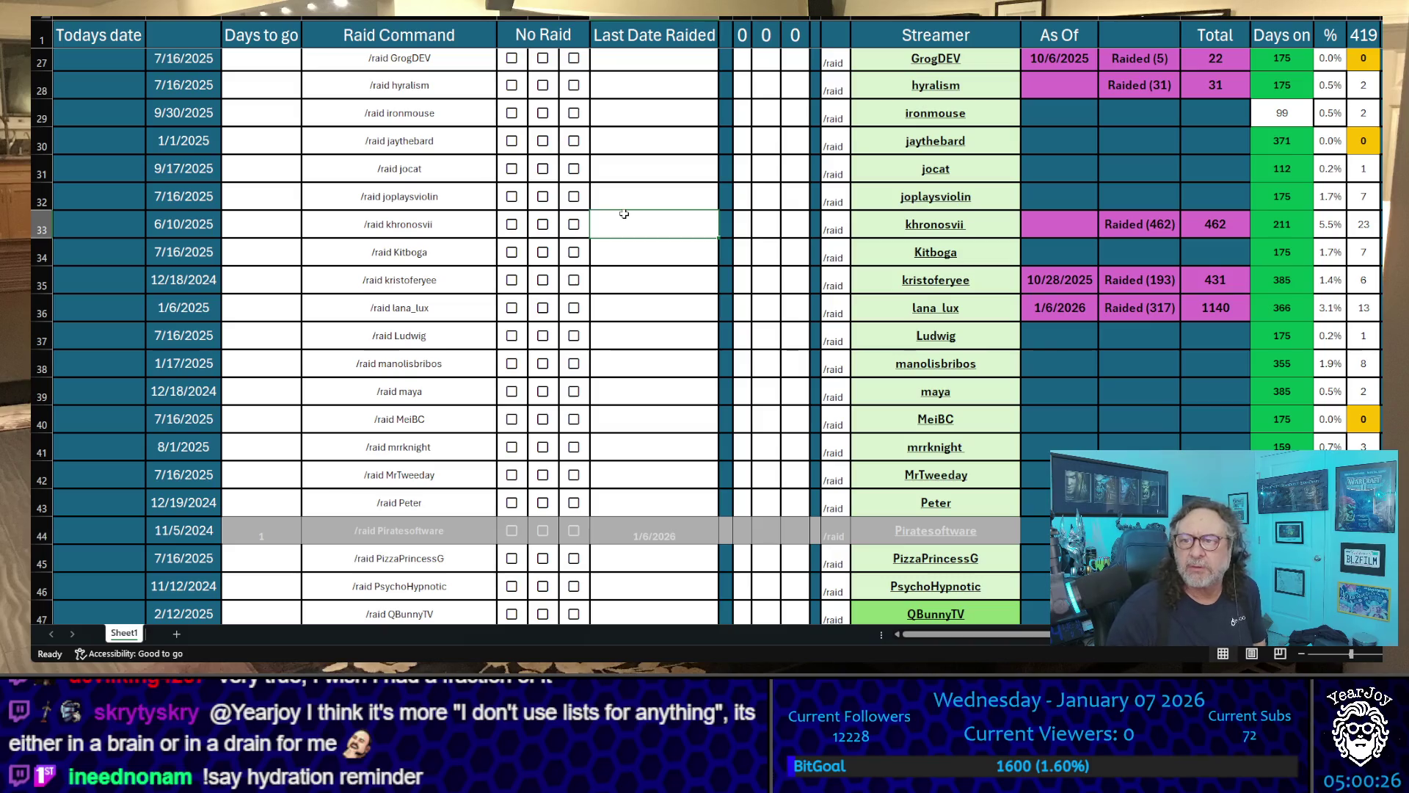
pyautogui.scroll(2, 624, 214)
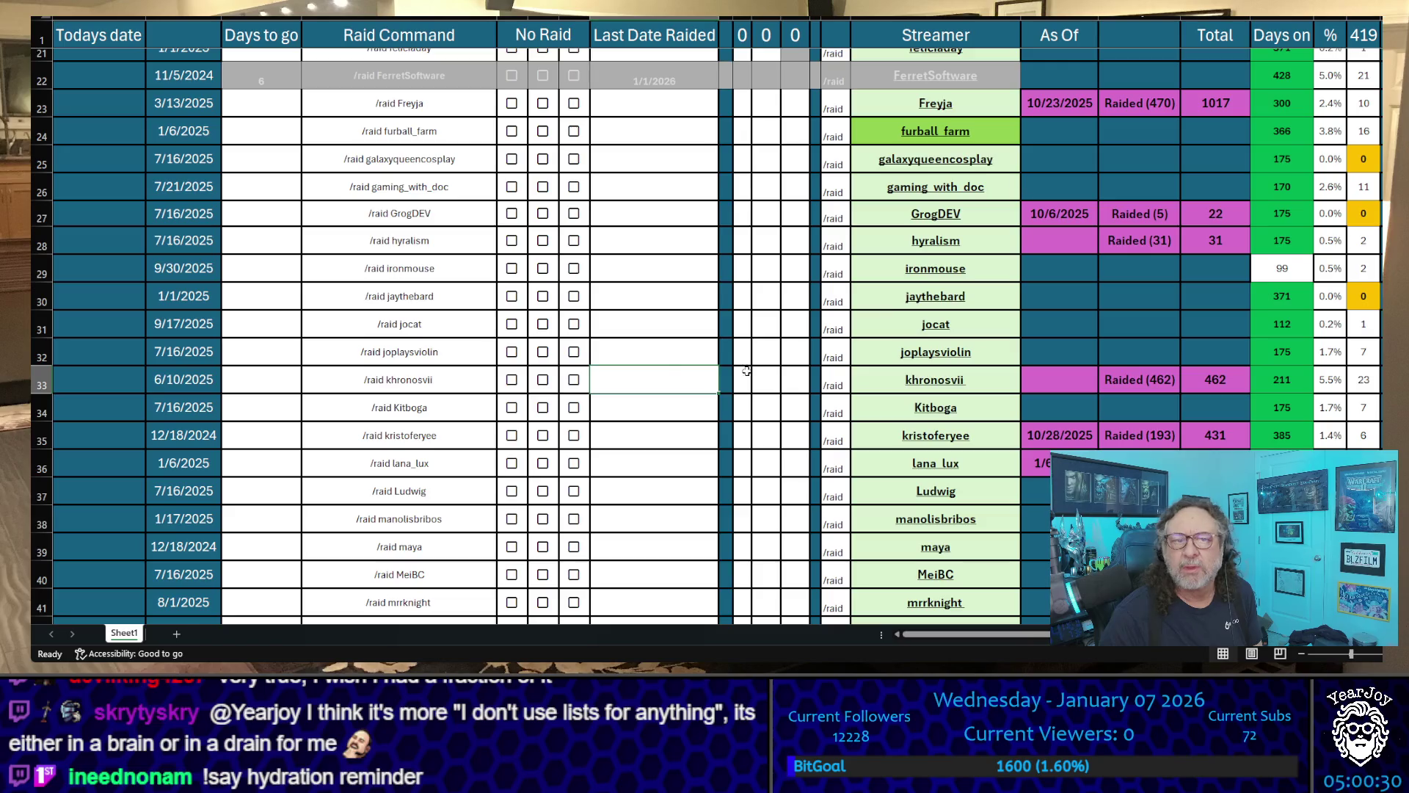
pyautogui.scroll(-4, 761, 371)
pyautogui.scroll(-4, 674, 364)
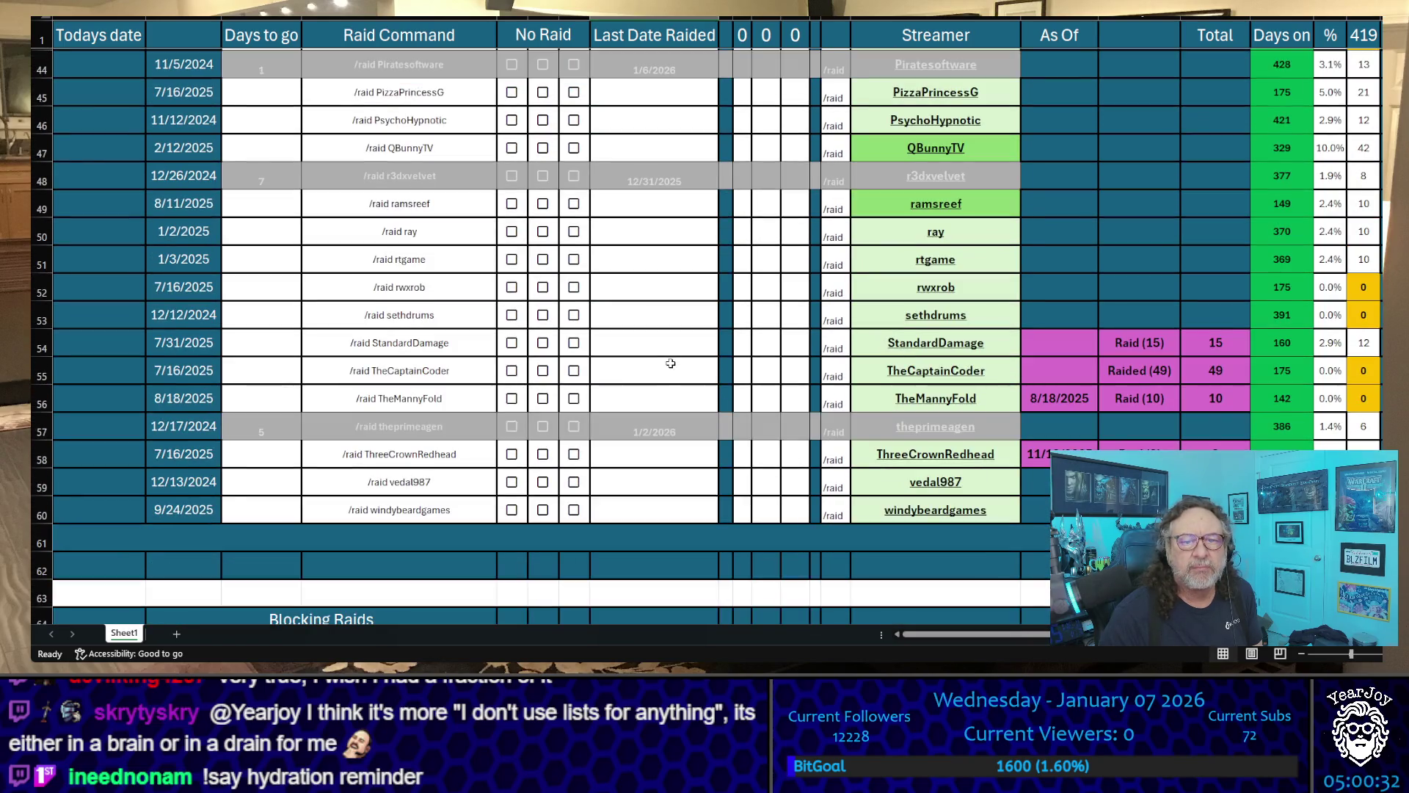
pyautogui.scroll(4, 670, 363)
pyautogui.scroll(3, 667, 365)
pyautogui.scroll(1, 666, 364)
pyautogui.click(667, 367)
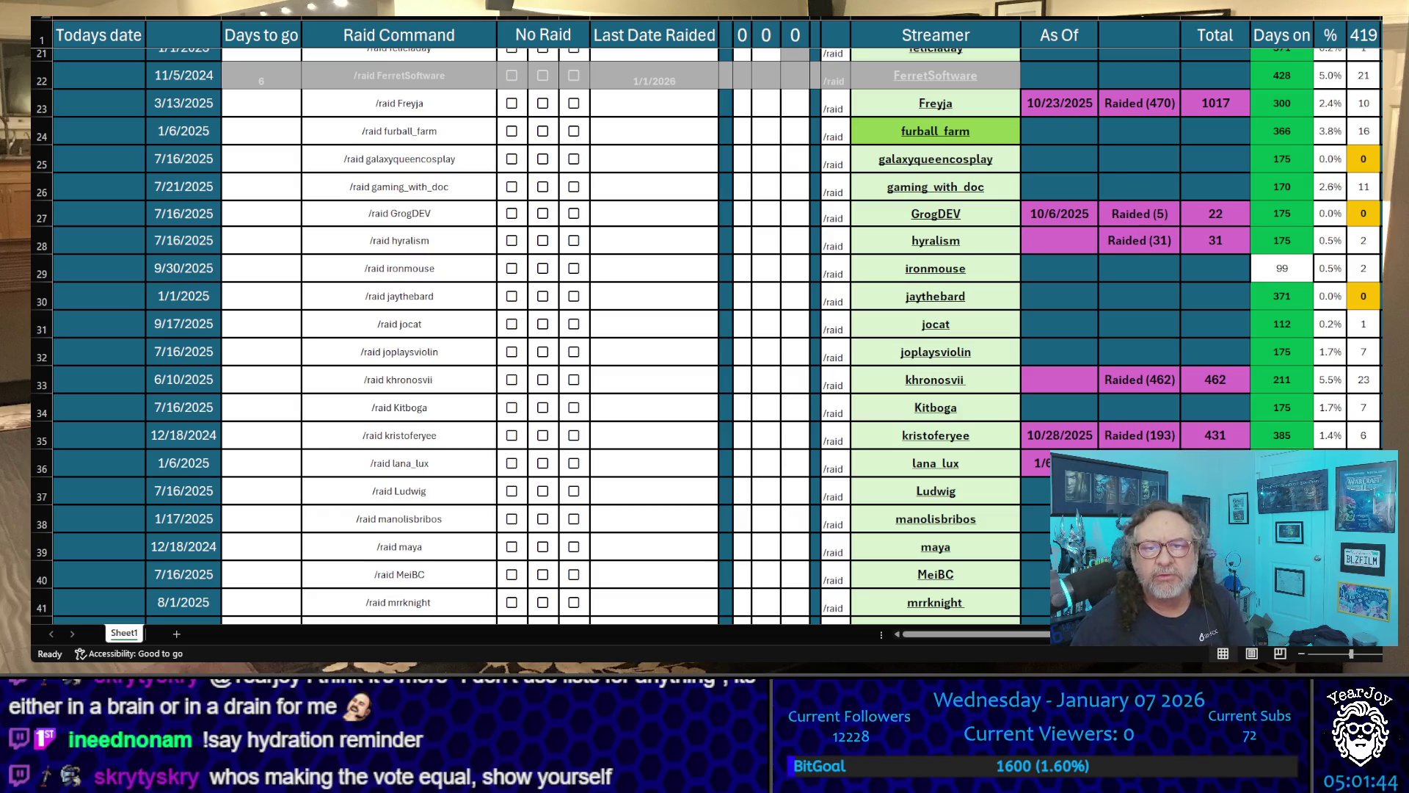
pyautogui.click(682, 369)
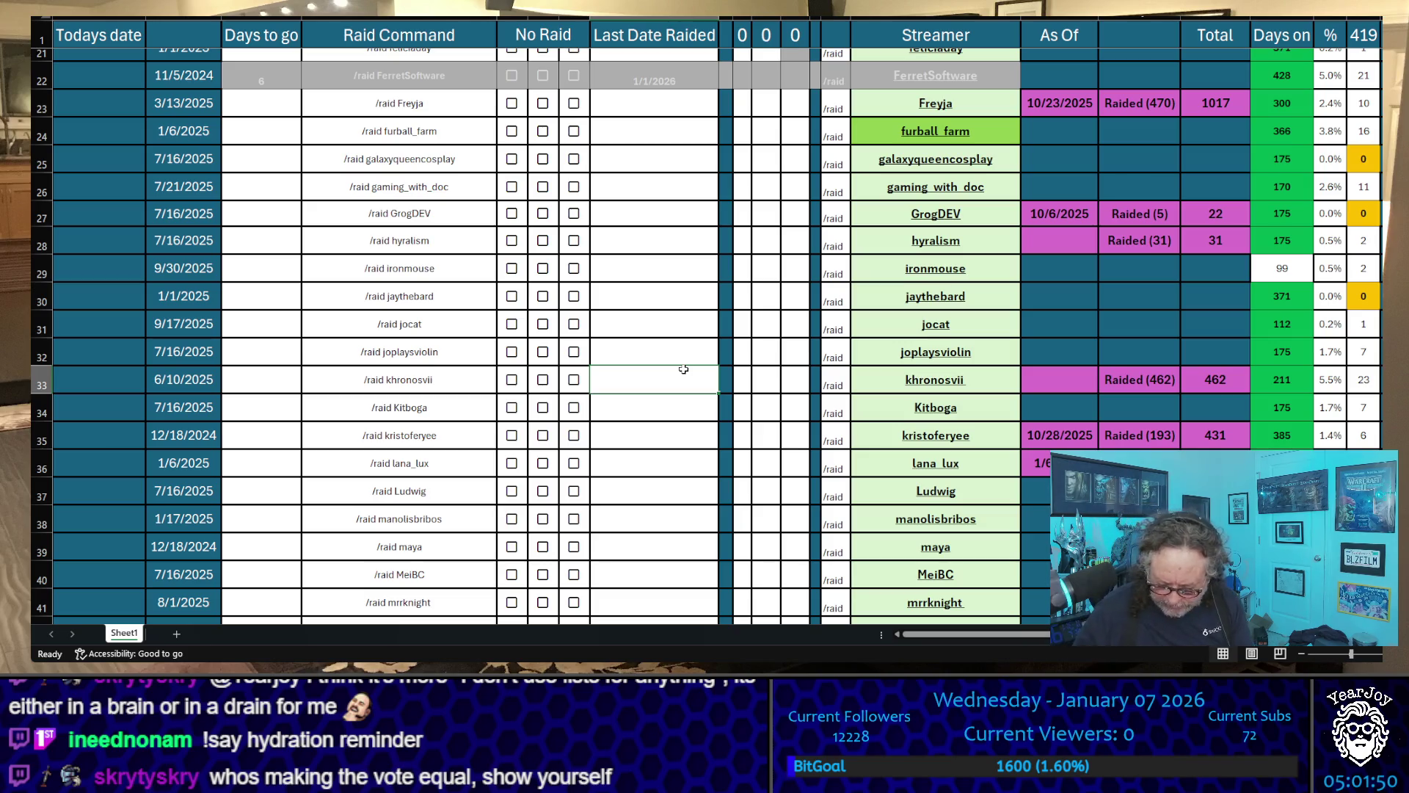
pyautogui.write('1/7/2026')
pyautogui.press('Return')
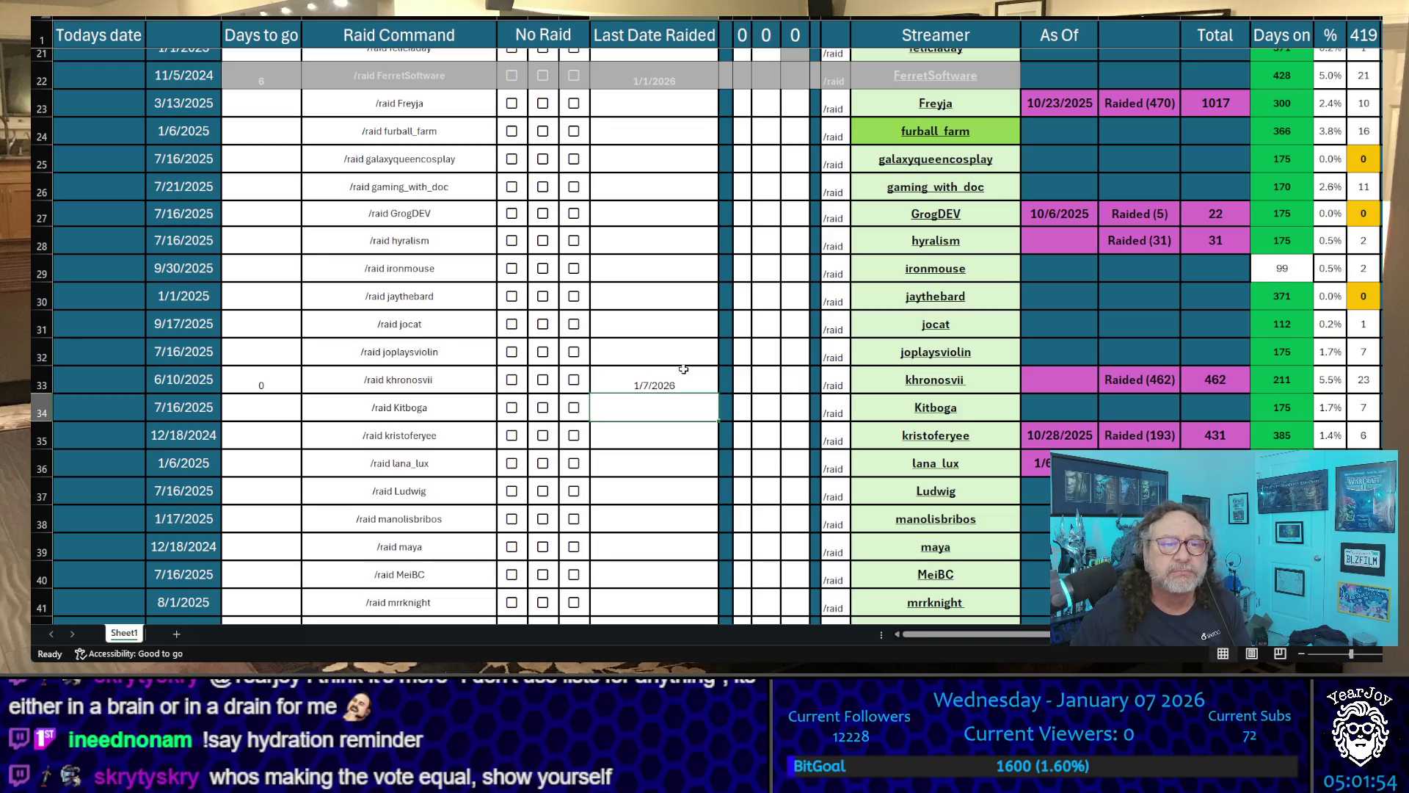
pyautogui.click(682, 369)
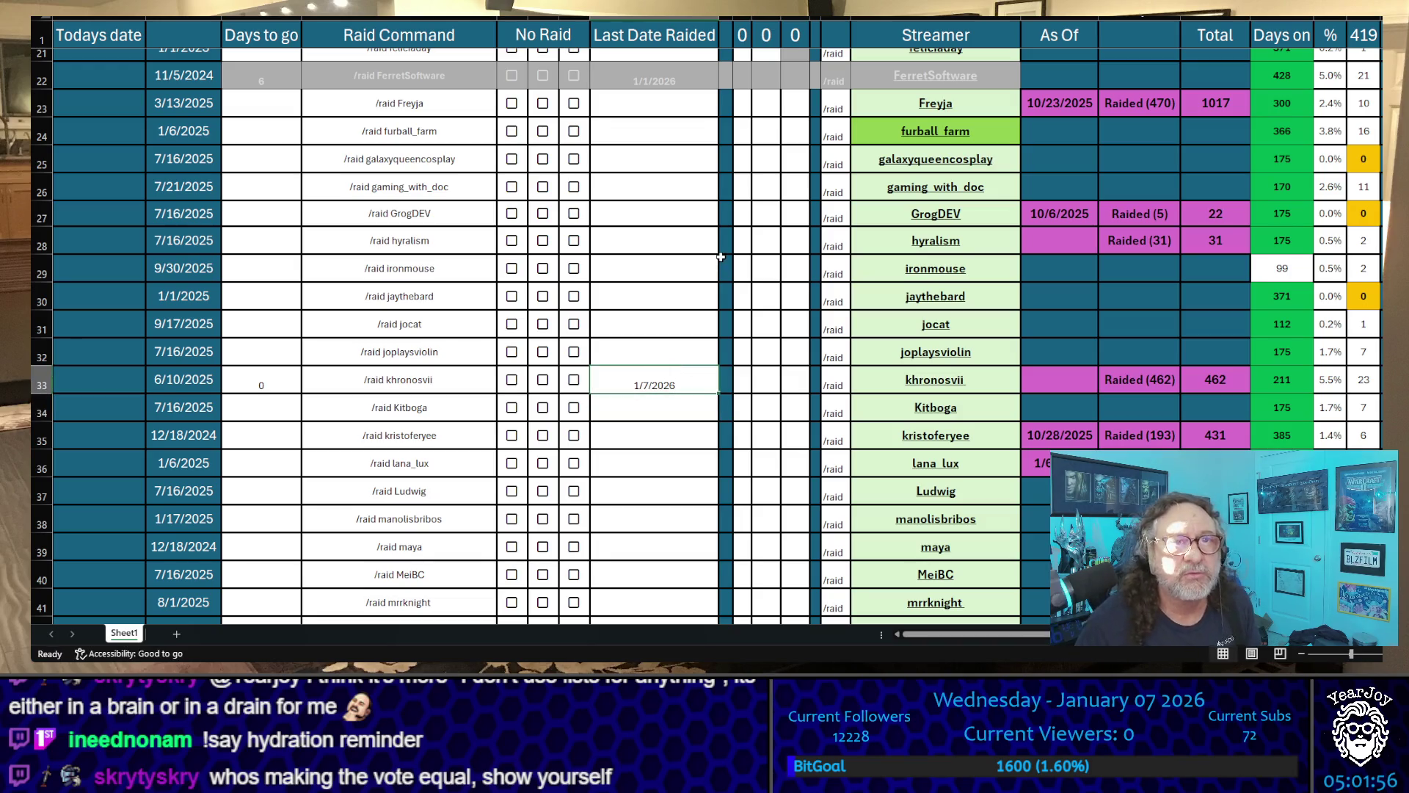
pyautogui.scroll(4, 716, 254)
pyautogui.scroll(3, 720, 247)
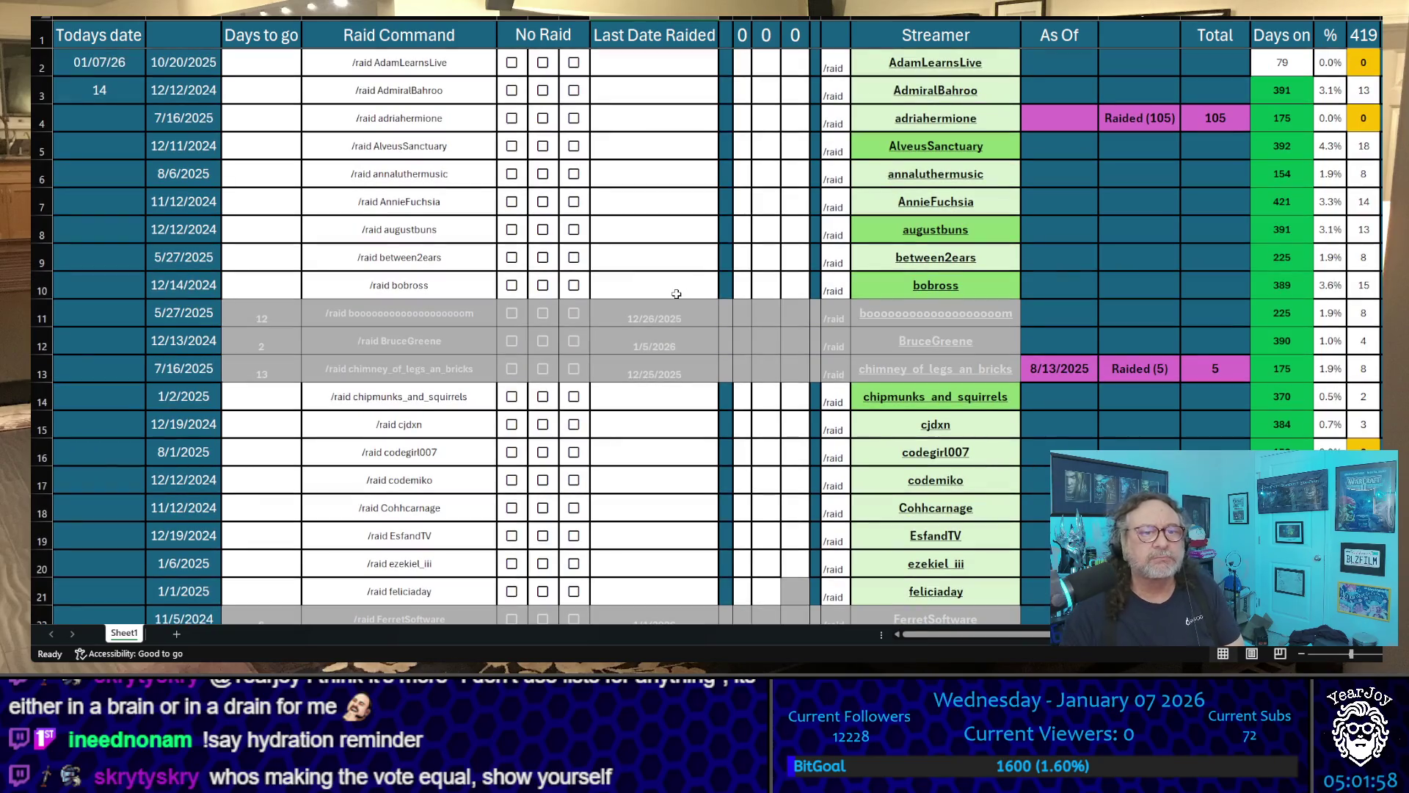
pyautogui.scroll(-2, 721, 225)
pyautogui.scroll(-2, 721, 225)
pyautogui.scroll(-4, 720, 224)
pyautogui.scroll(-3, 717, 224)
pyautogui.scroll(-1, 718, 223)
pyautogui.scroll(-3, 717, 221)
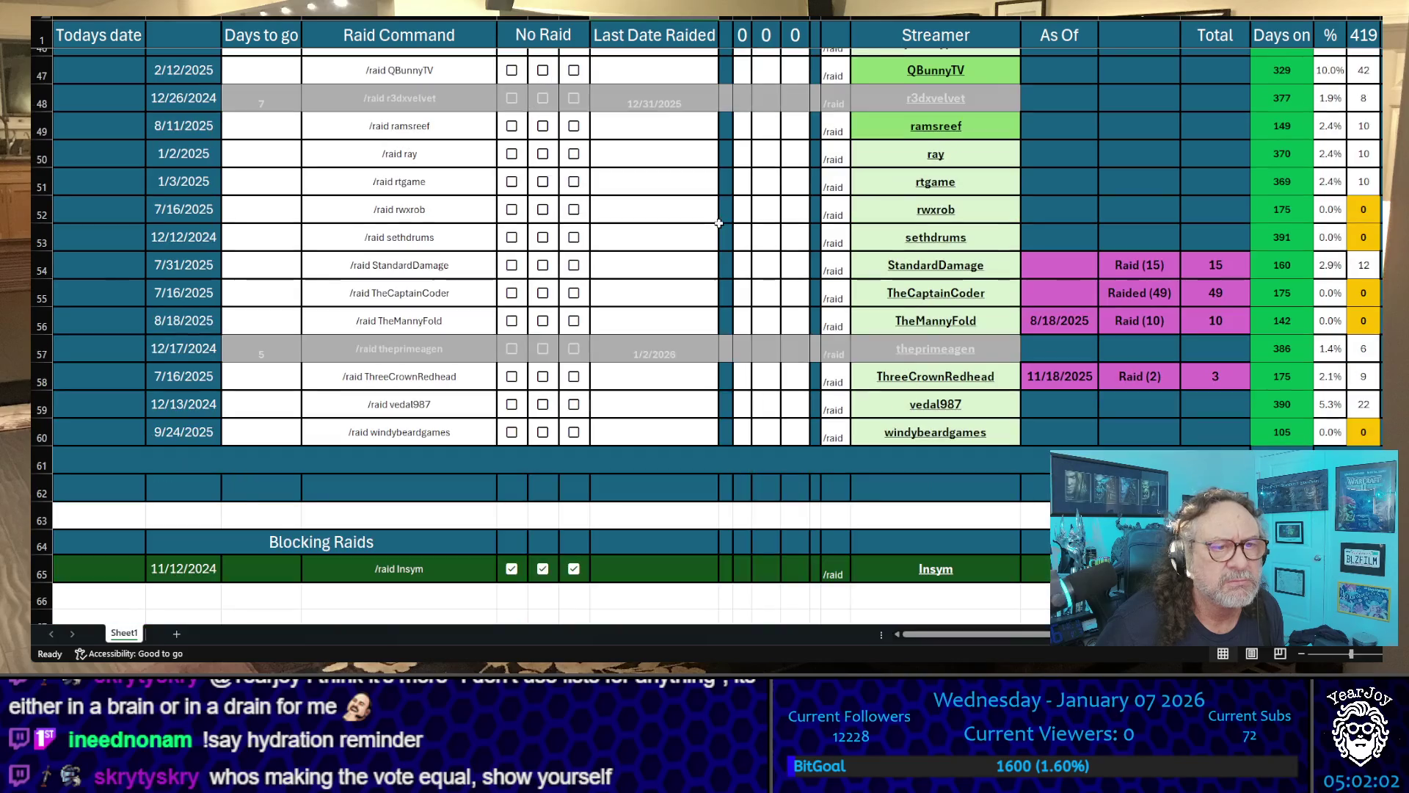
pyautogui.scroll(4, 710, 215)
pyautogui.scroll(3, 710, 215)
pyautogui.scroll(1, 707, 210)
pyautogui.scroll(2, 706, 203)
pyautogui.scroll(5, 705, 202)
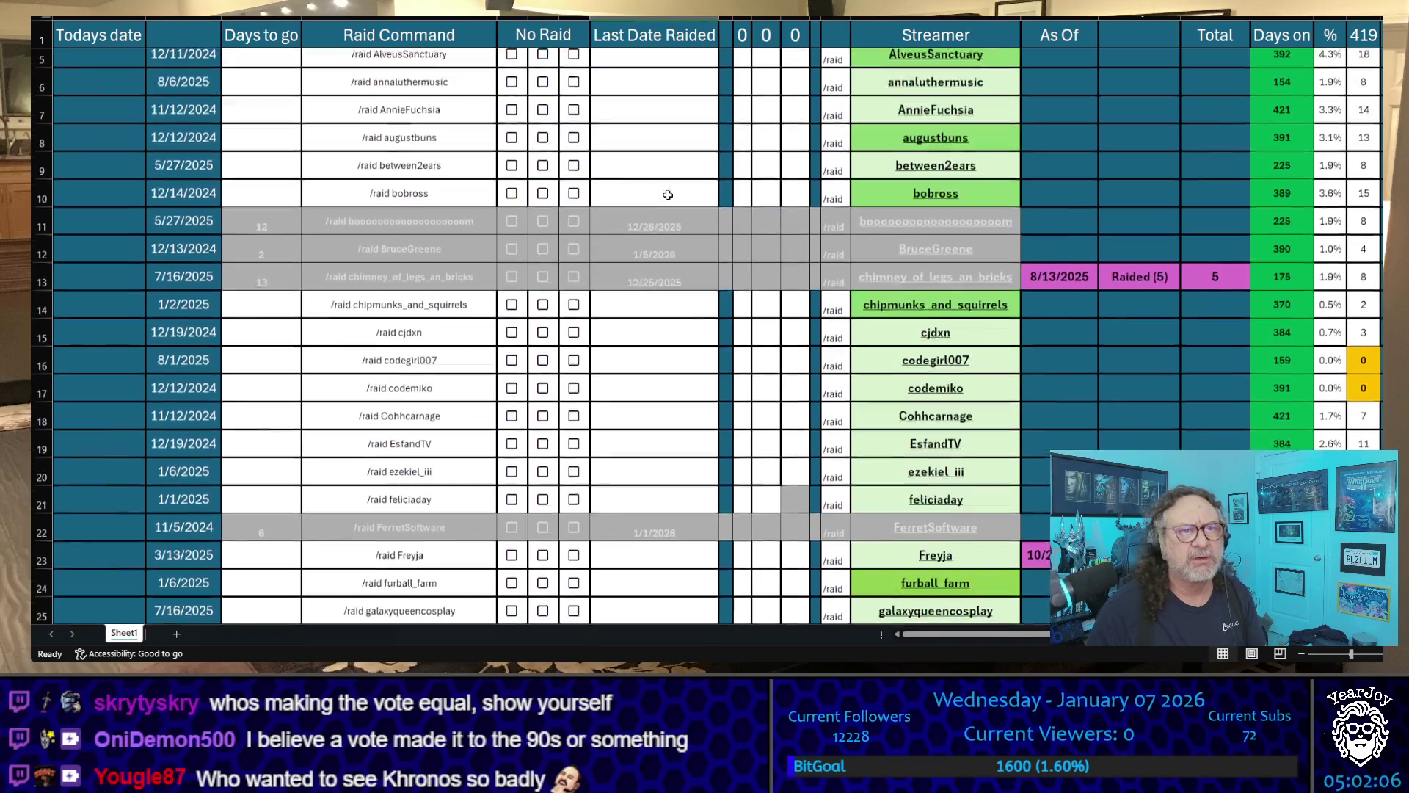
pyautogui.hotkey('alt', 'f')
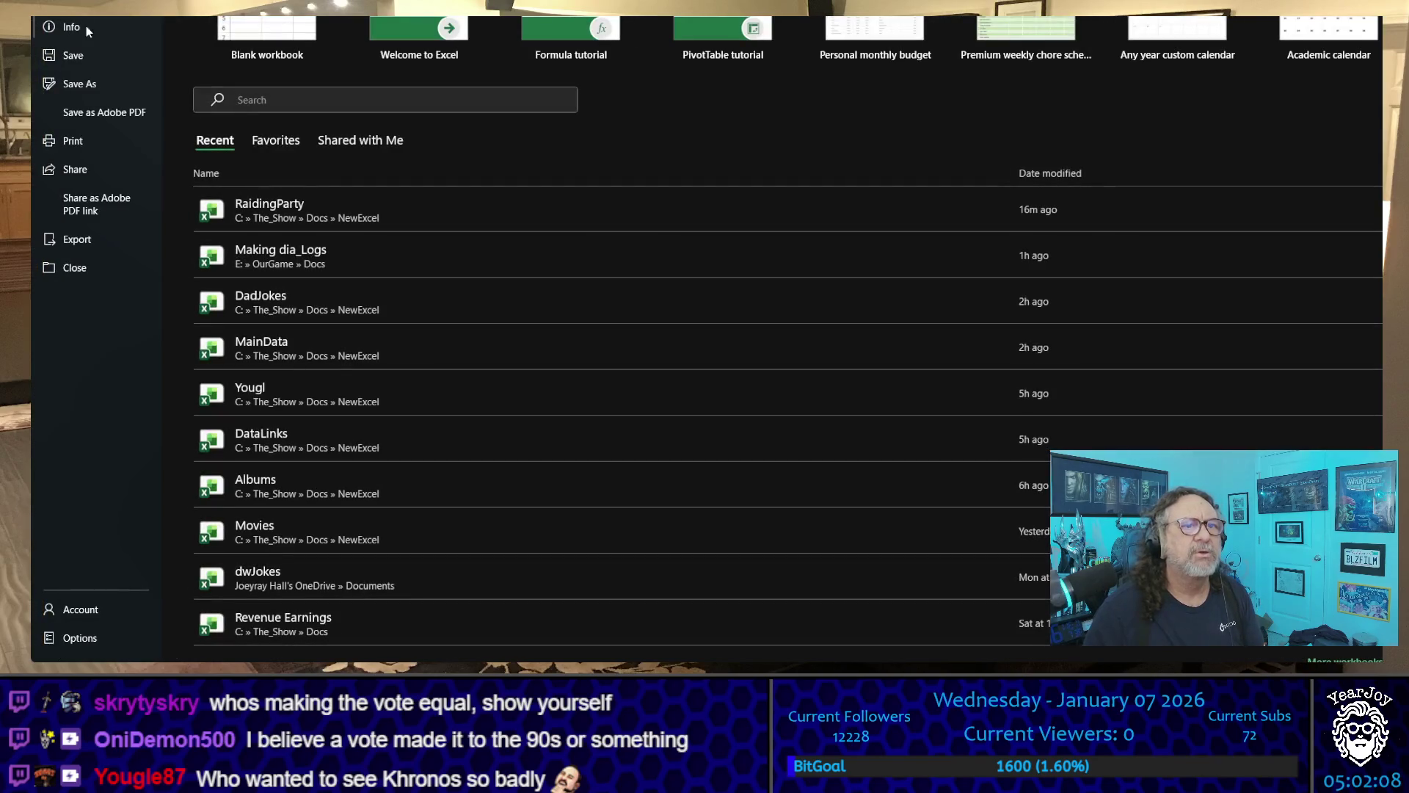
pyautogui.press('Escape')
pyautogui.scroll(-1, 918, 565)
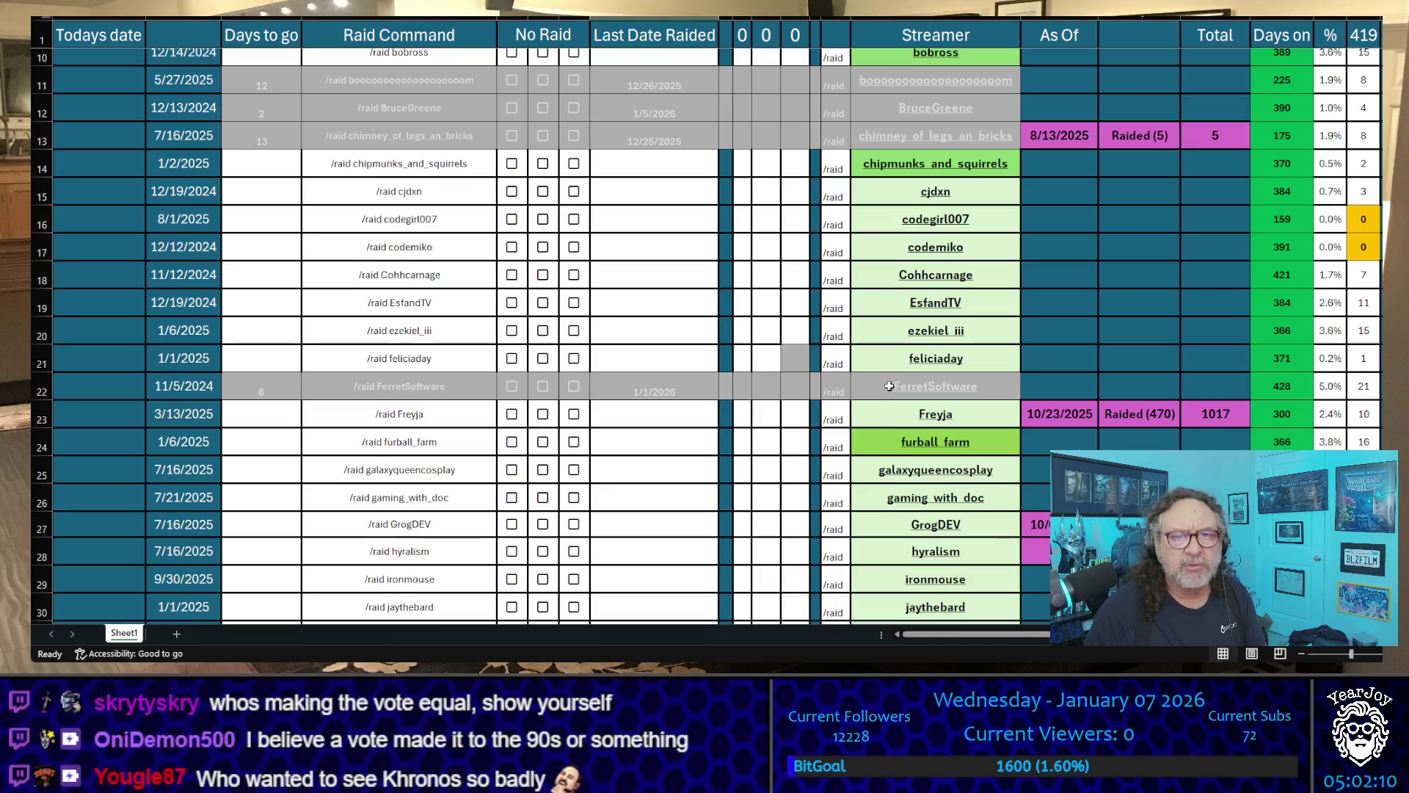
pyautogui.scroll(-5, 909, 440)
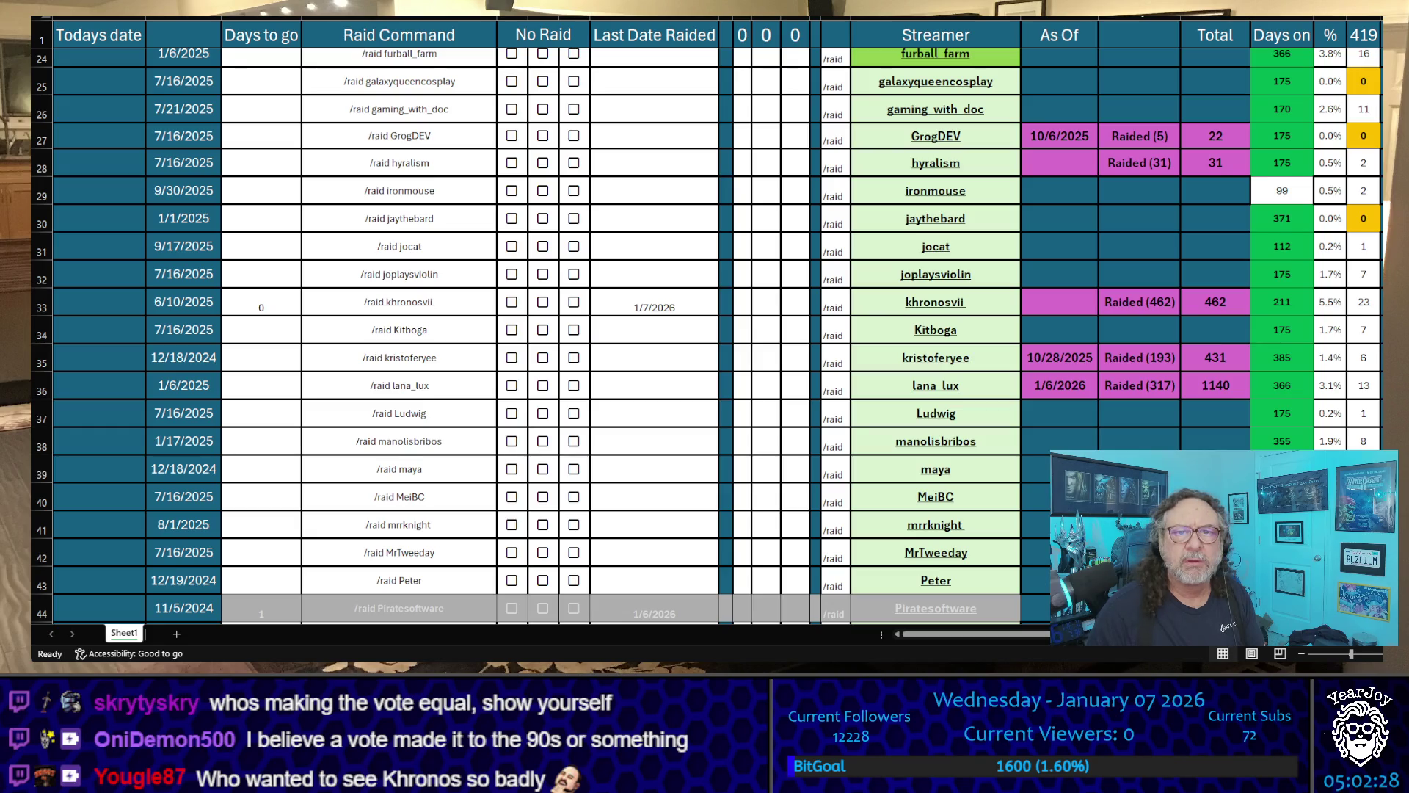
pyautogui.click(935, 289)
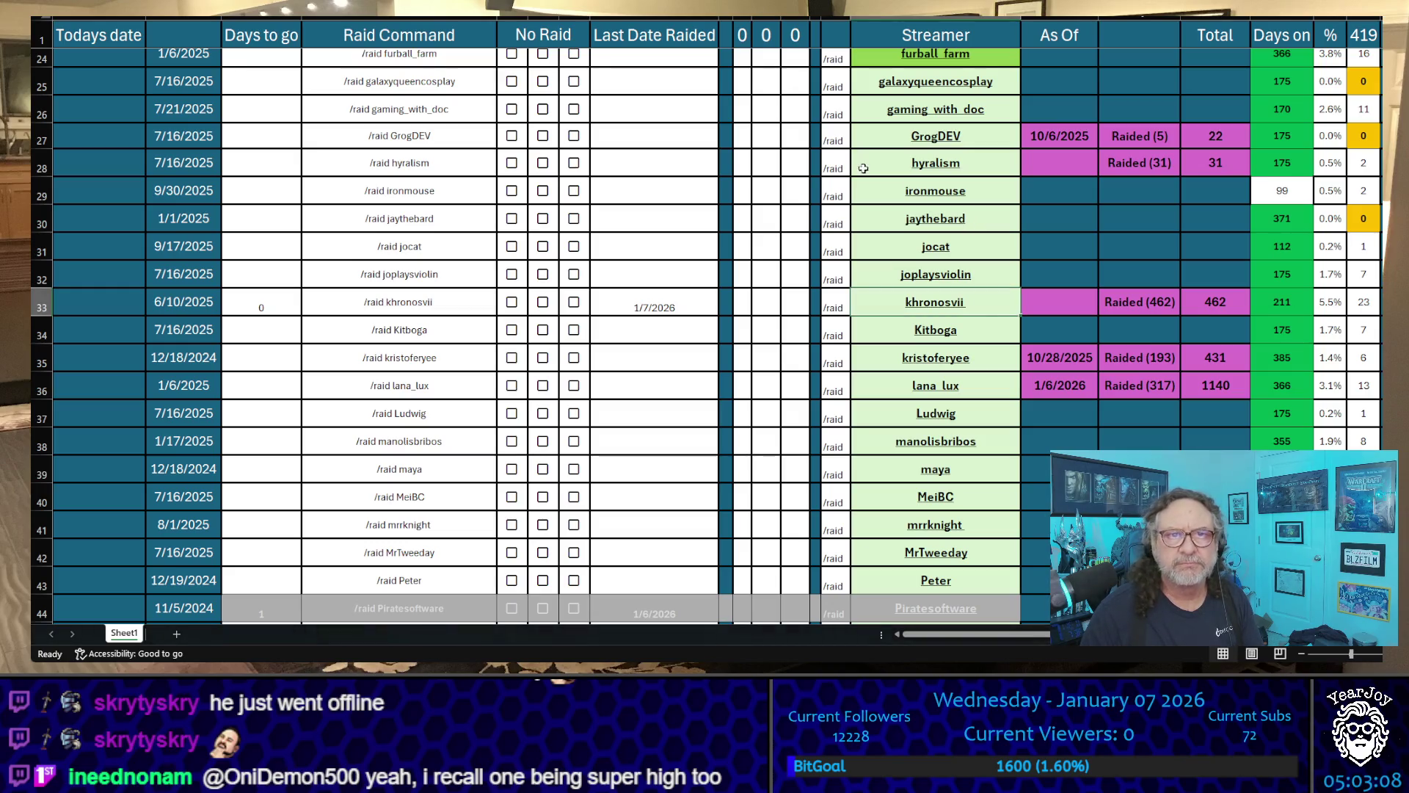
pyautogui.click(654, 301)
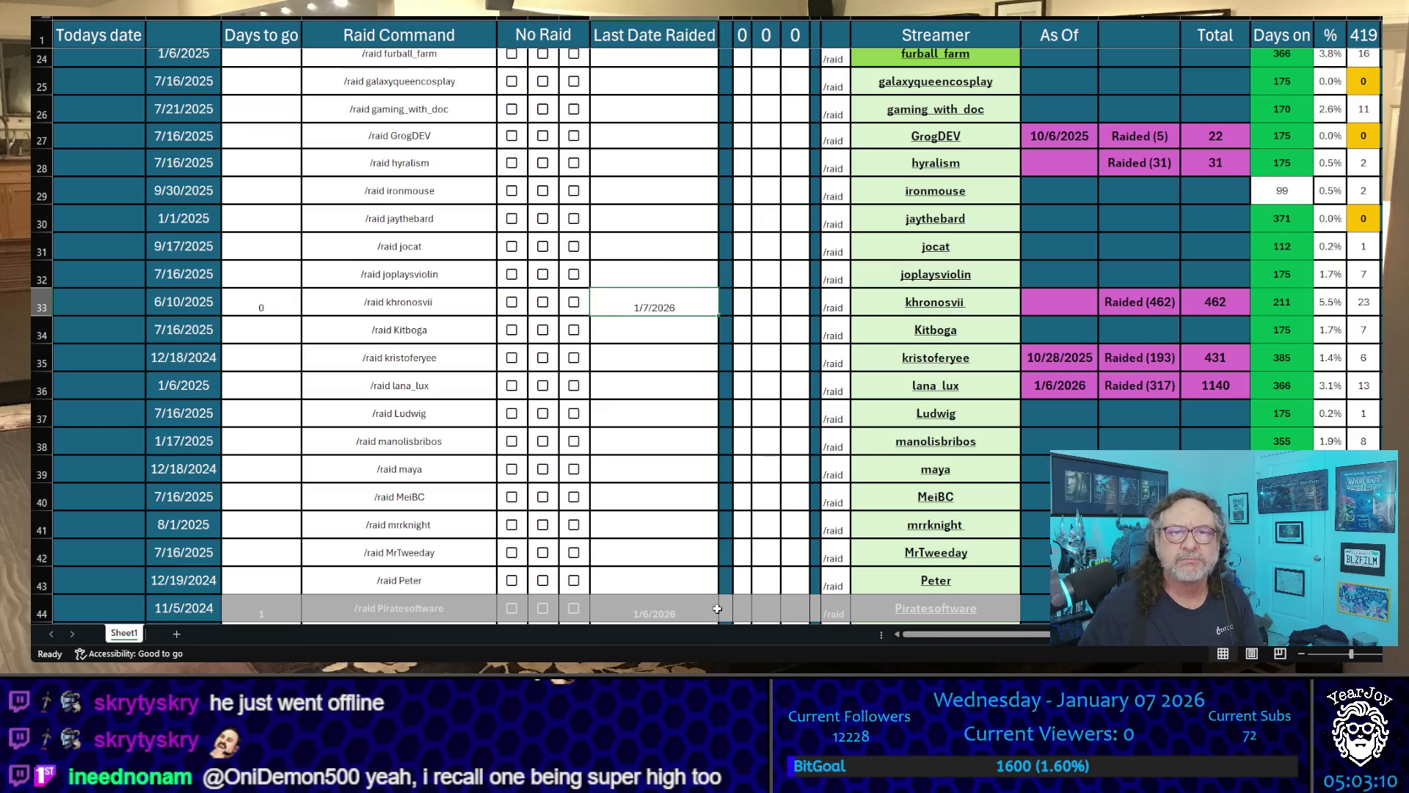
# - Clear khronosvii's Last Date Raided and select the date cell above it
pyautogui.press('Delete')
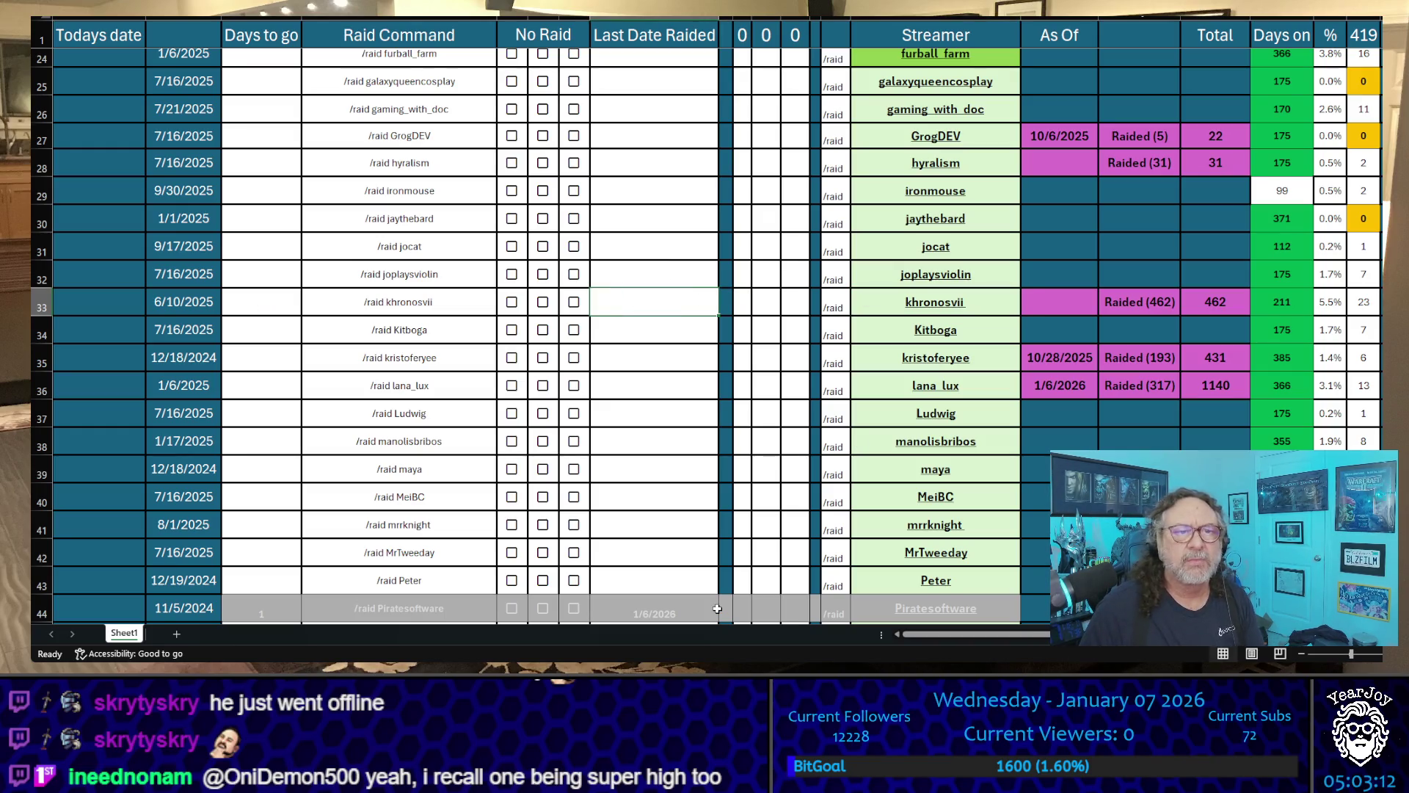
pyautogui.press('Up')
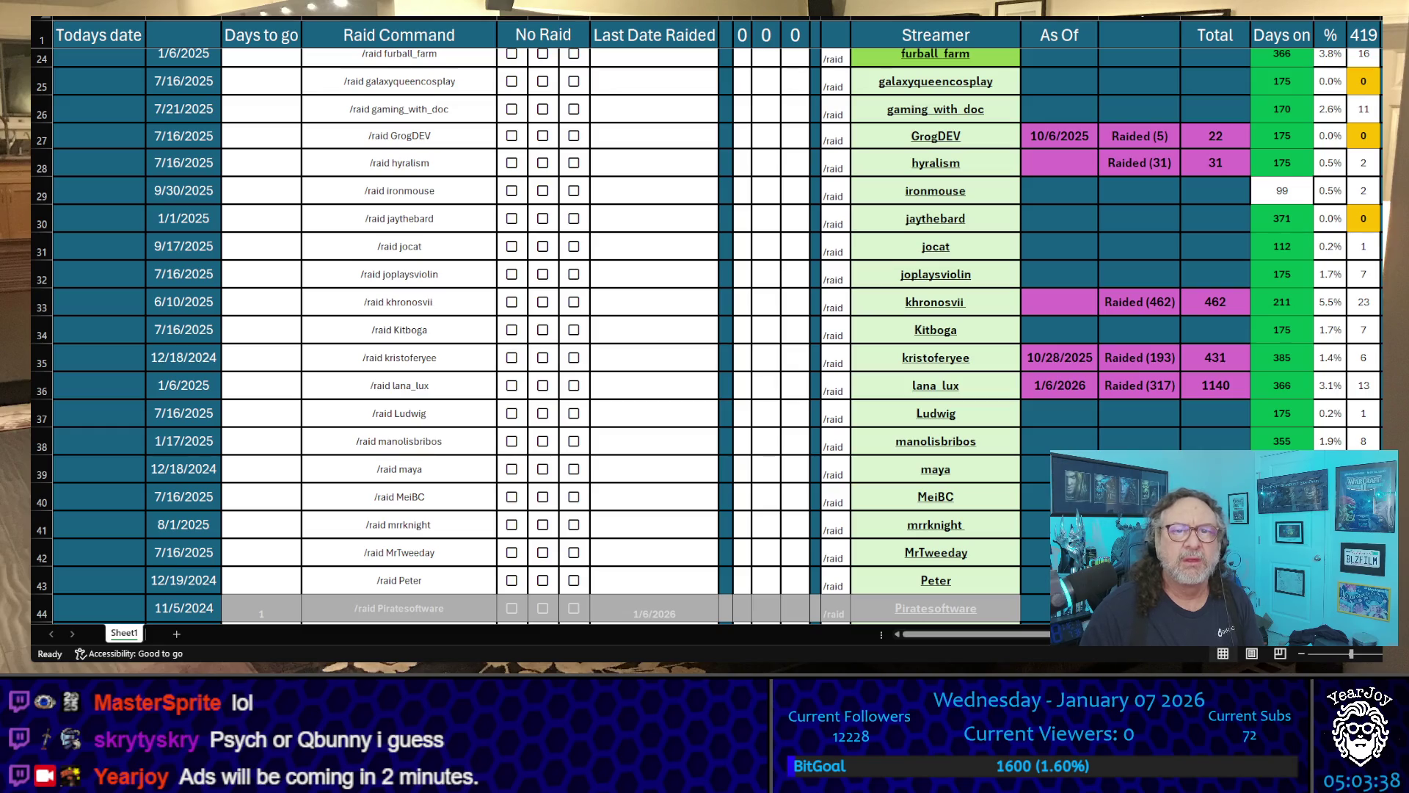
pyautogui.click(654, 273)
pyautogui.scroll(-6, 588, 397)
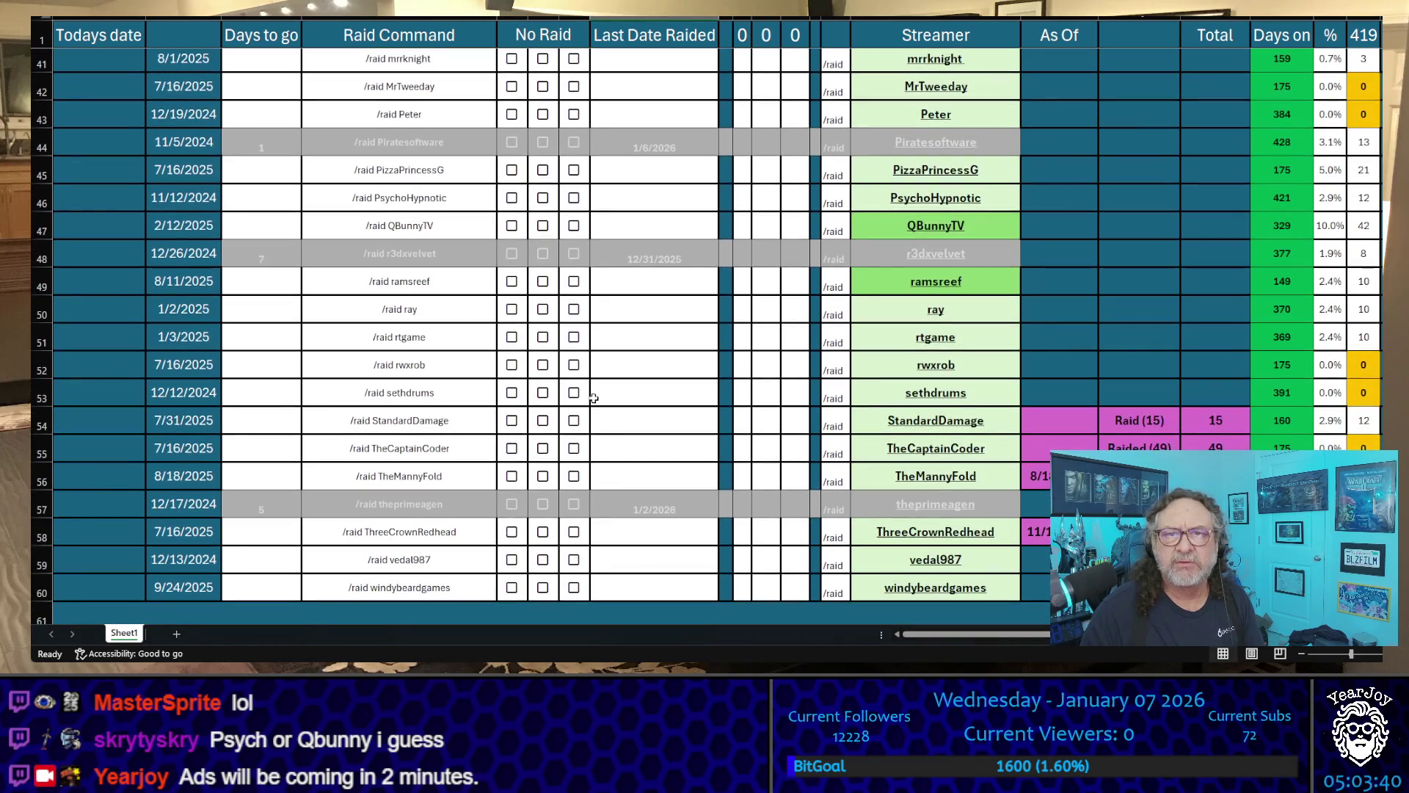
pyautogui.click(683, 194)
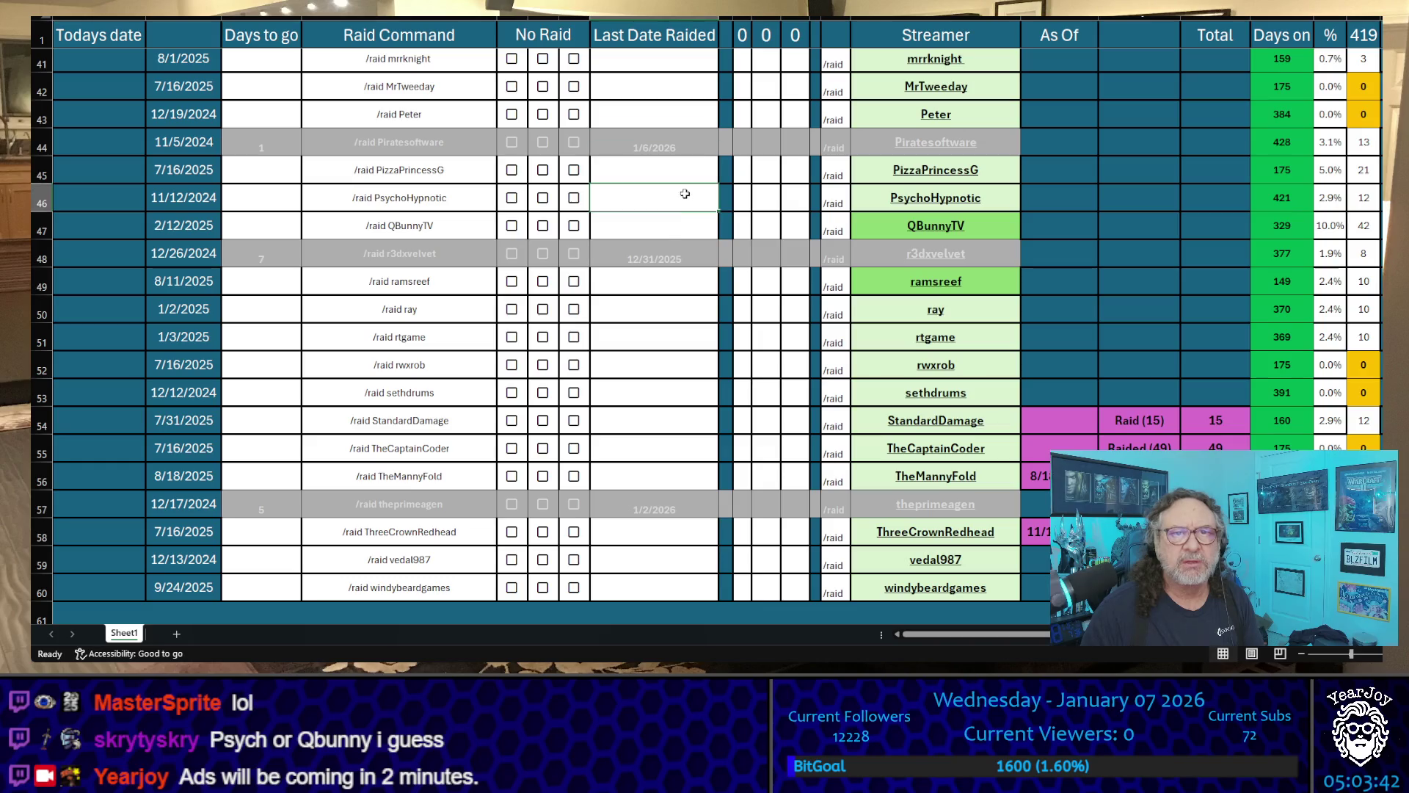
pyautogui.write('1')
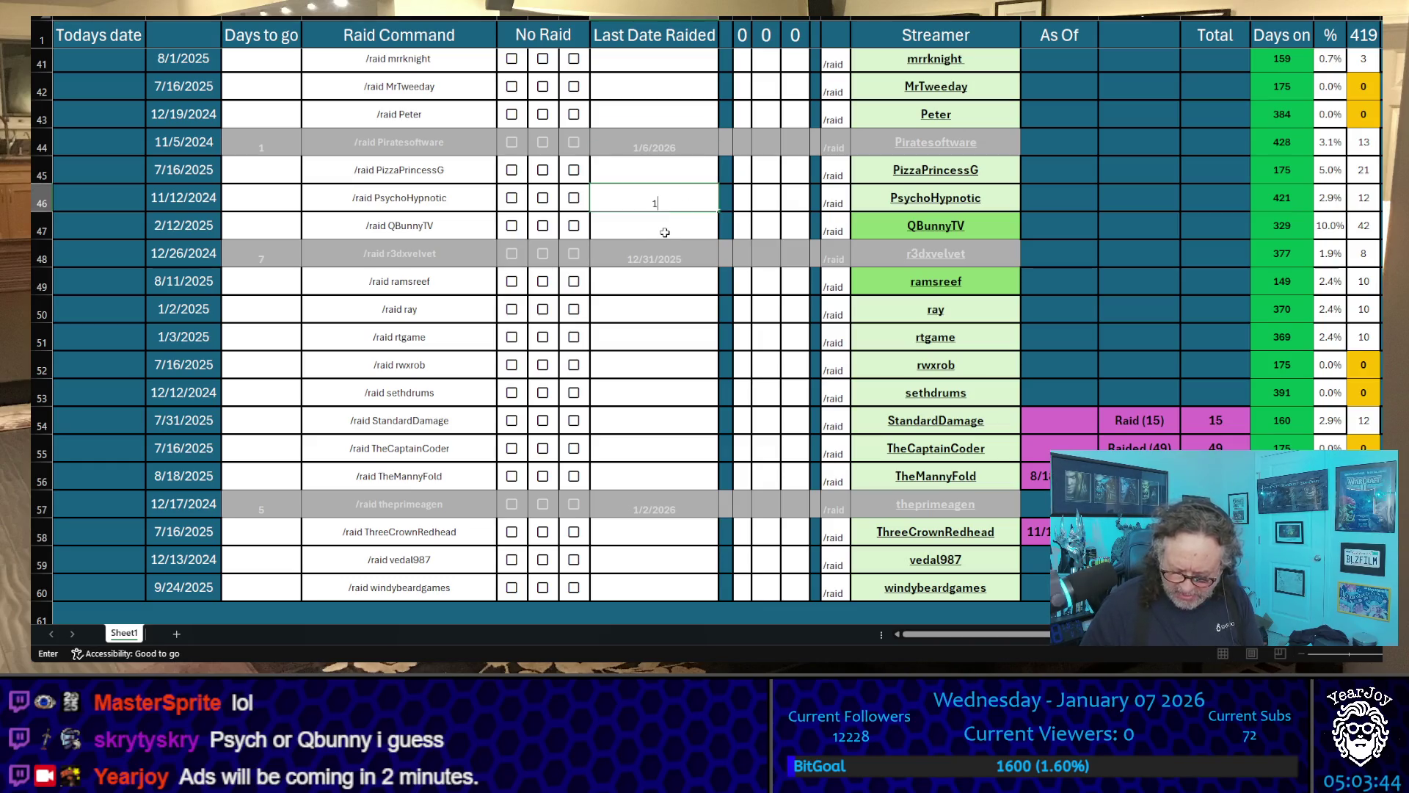
pyautogui.write('/7')
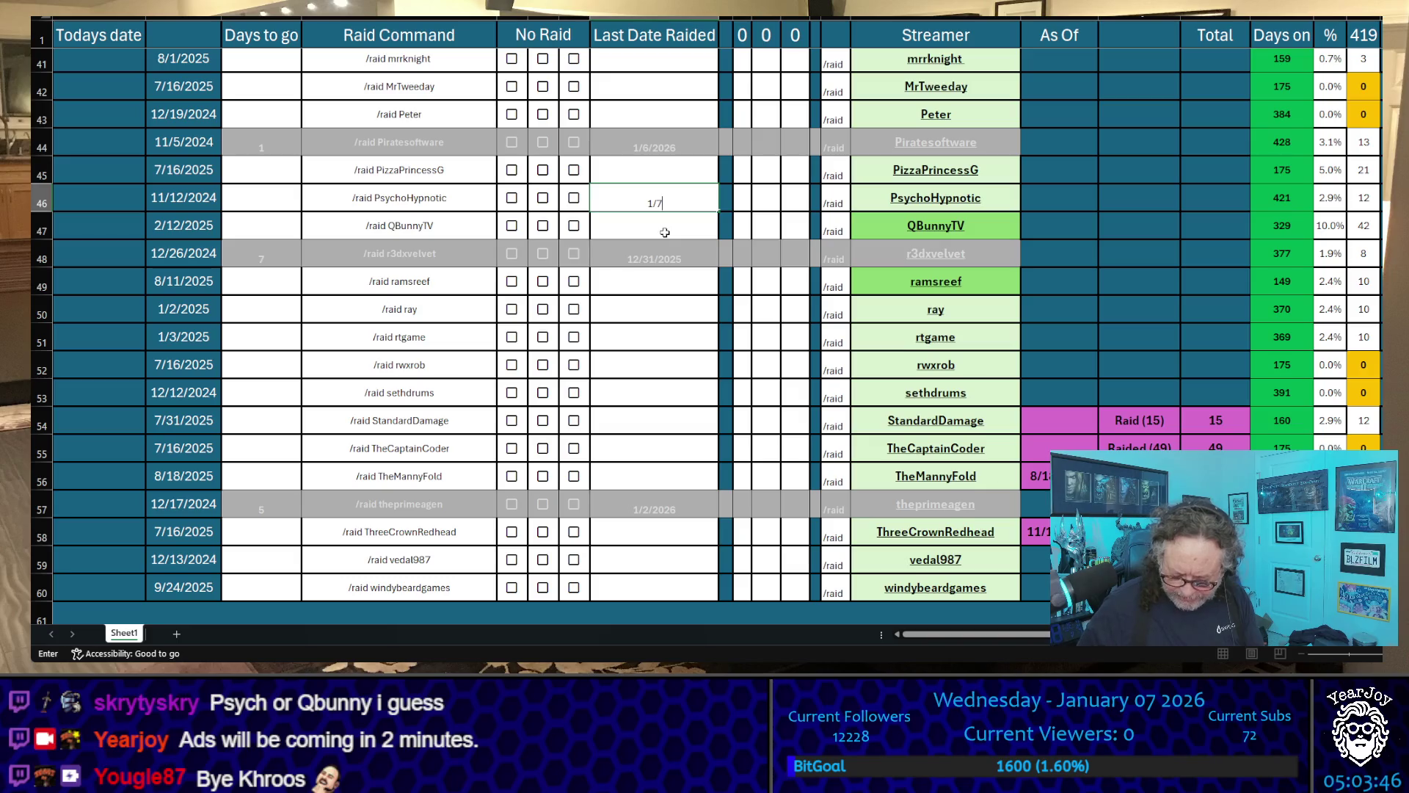
pyautogui.write('/2026')
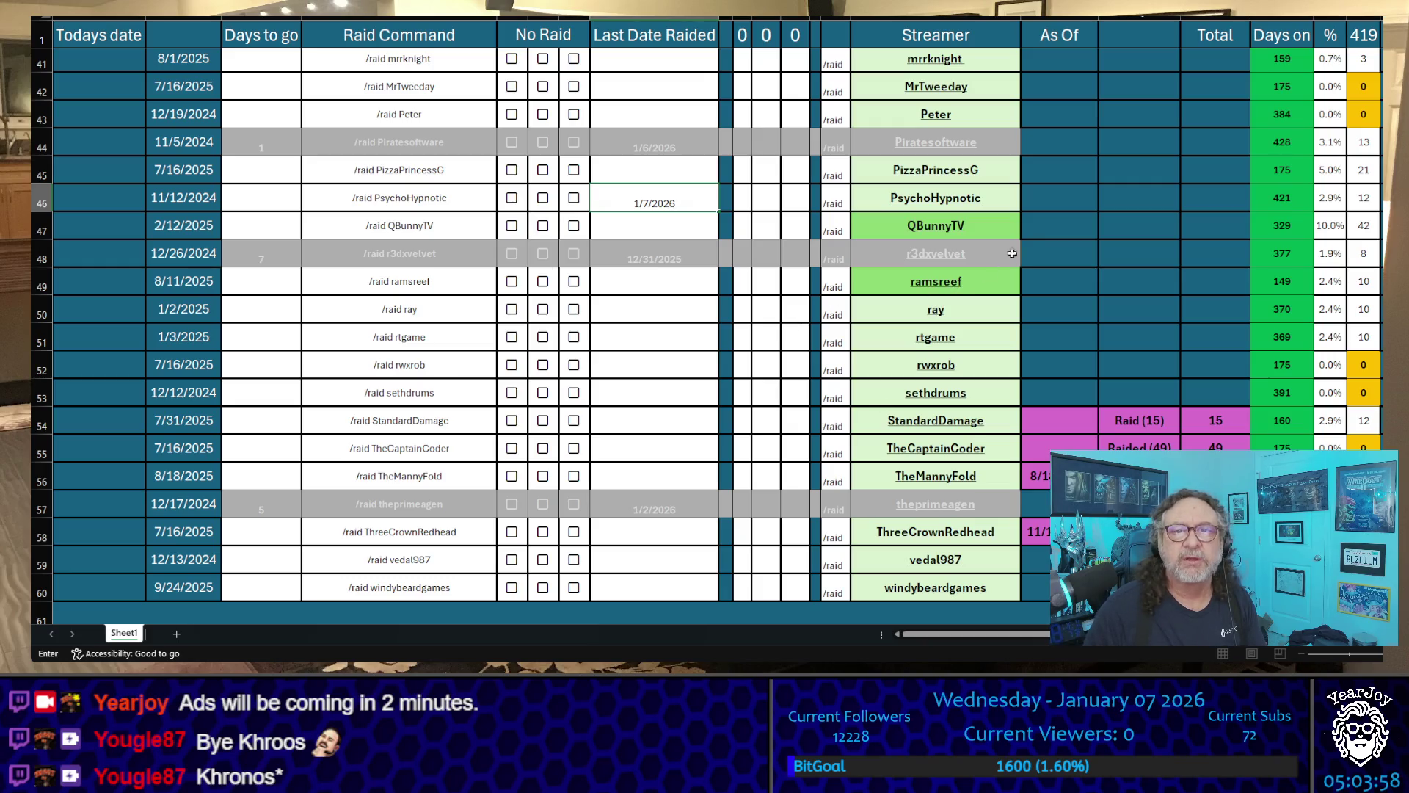
pyautogui.click(970, 204)
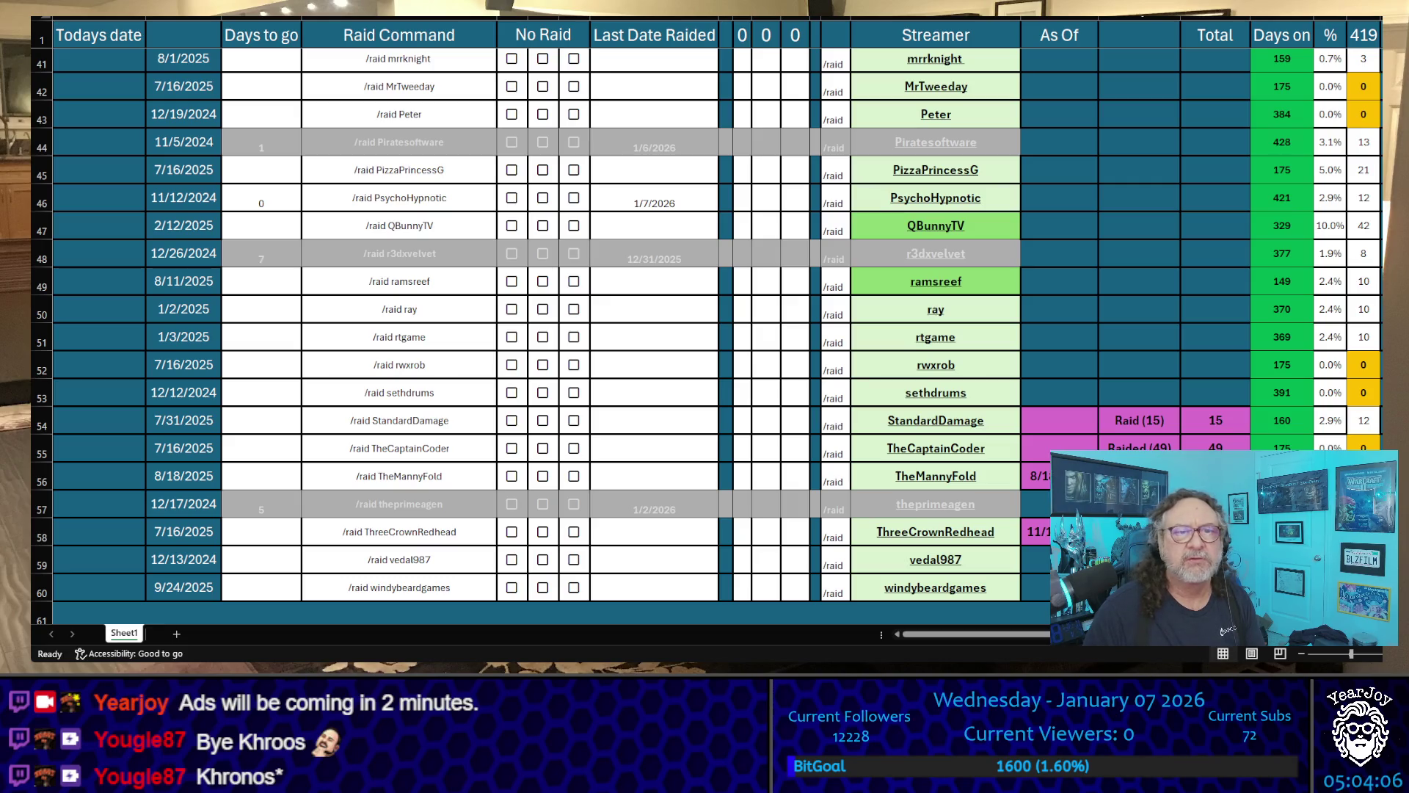
pyautogui.click(945, 201)
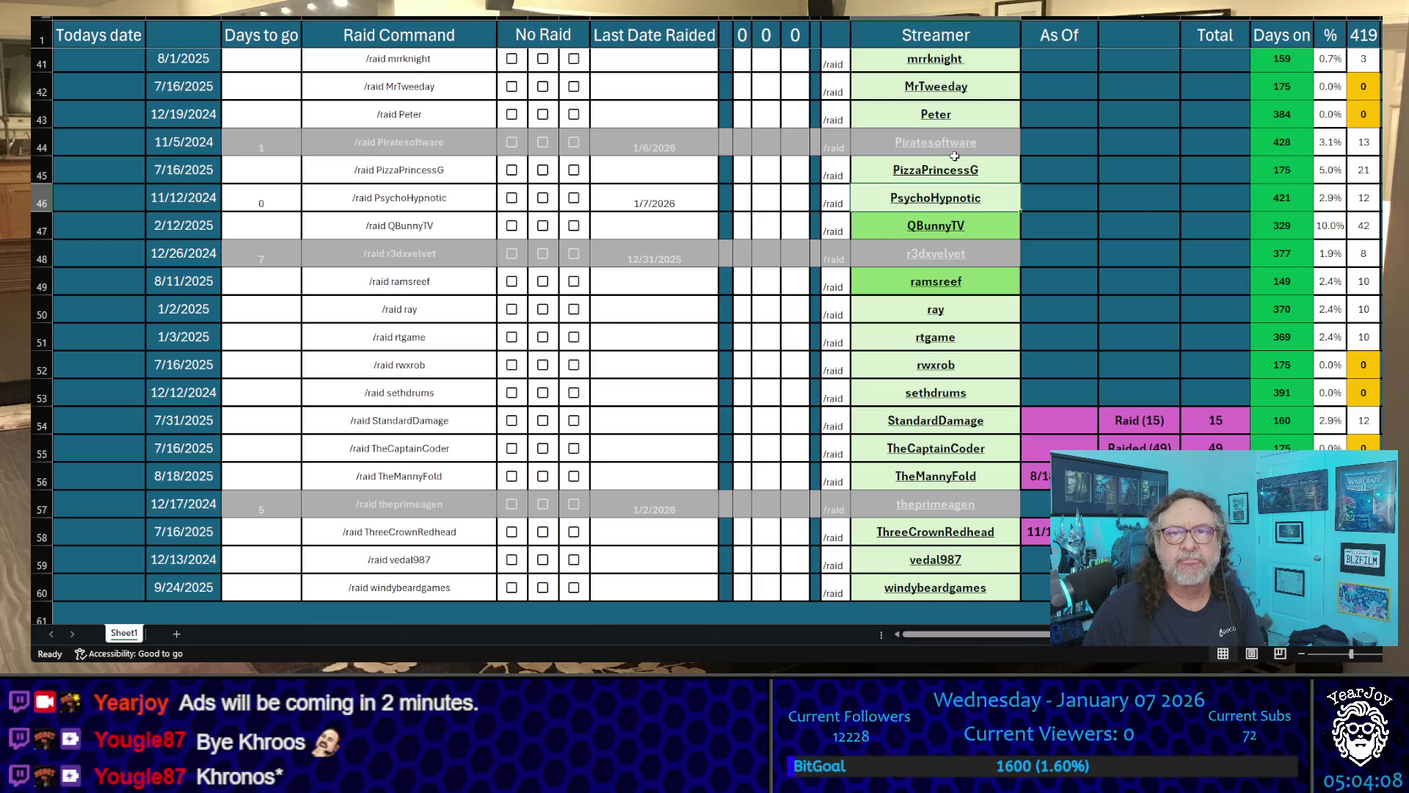
pyautogui.click(446, 198)
pyautogui.hotkey('ctrl', 'c')
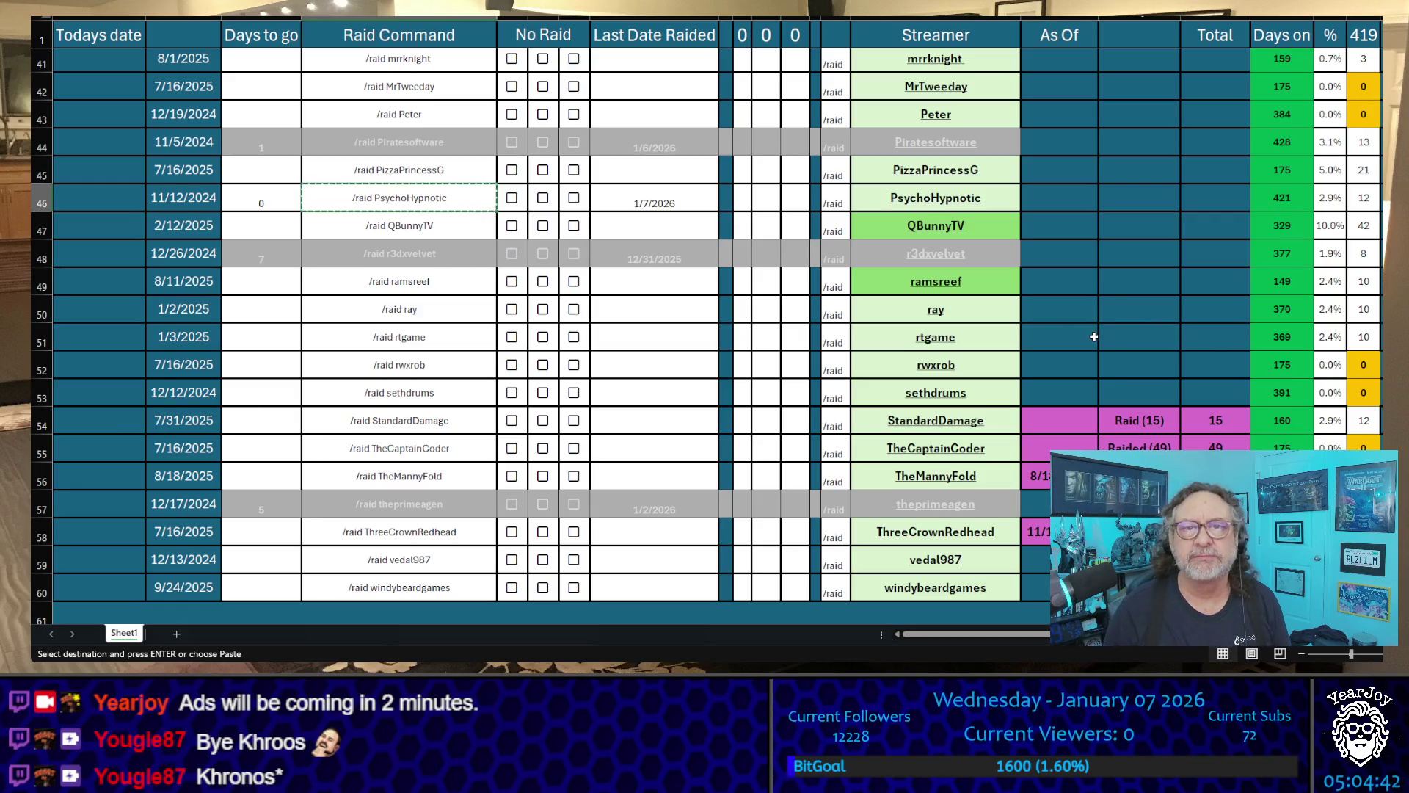
pyautogui.click(1109, 311)
pyautogui.scroll(2, 650, 347)
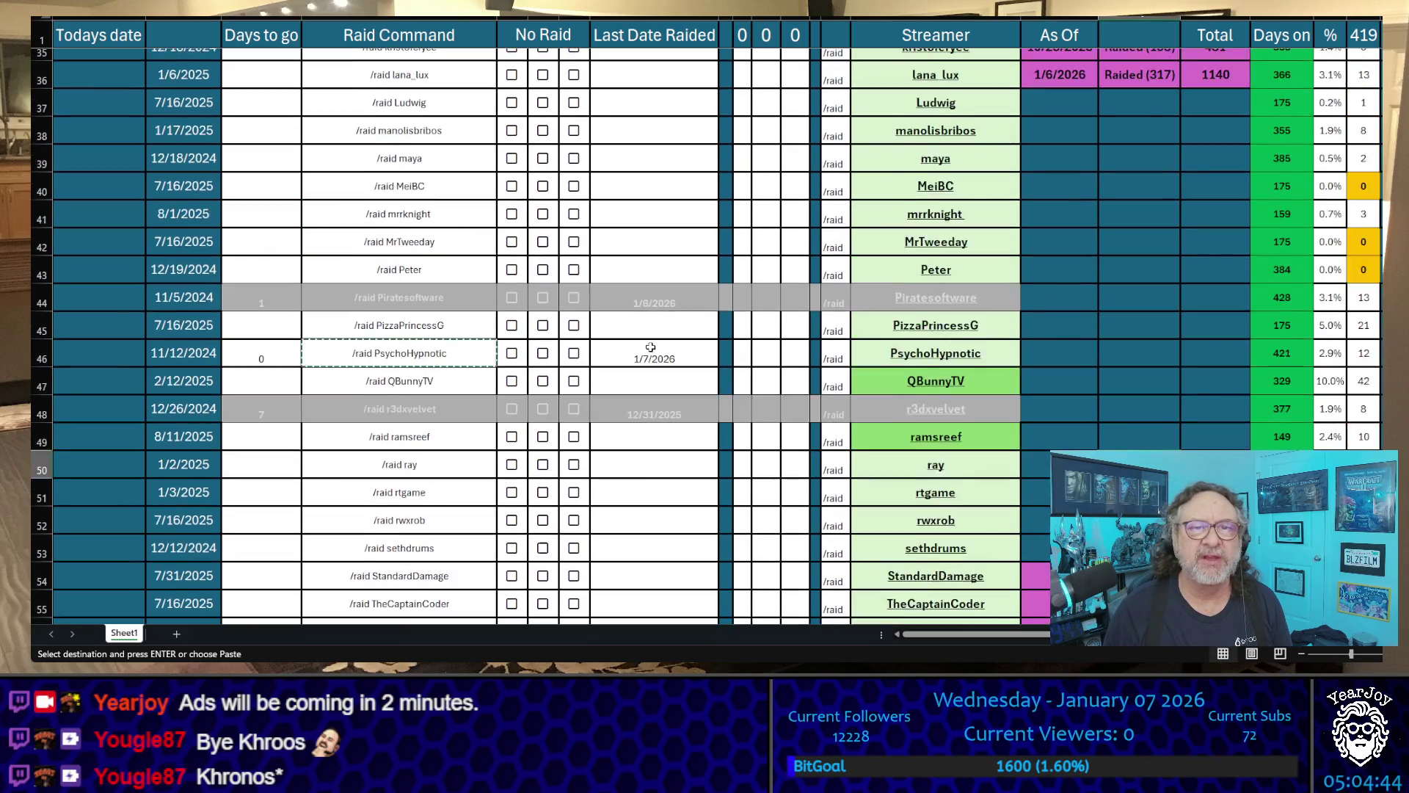
pyautogui.scroll(1, 651, 347)
pyautogui.click(650, 432)
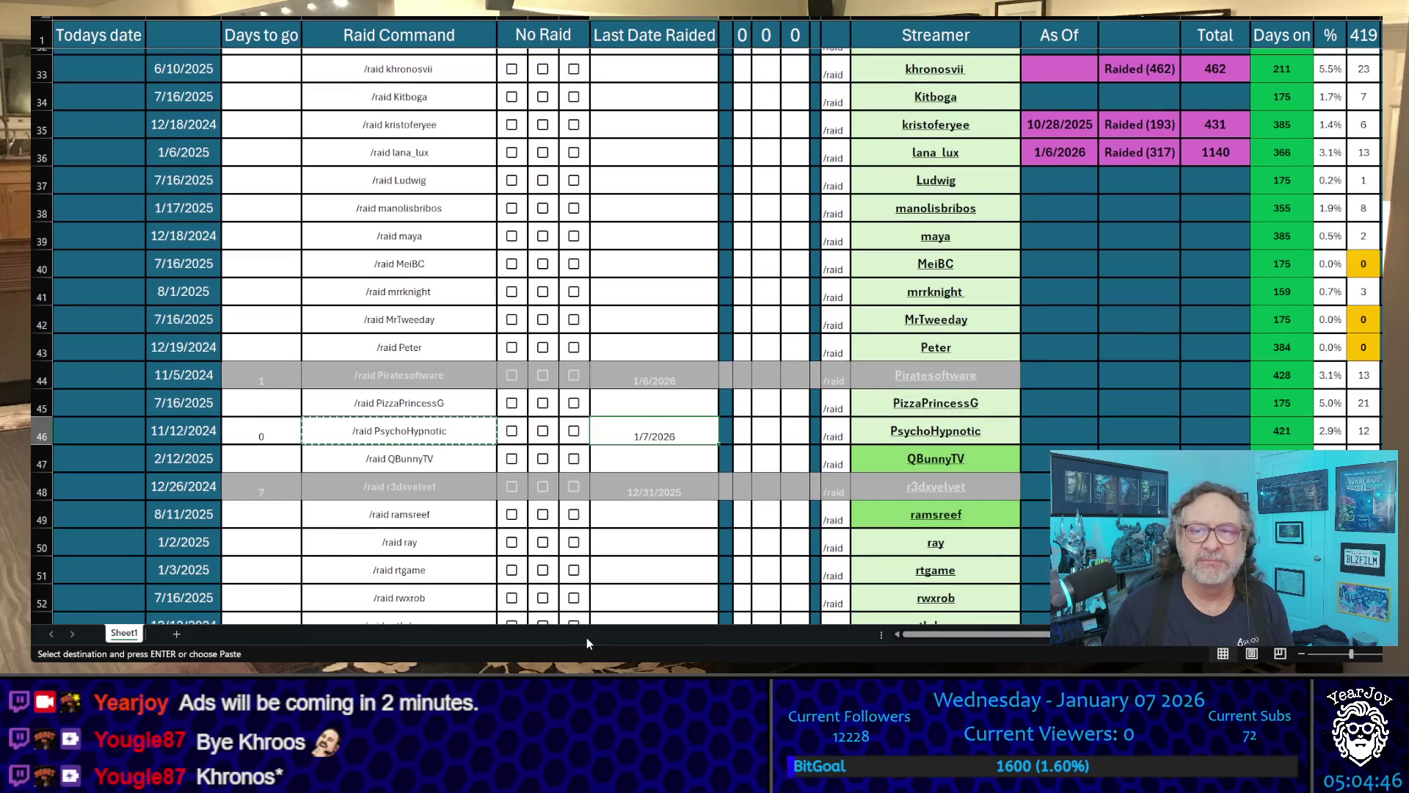
pyautogui.press('Delete')
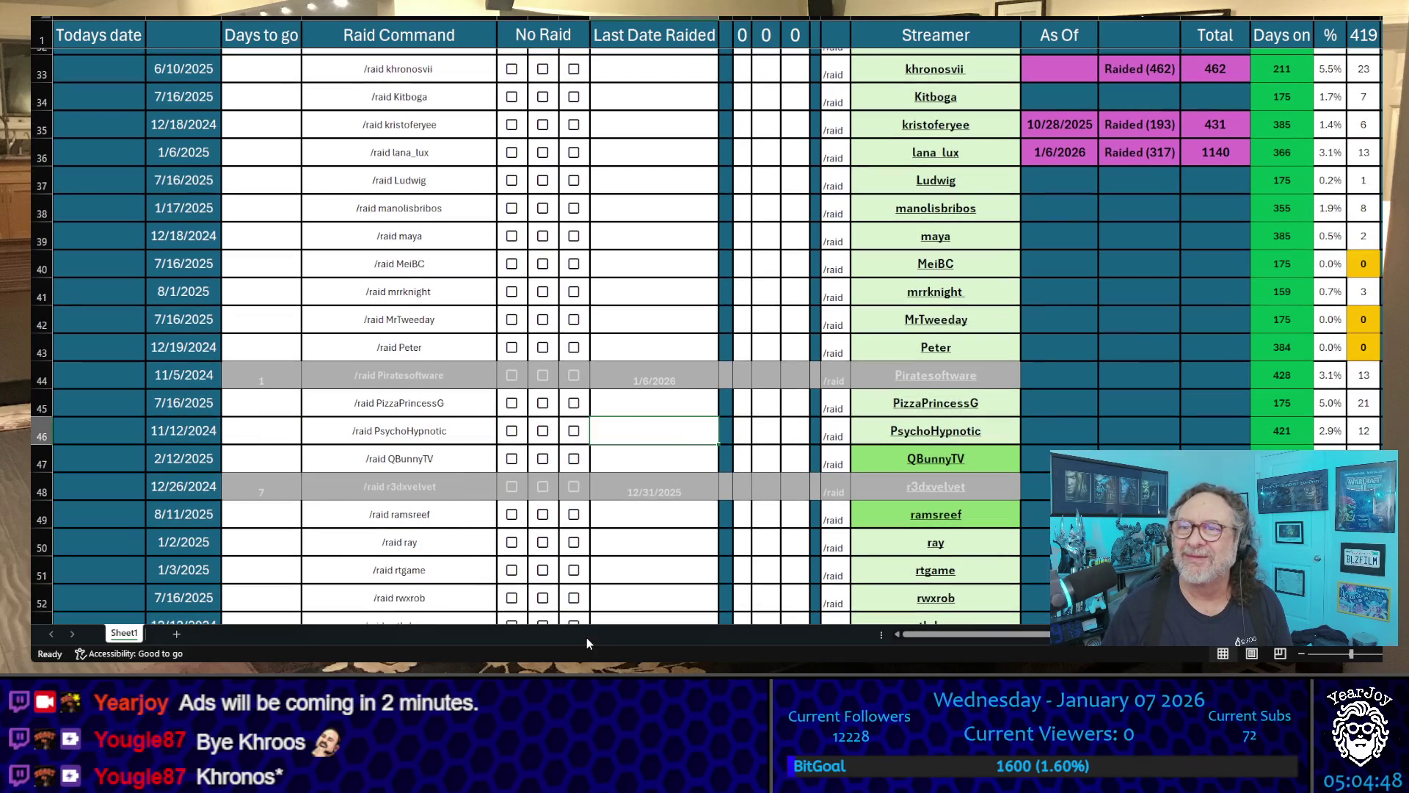
pyautogui.scroll(-3, 584, 637)
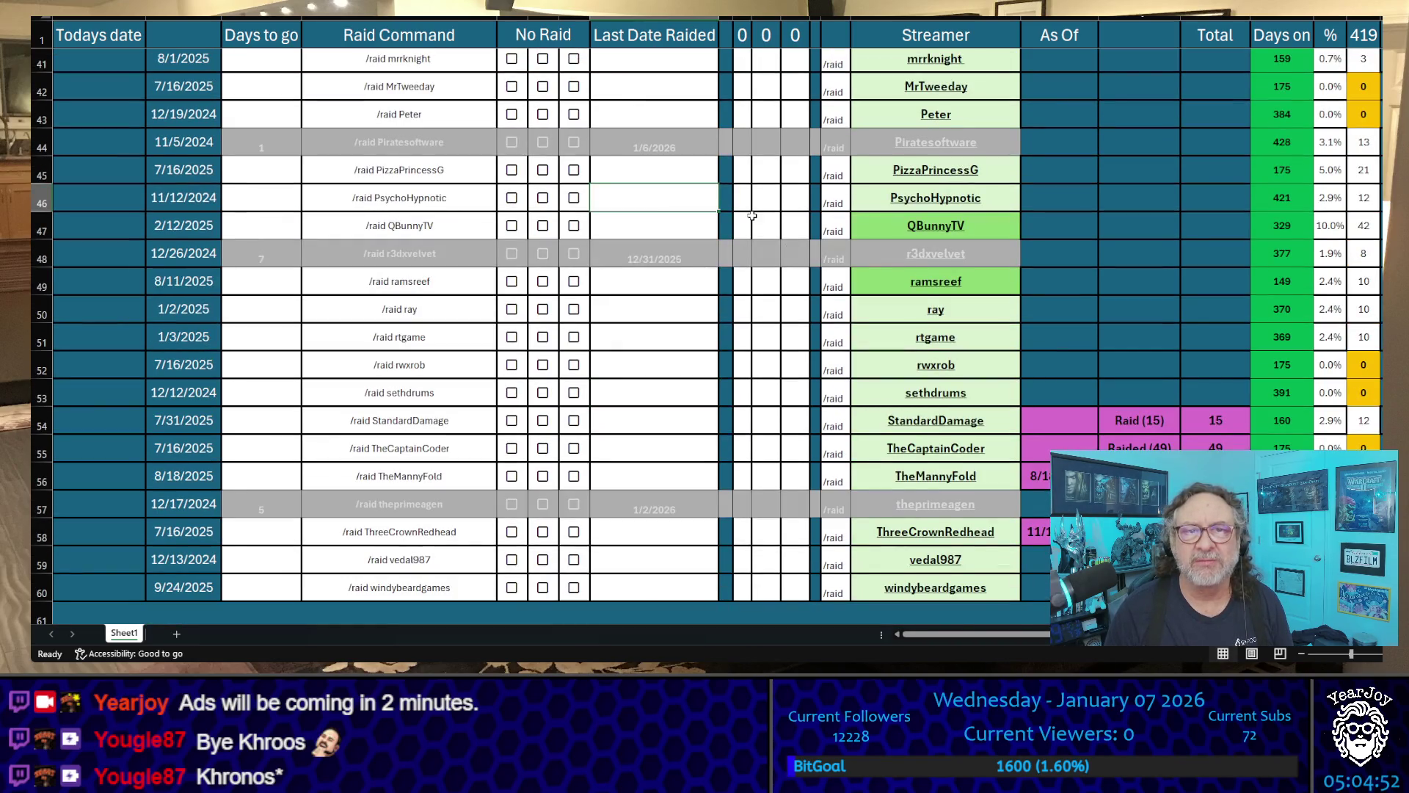
# - Enter 1/7/2026 as QBunnyTV's Last Date Raided so its Days to go reads 0
pyautogui.click(651, 224)
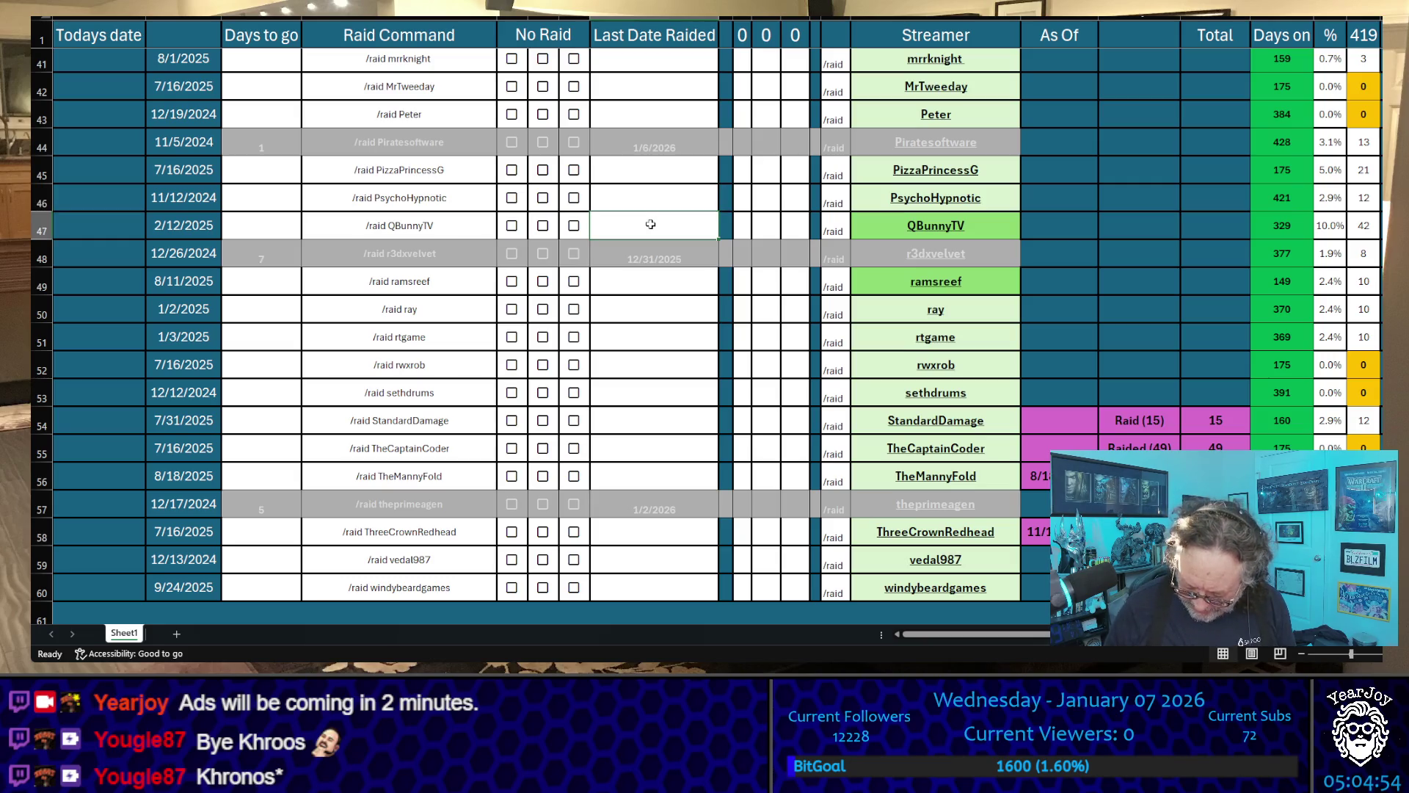
pyautogui.write('1/')
pyautogui.press('BackSpace')
pyautogui.press('BackSpace')
pyautogui.press('BackSpace')
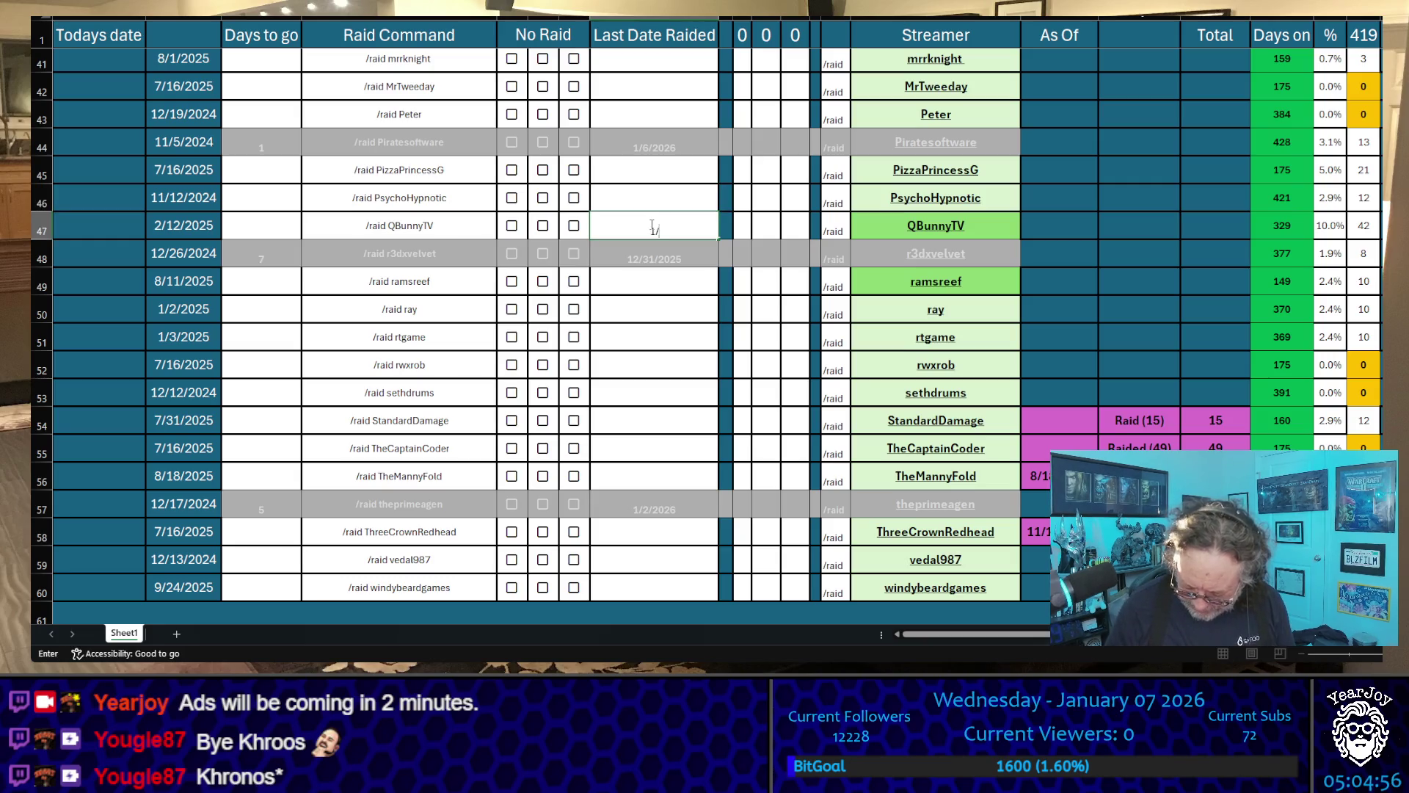
pyautogui.write('1/7/2026')
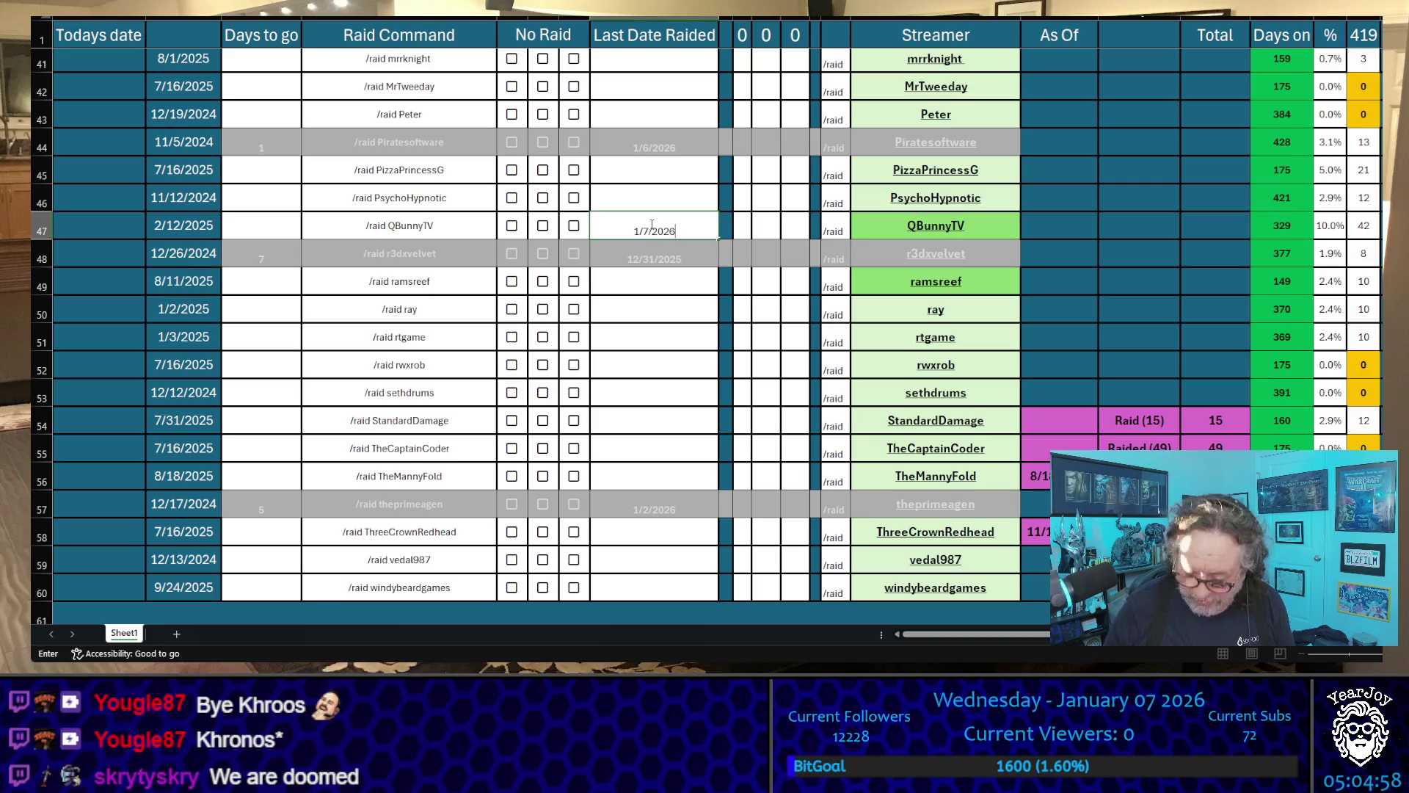
pyautogui.press('Return')
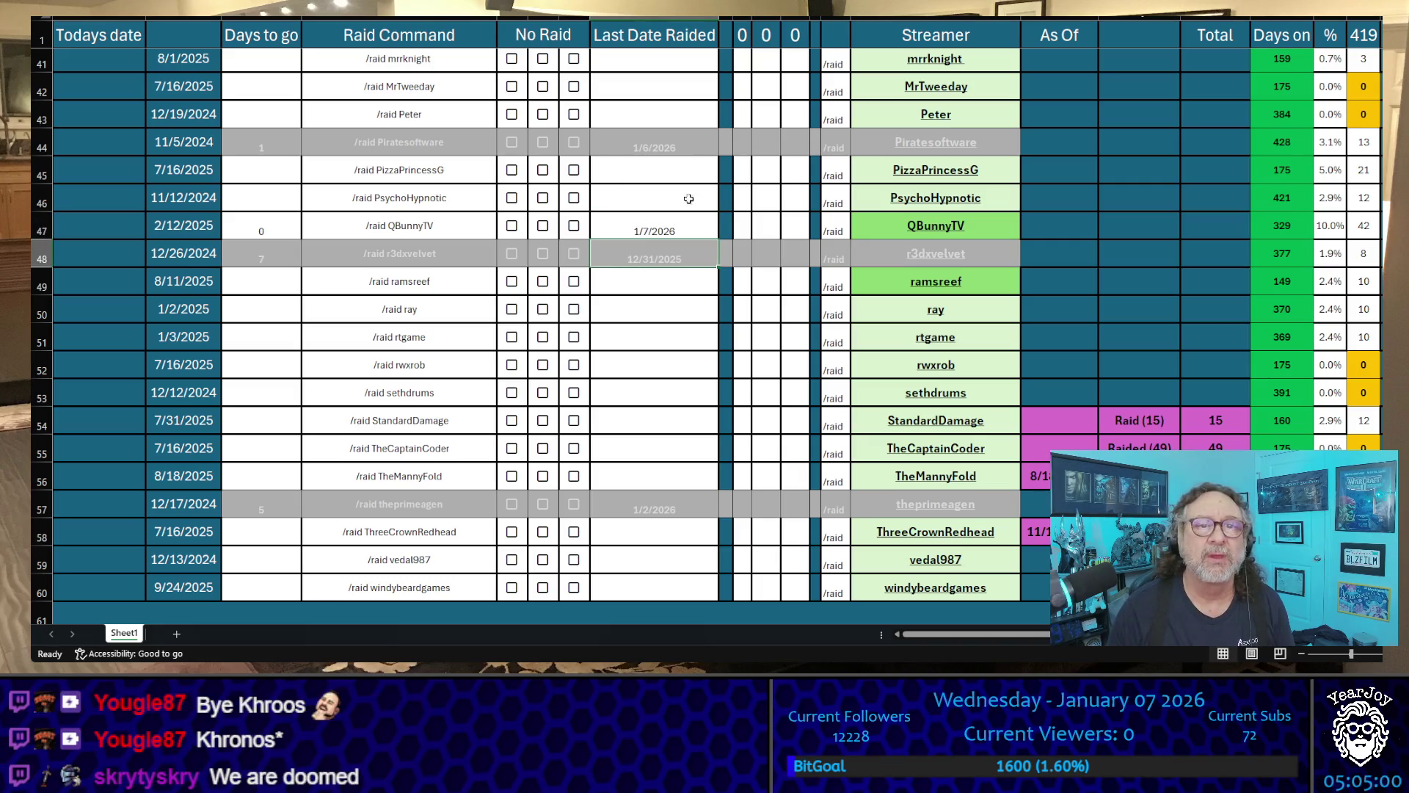
# - Copy the /raid QBunnyTV command to the clipboard
pyautogui.click(964, 226)
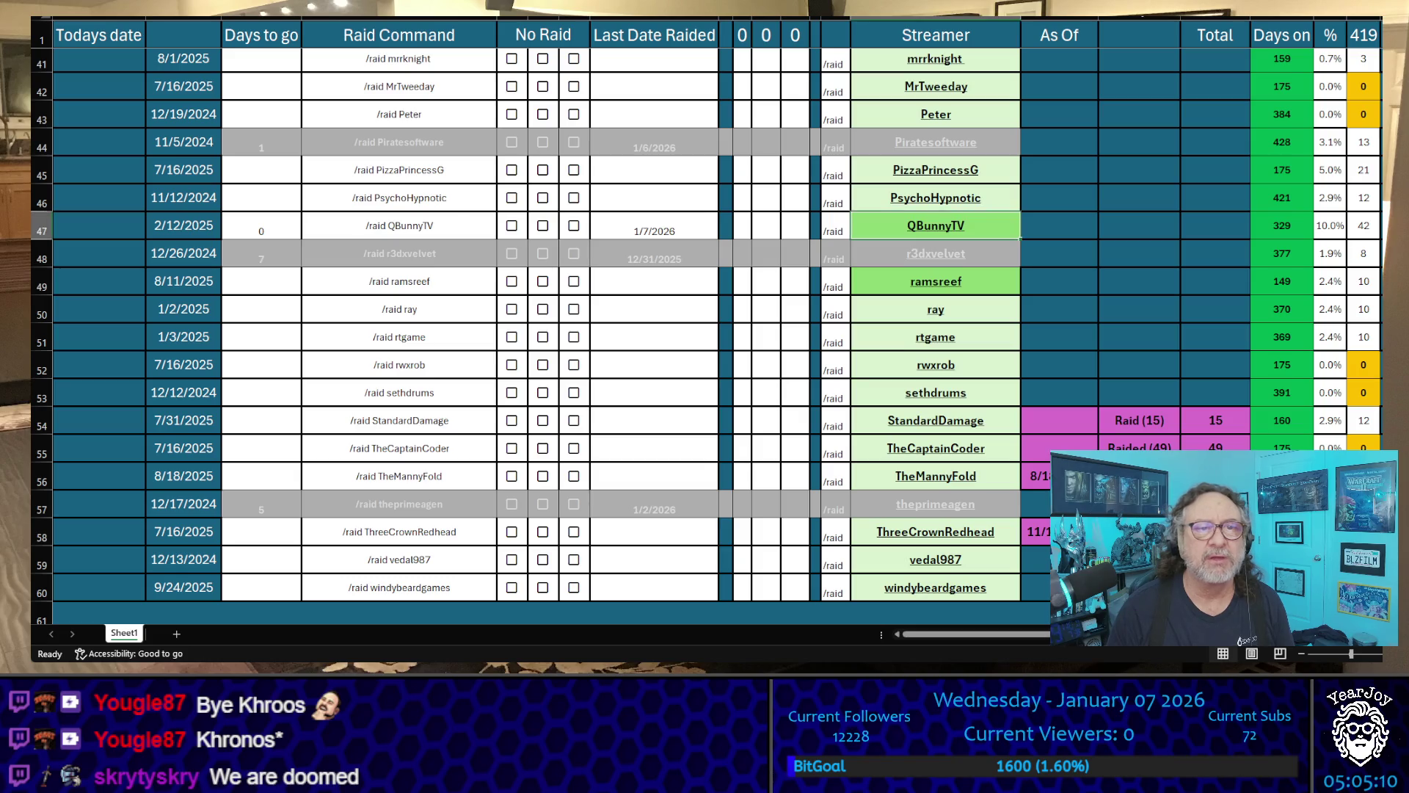
pyautogui.click(454, 223)
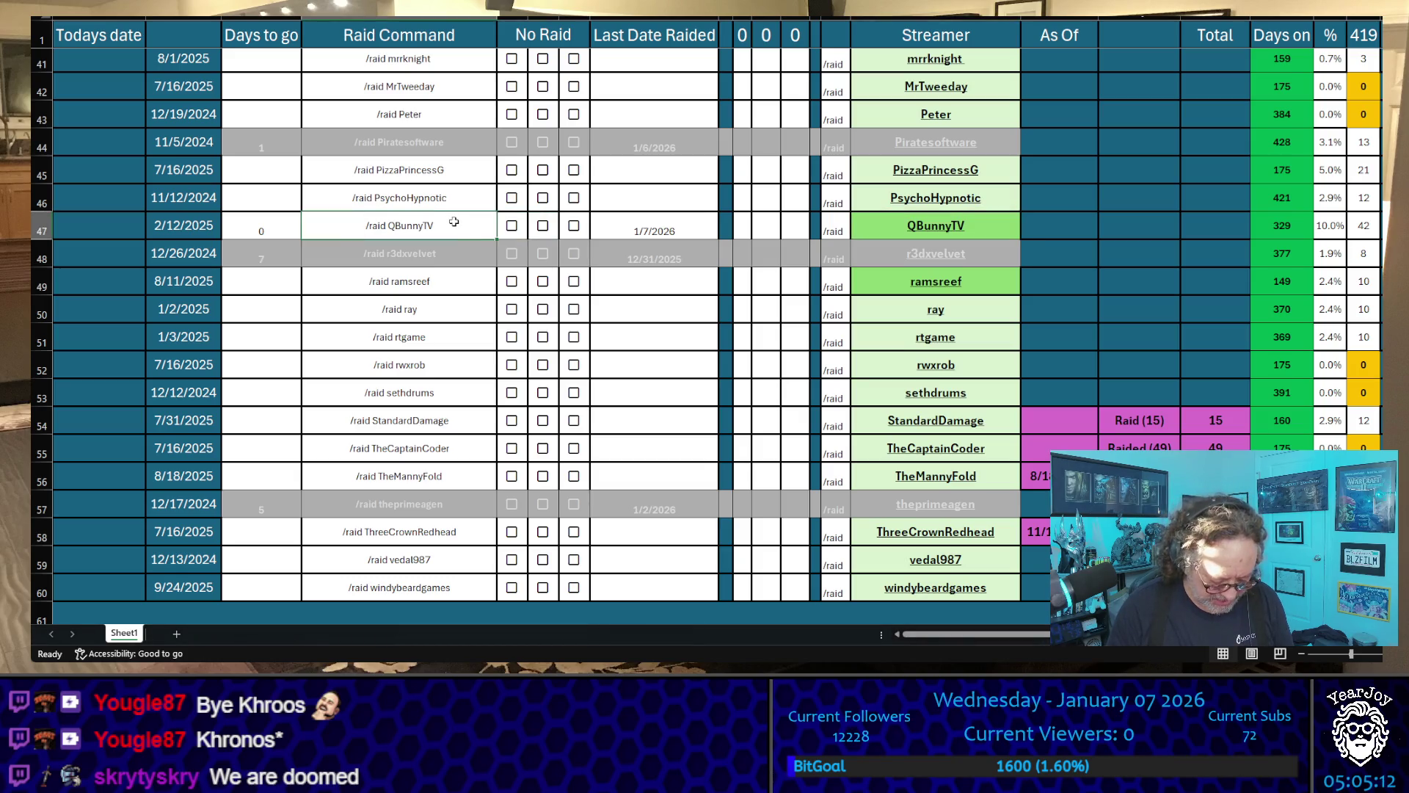
pyautogui.hotkey('ctrl', 'c')
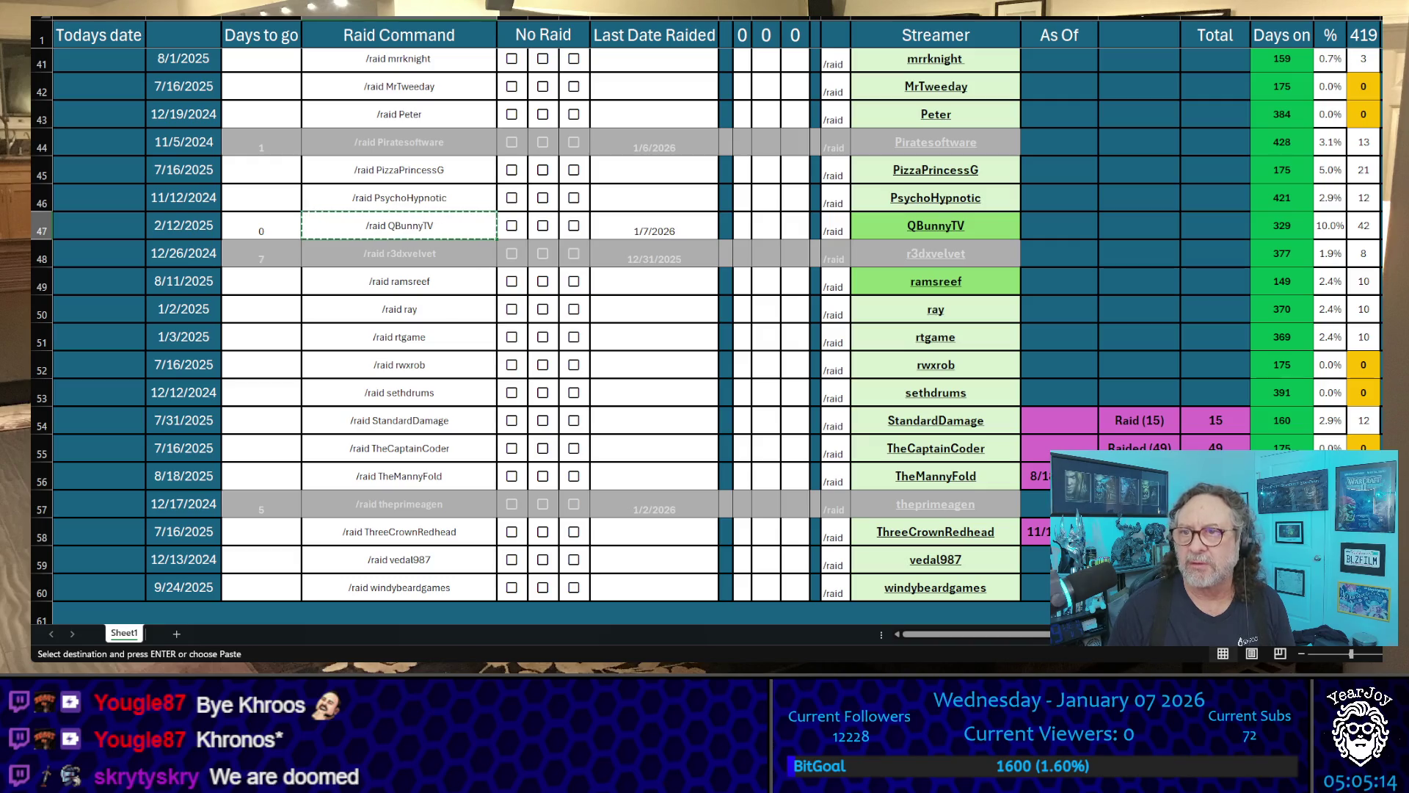